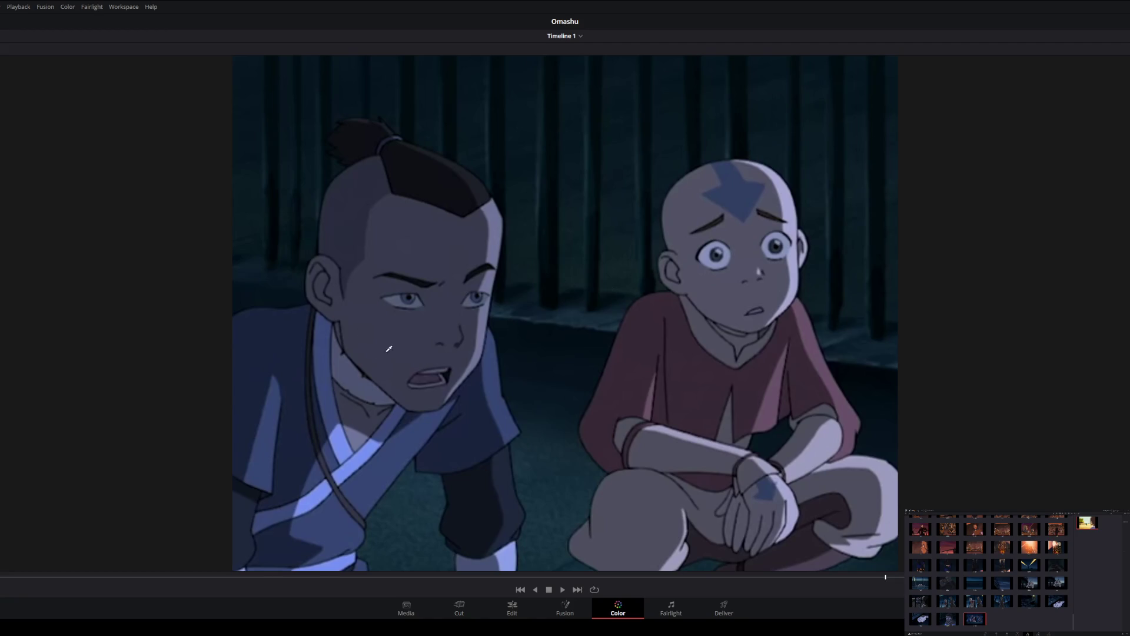
Grab a still of the current frame and play on to the lantern-lit guards shot.
{"action": "key", "text": "ctrl+alt+g"}
{"action": "key", "text": "space"}
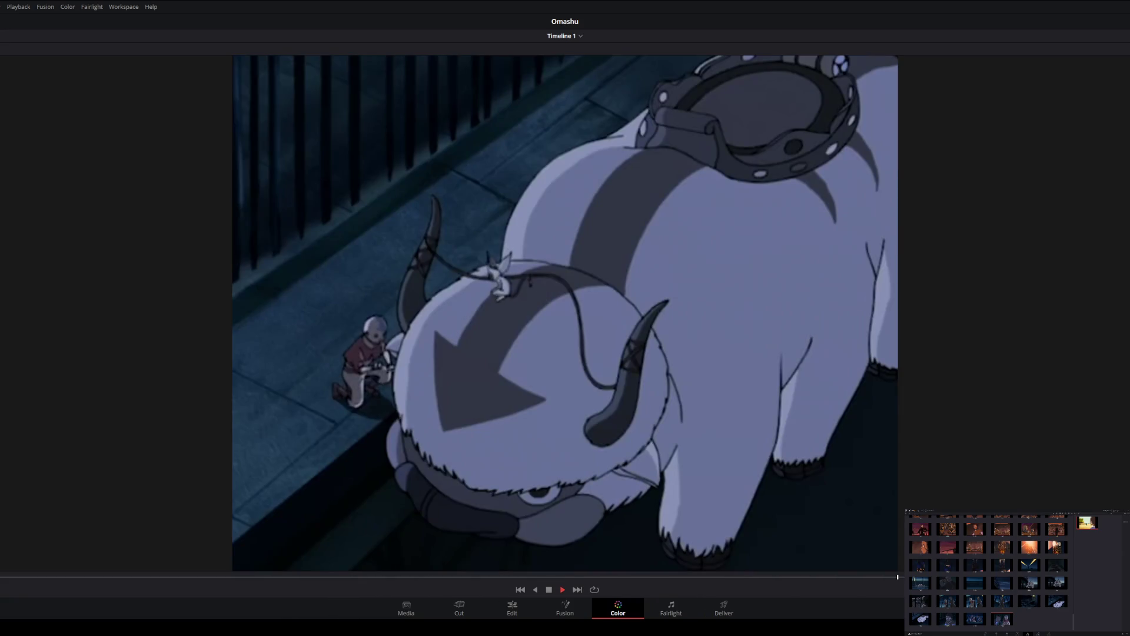
{"action": "key", "text": "space"}
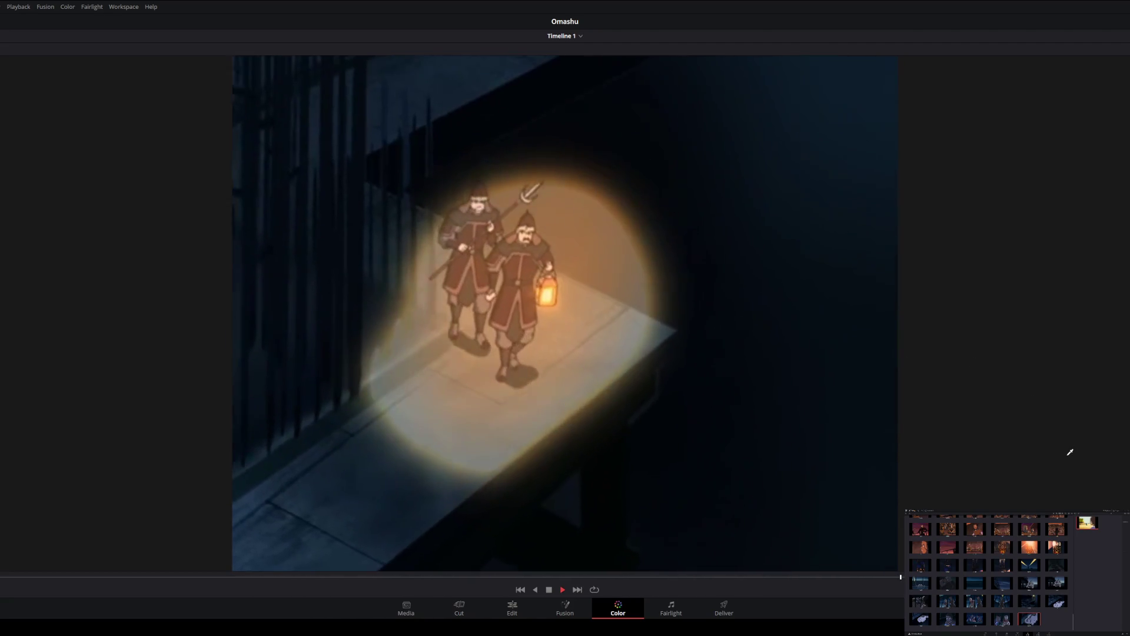
Hold on the lantern-lit guards, save that frame as a still, and continue playback.
{"action": "key", "text": "space"}
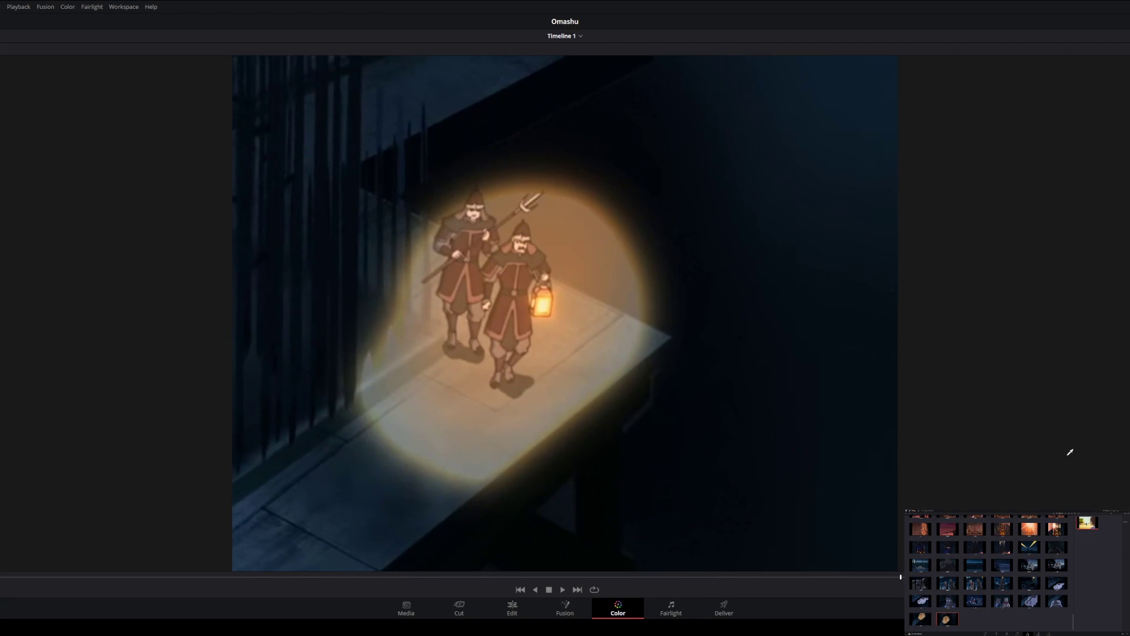
{"action": "key", "text": "ctrl+alt+g"}
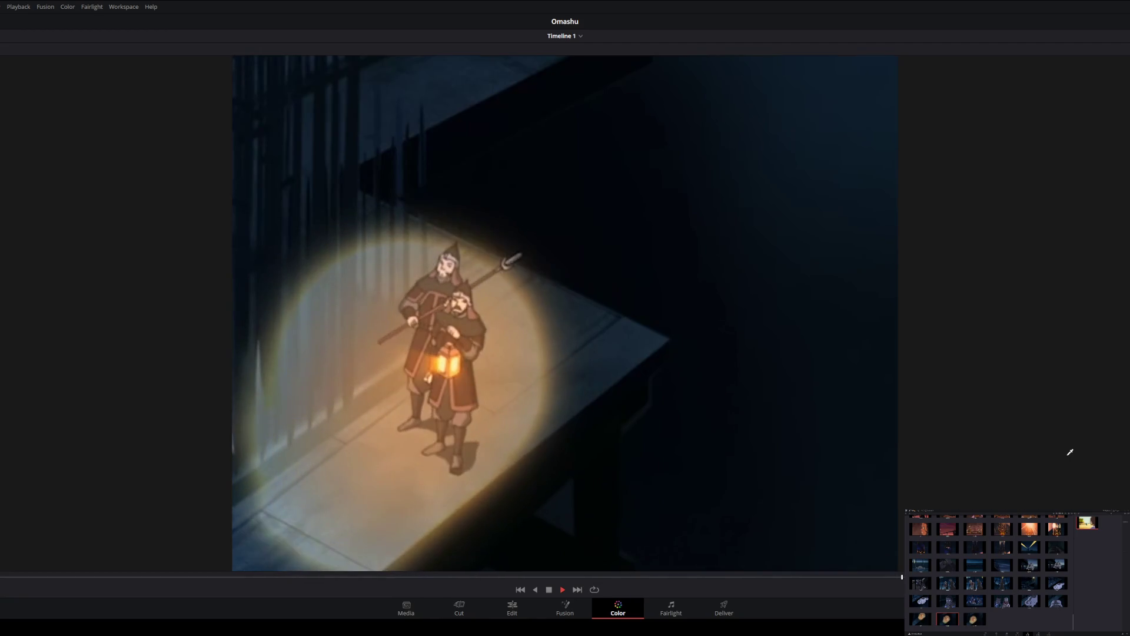
{"action": "key", "text": "space"}
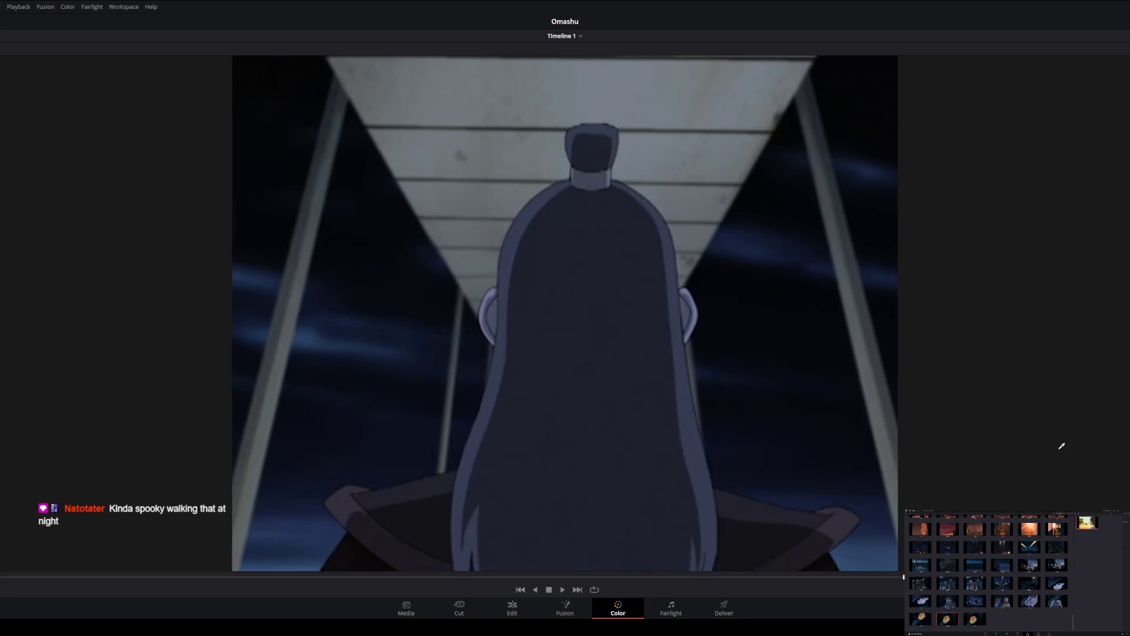
Grab stills of the king from behind, the balcony guards and the two guards' close-up.
{"action": "key", "text": "ctrl+alt+g"}
{"action": "key", "text": "space"}
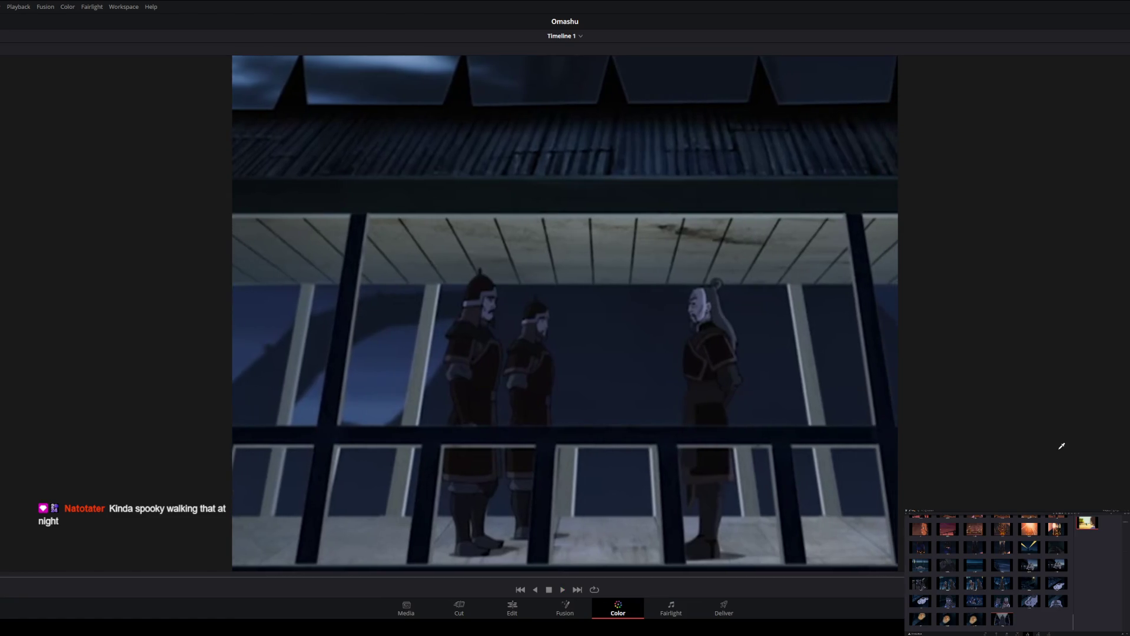
{"action": "key", "text": "ctrl+alt+g"}
{"action": "key", "text": "space"}
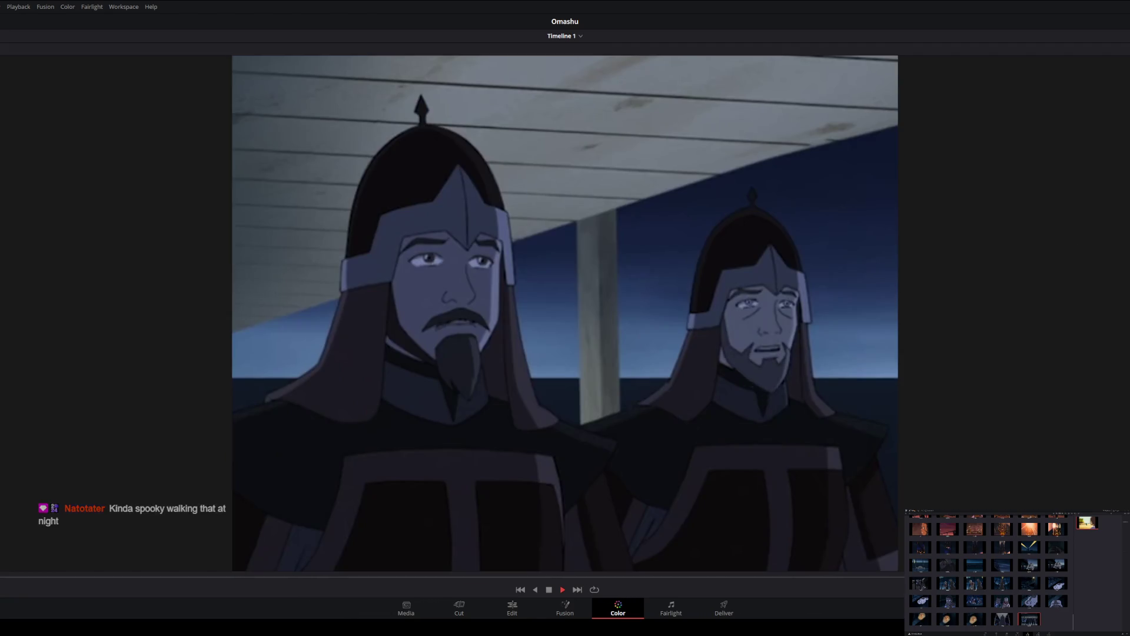
{"action": "key", "text": "space"}
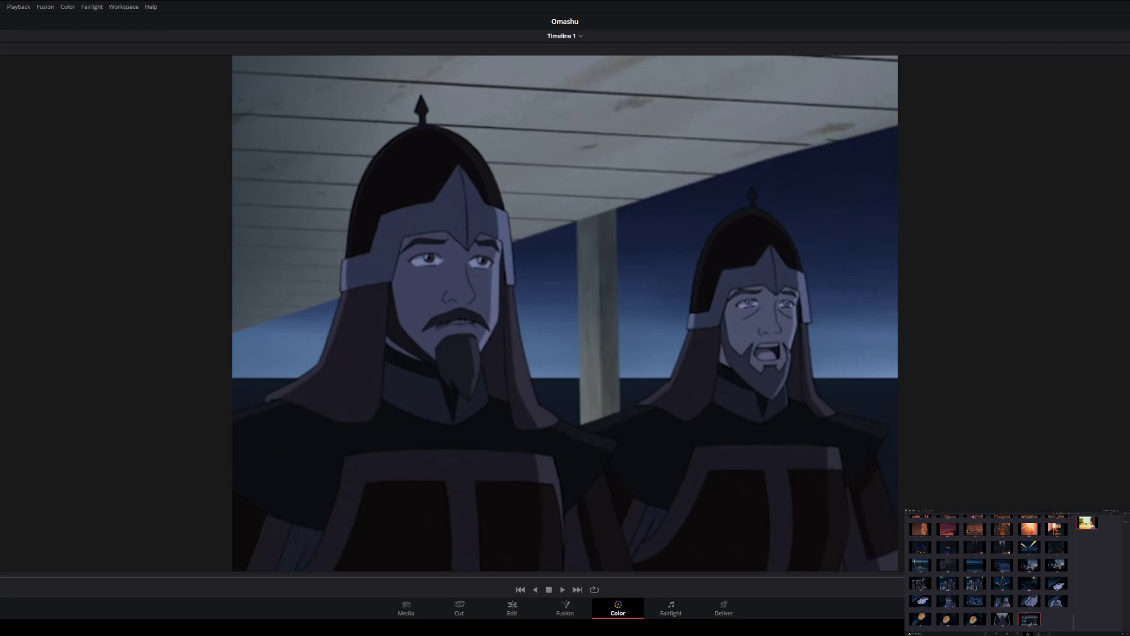
{"action": "key", "text": "ctrl+alt+g"}
{"action": "key", "text": "space"}
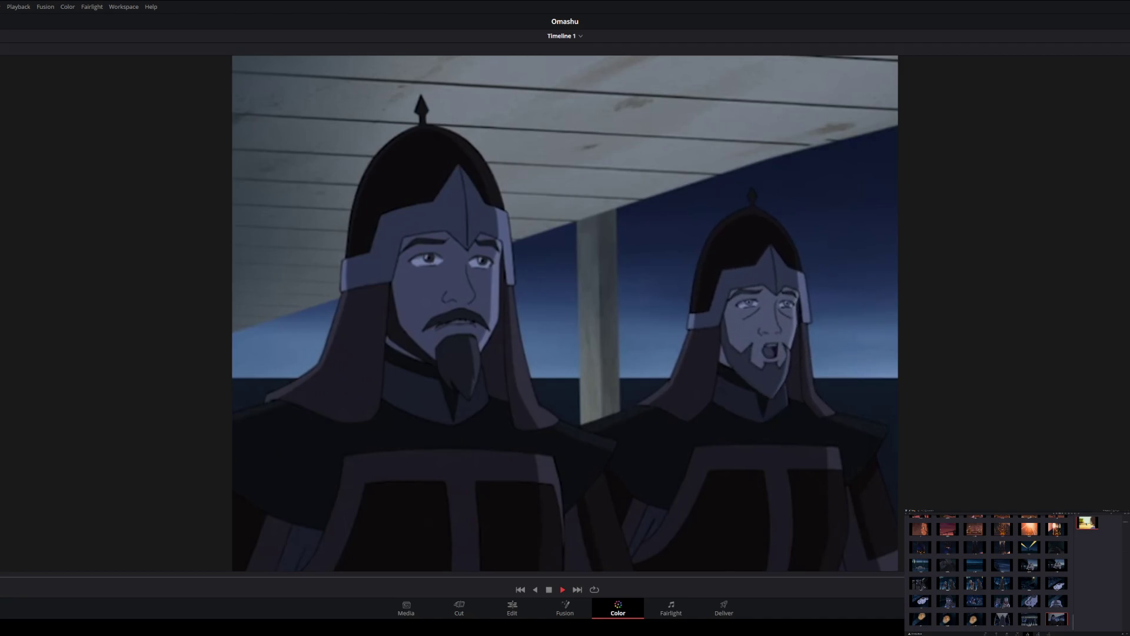
Play and pause through to the figures at the railing, stepping forward a frame.
{"action": "key", "text": "space"}
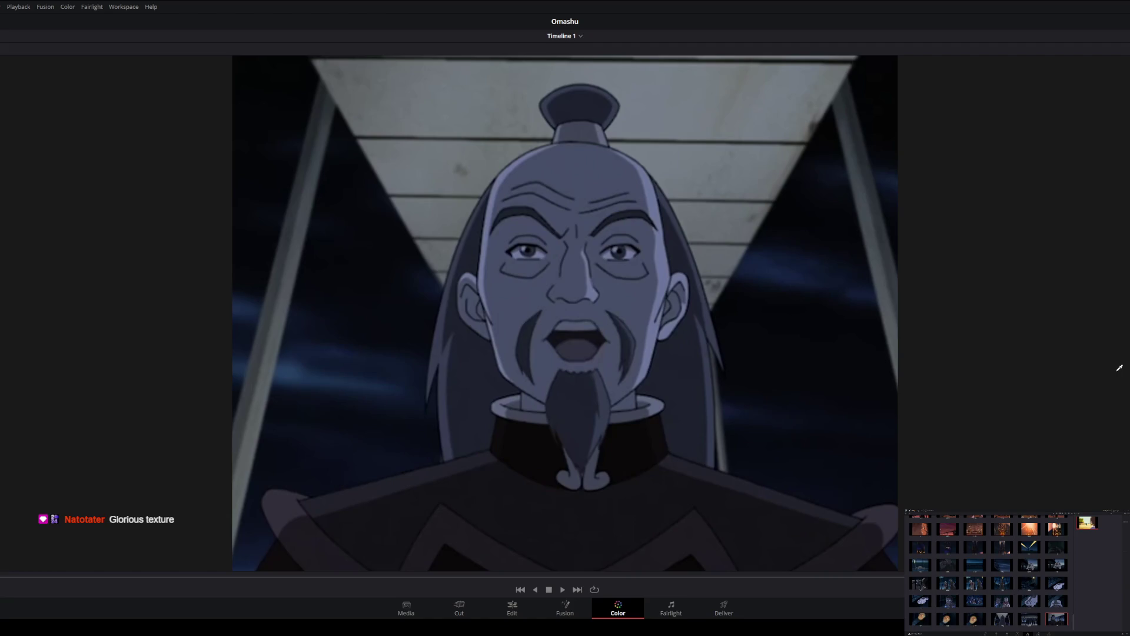
{"action": "key", "text": "space"}
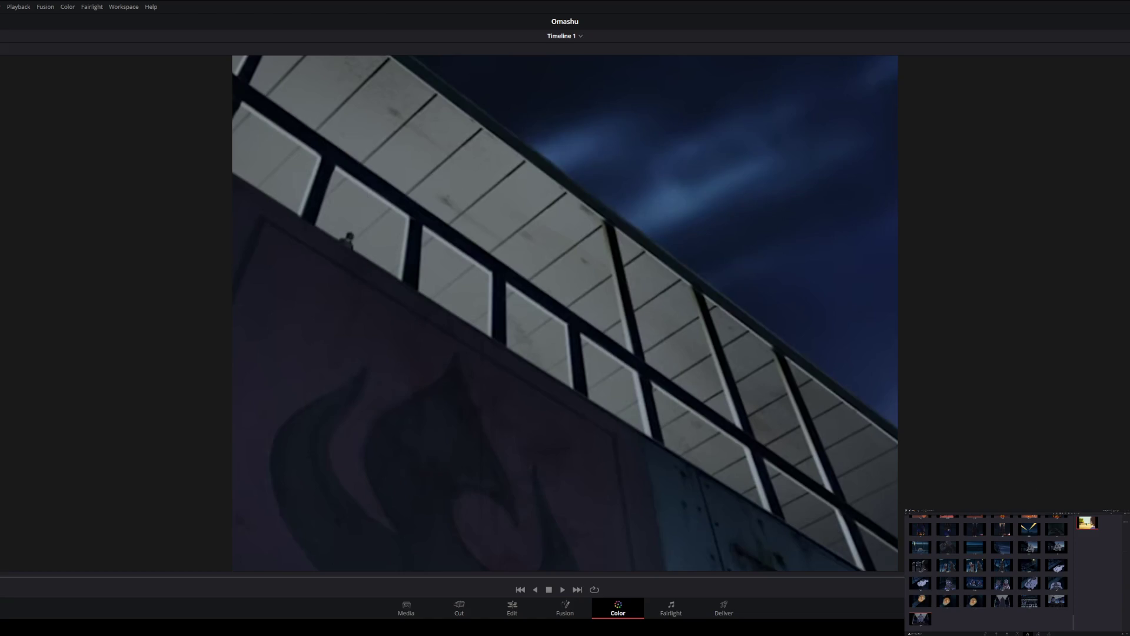
{"action": "key", "text": "space"}
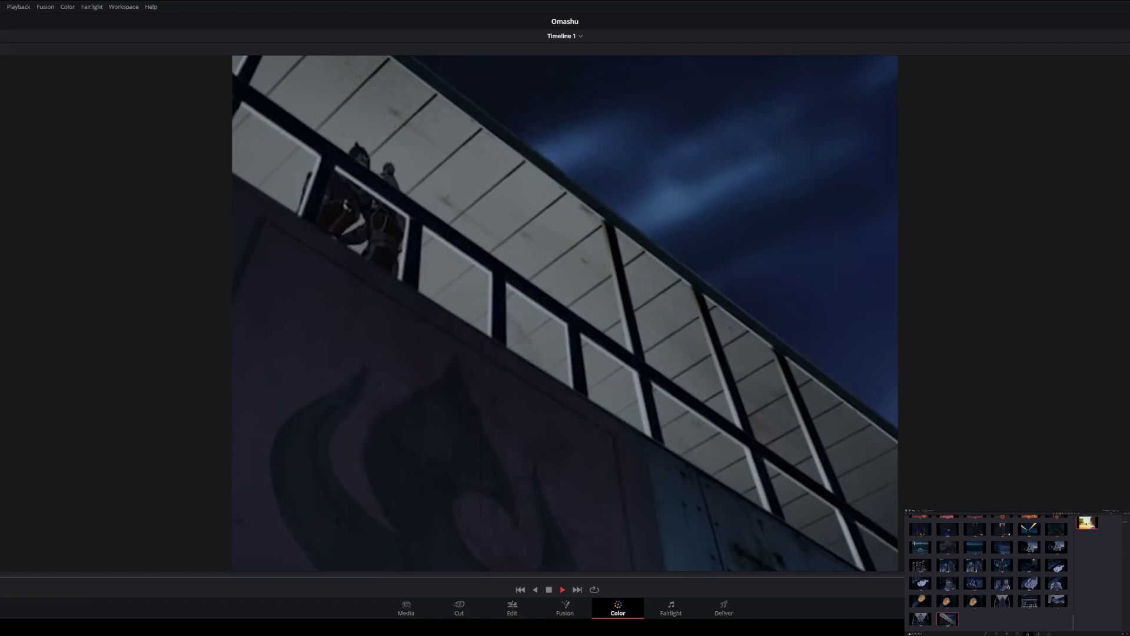
{"action": "key", "text": "space"}
{"action": "key", "text": "space"}
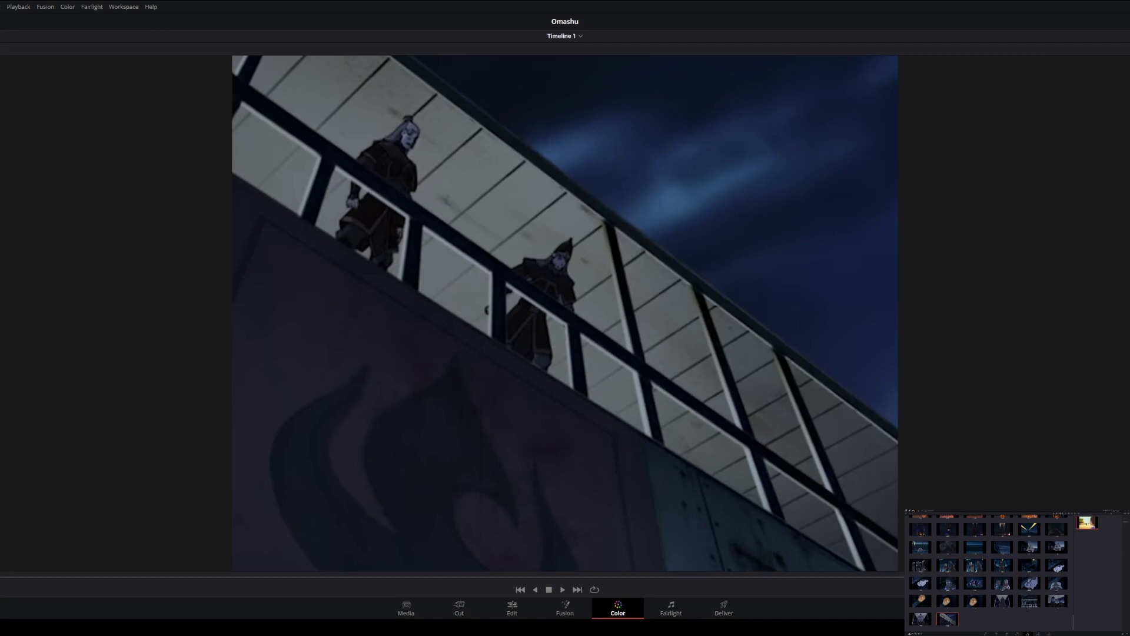
{"action": "key", "text": "Right"}
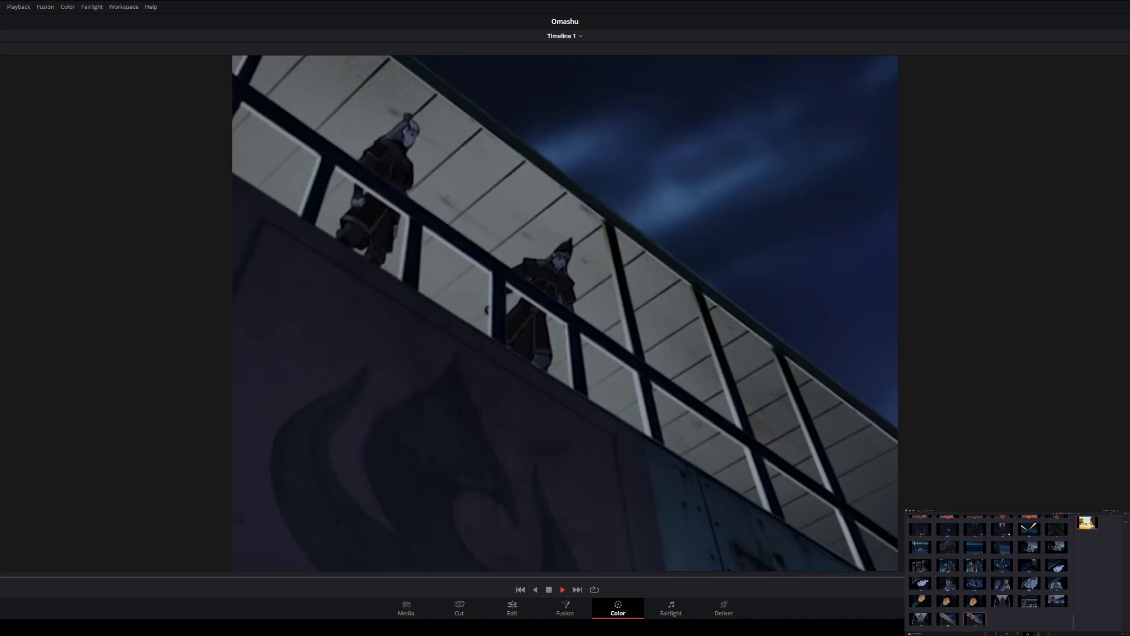
{"action": "key", "text": "space"}
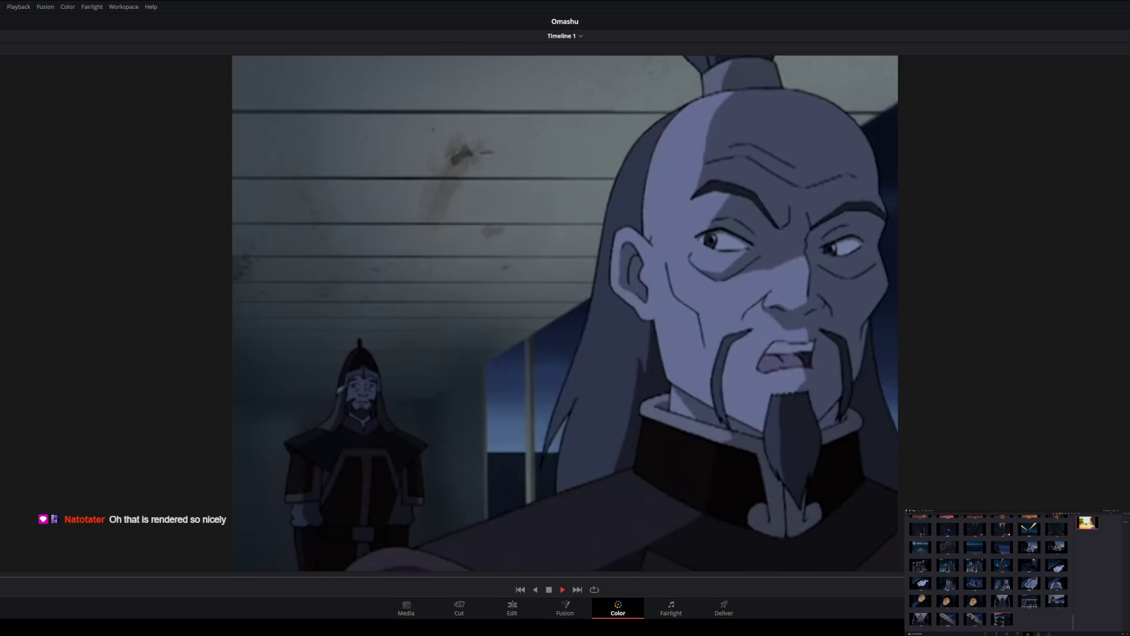
Grab a still of the king's close-up and play on past the following shots.
{"action": "key", "text": "space"}
{"action": "key", "text": "ctrl+alt+g"}
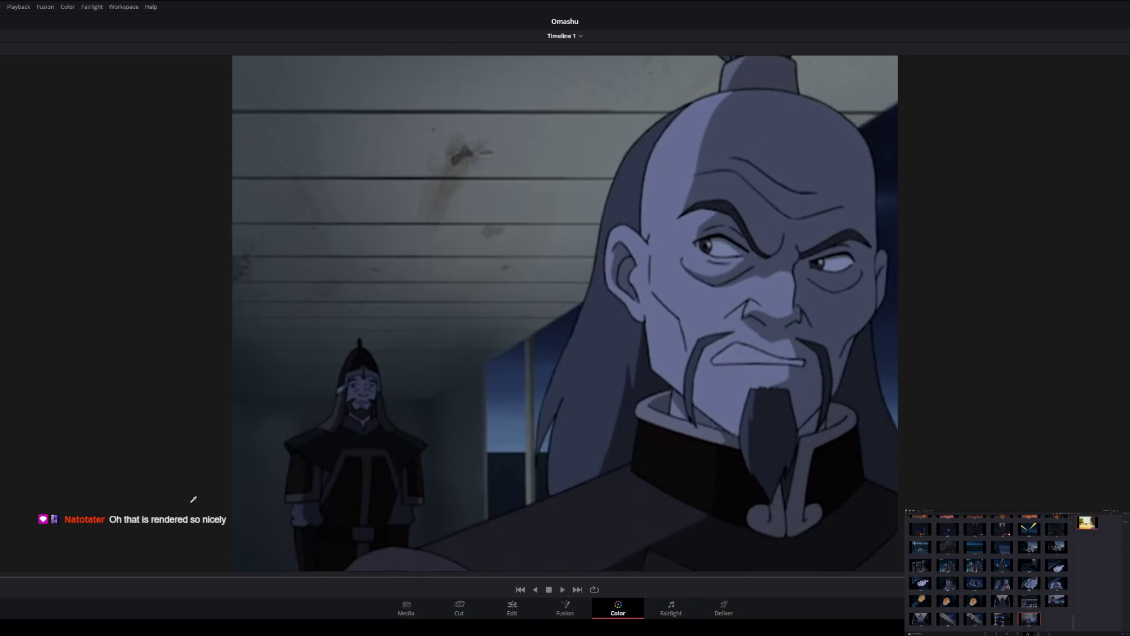
{"action": "key", "text": "space"}
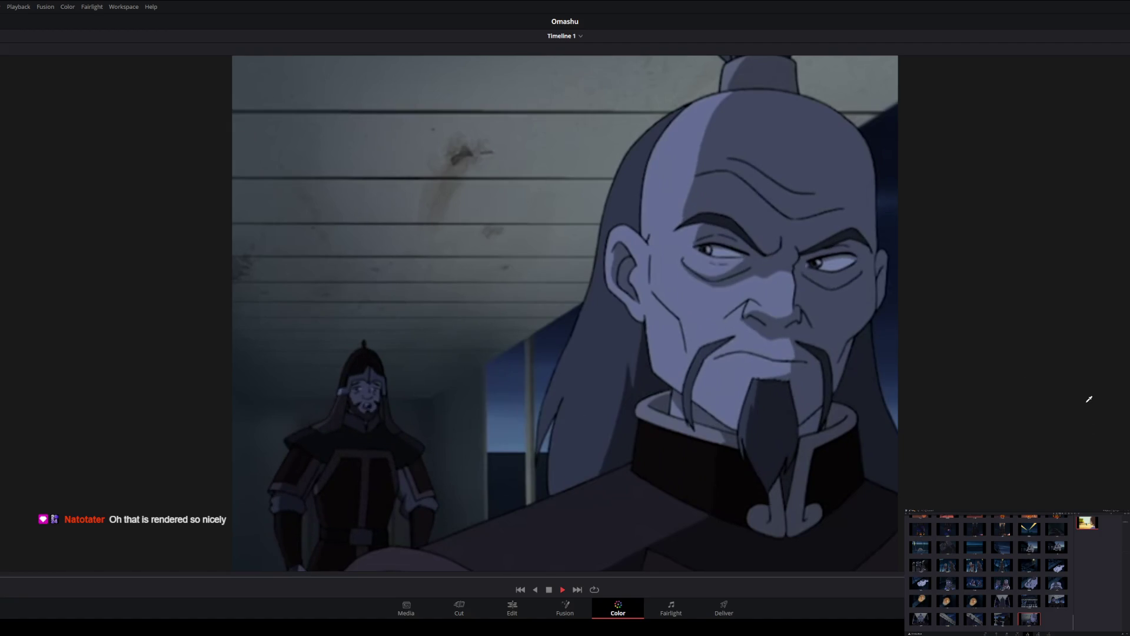
{"action": "key", "text": "space"}
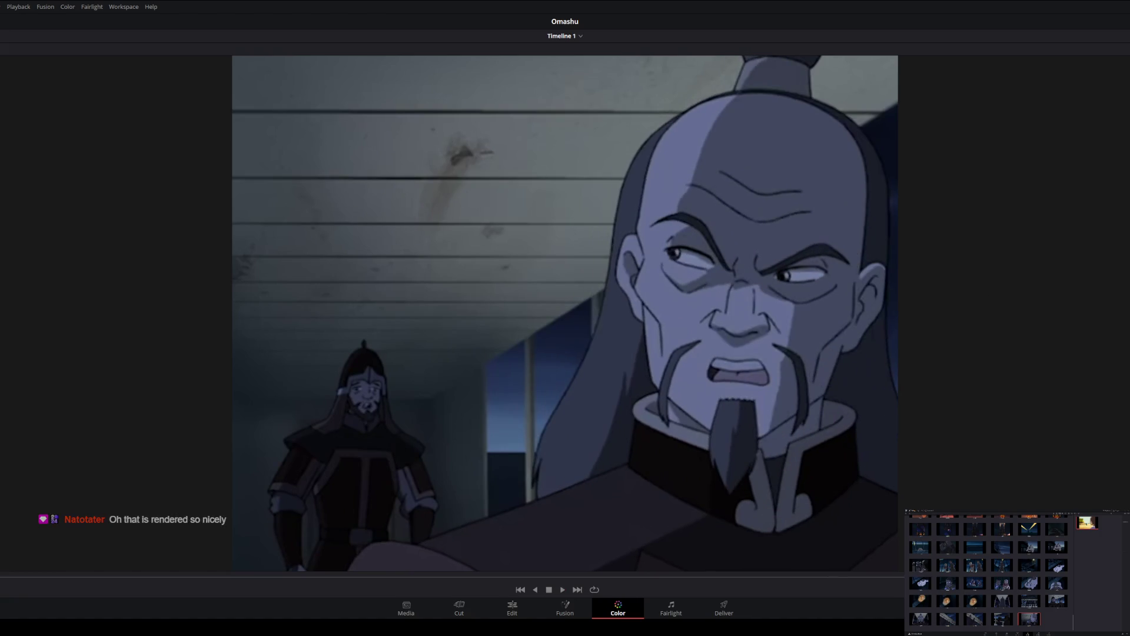
{"action": "key", "text": "space"}
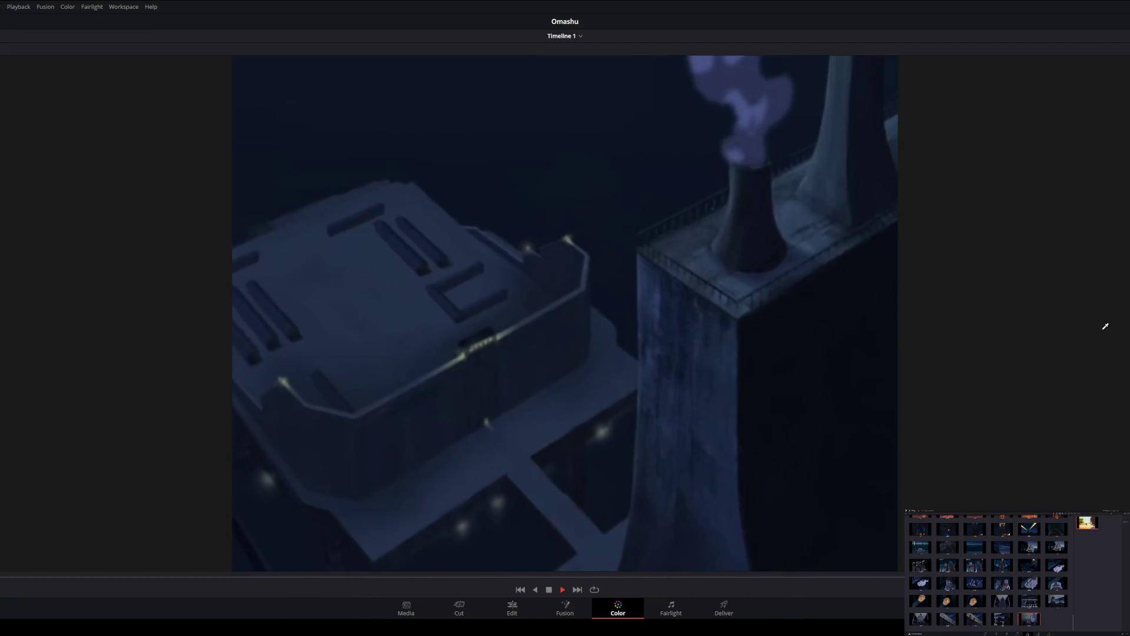
{"action": "key", "text": "space"}
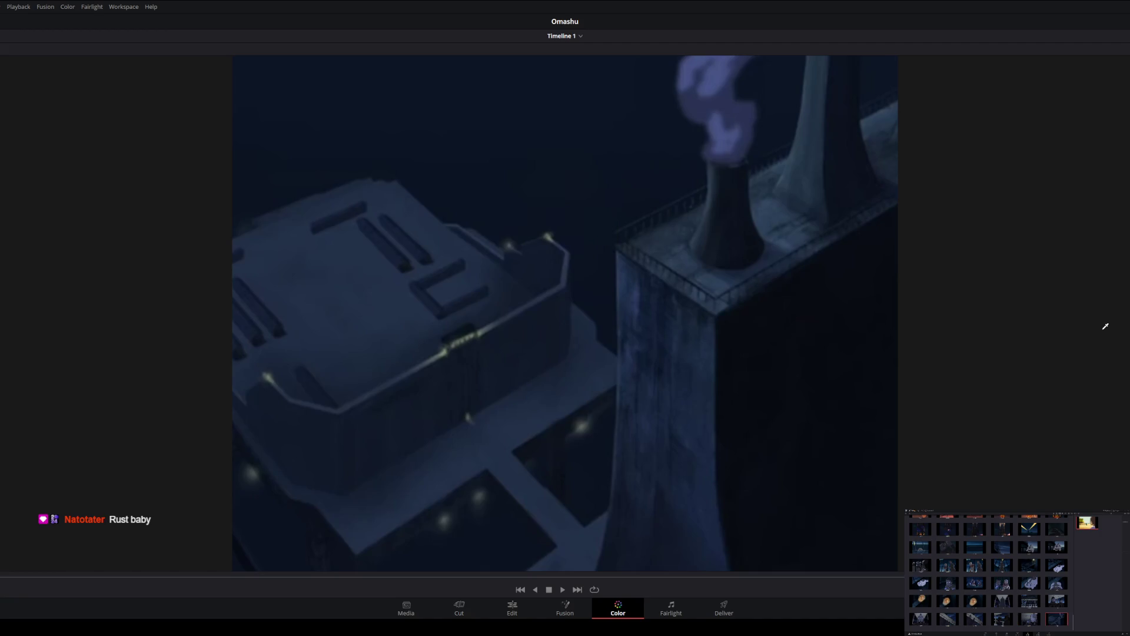
Play through and hold on the night city view.
{"action": "key", "text": "space"}
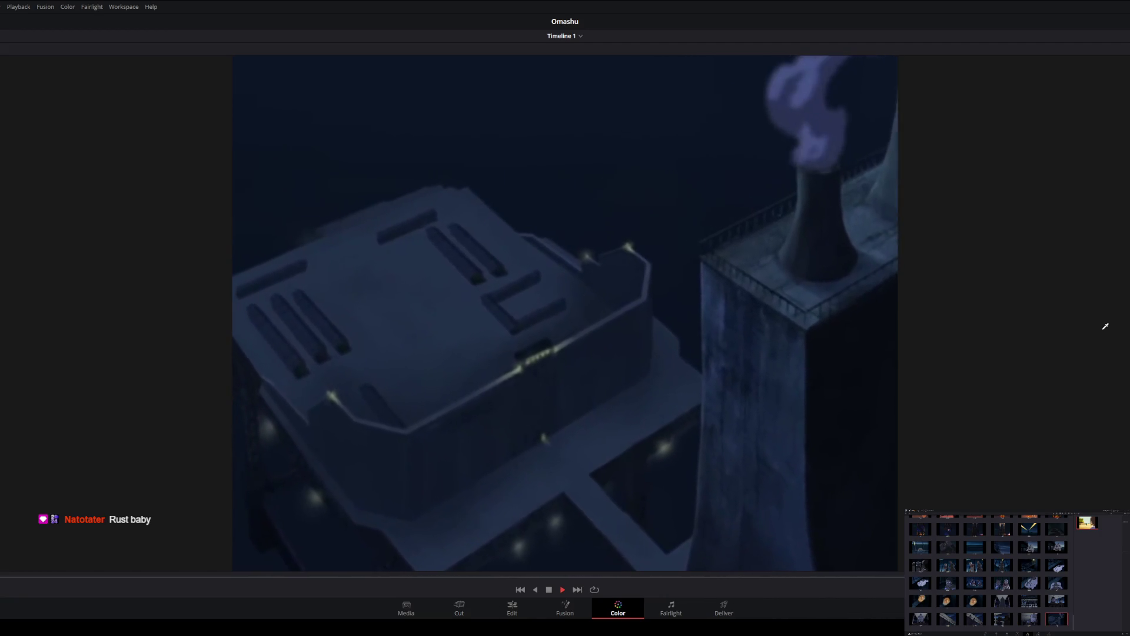
{"action": "key", "text": "space"}
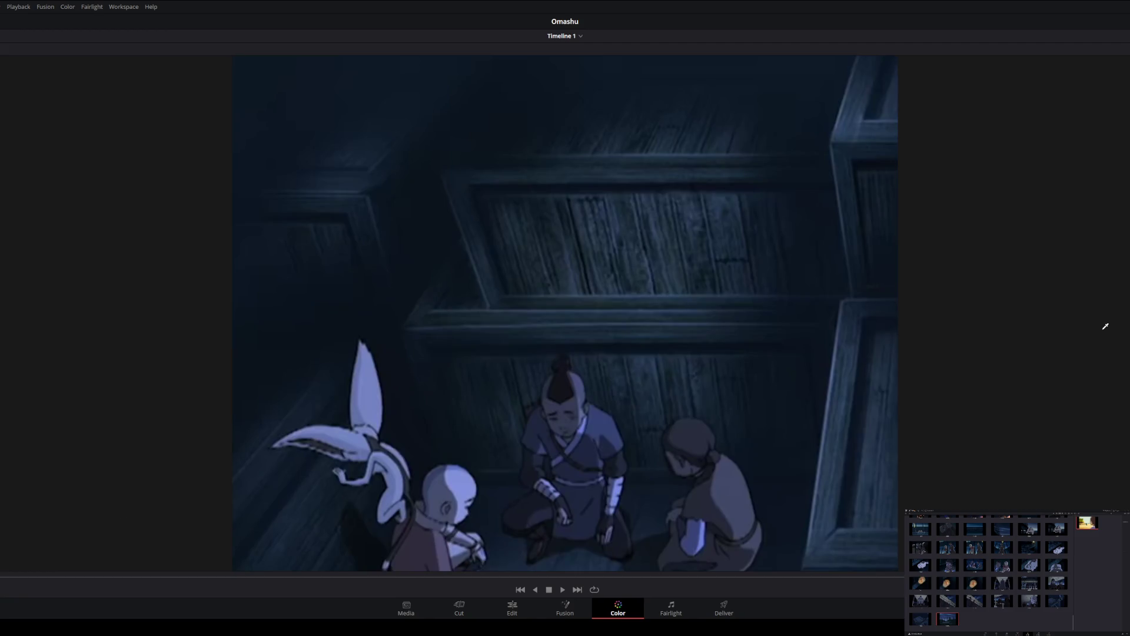
Play and pause the timeline forward through the shots after the city view.
{"action": "key", "text": "space"}
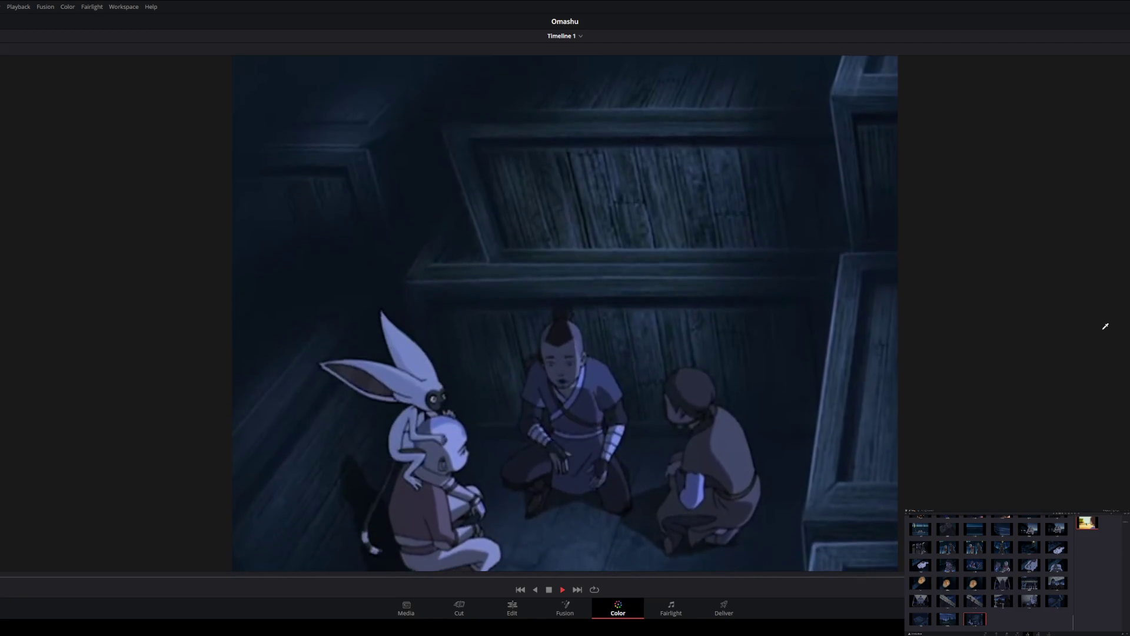
{"action": "key", "text": "space"}
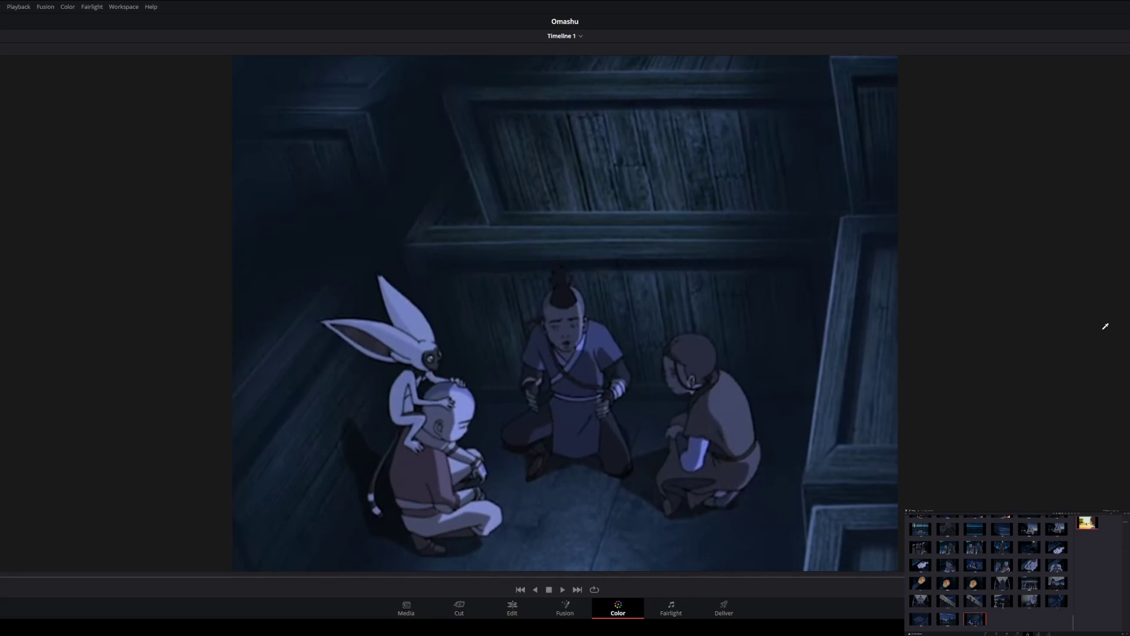
{"action": "key", "text": "space"}
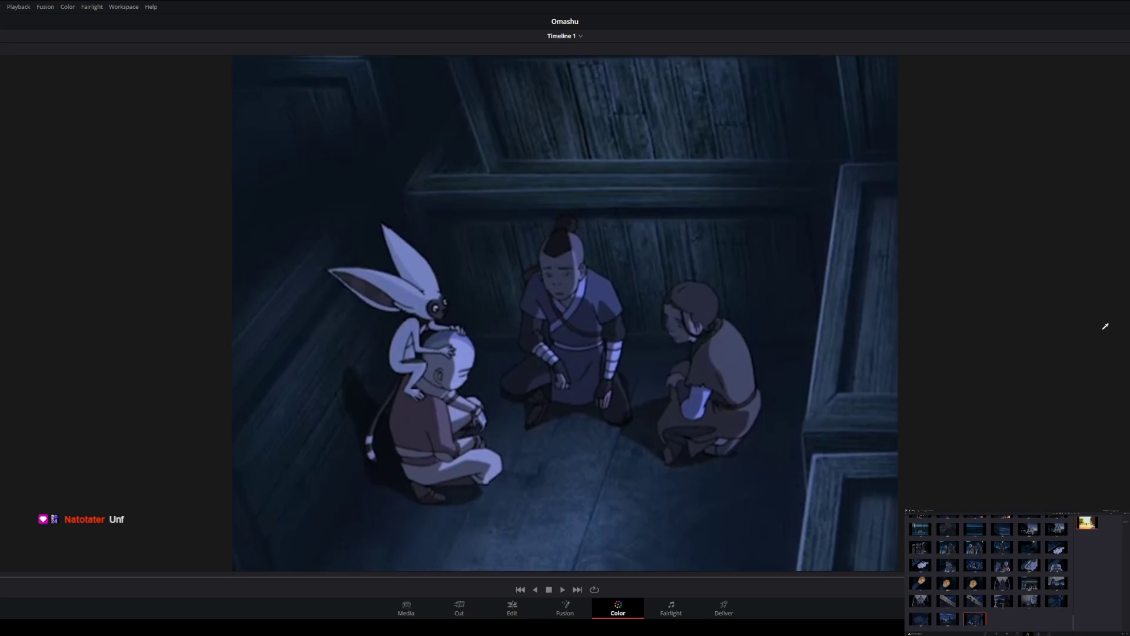
{"action": "key", "text": "space"}
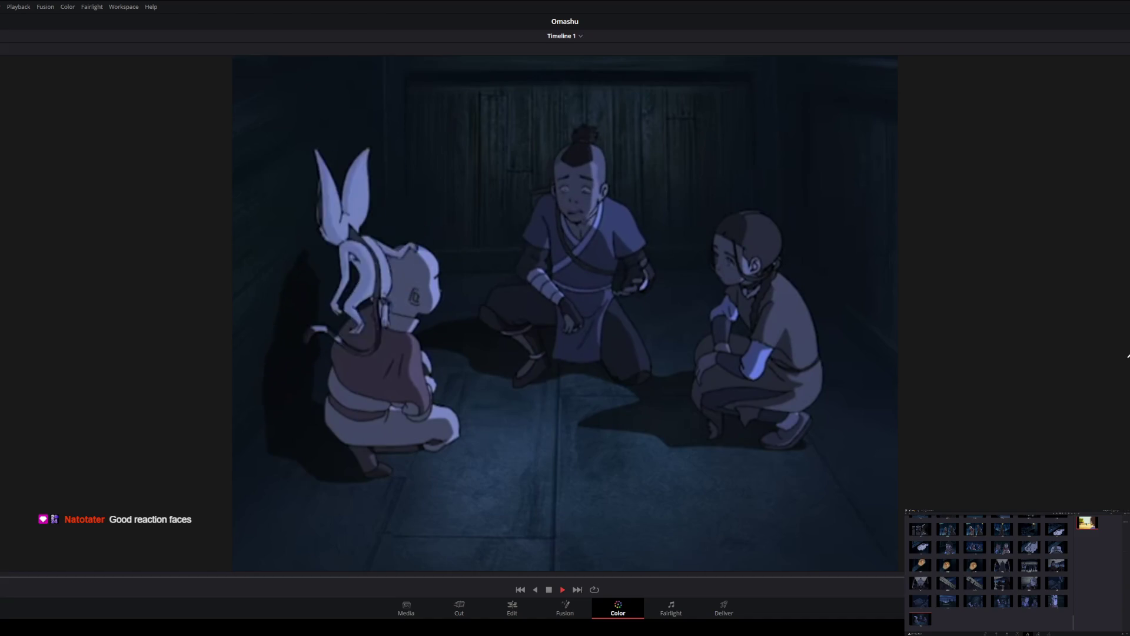
{"action": "key", "text": "space"}
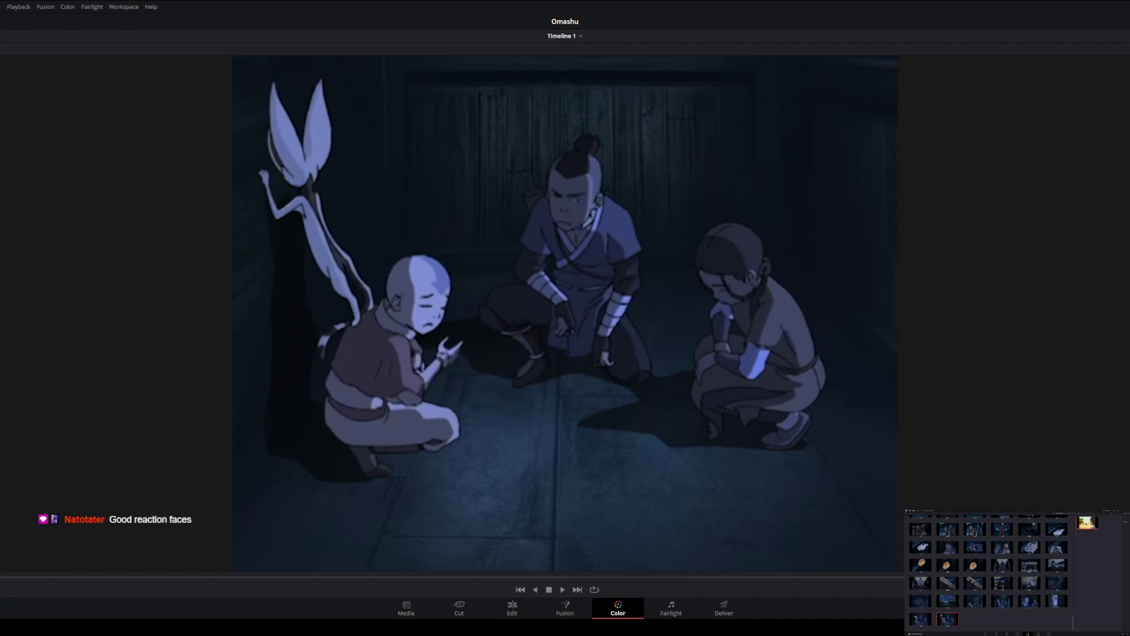
Continue toggling playback until the smoking tower shot is reached.
{"action": "key", "text": "space"}
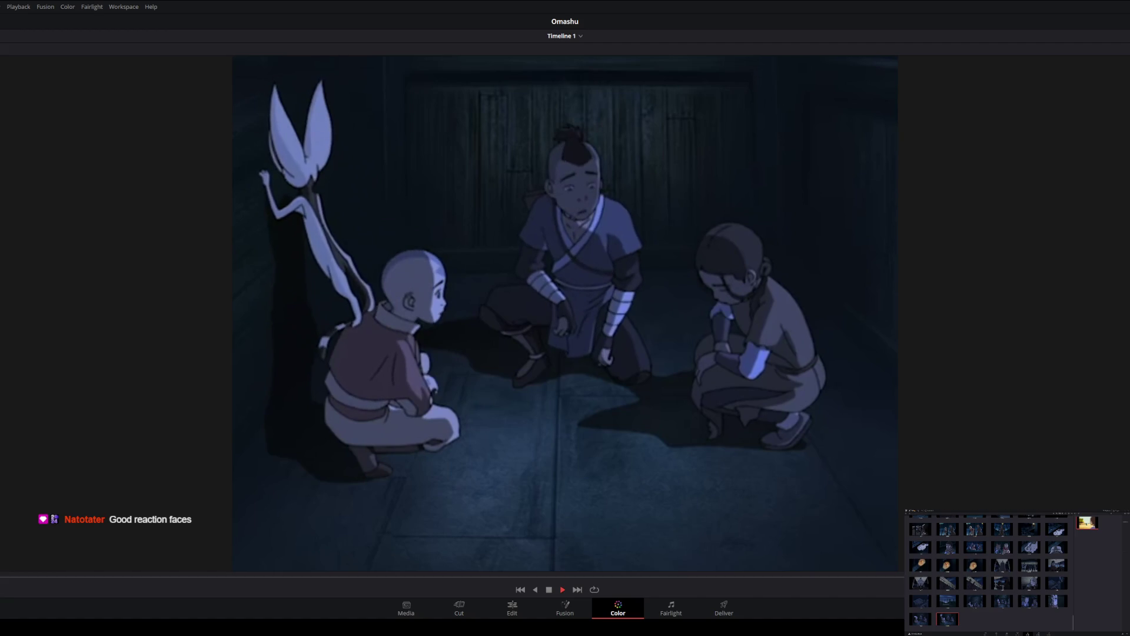
{"action": "key", "text": "space"}
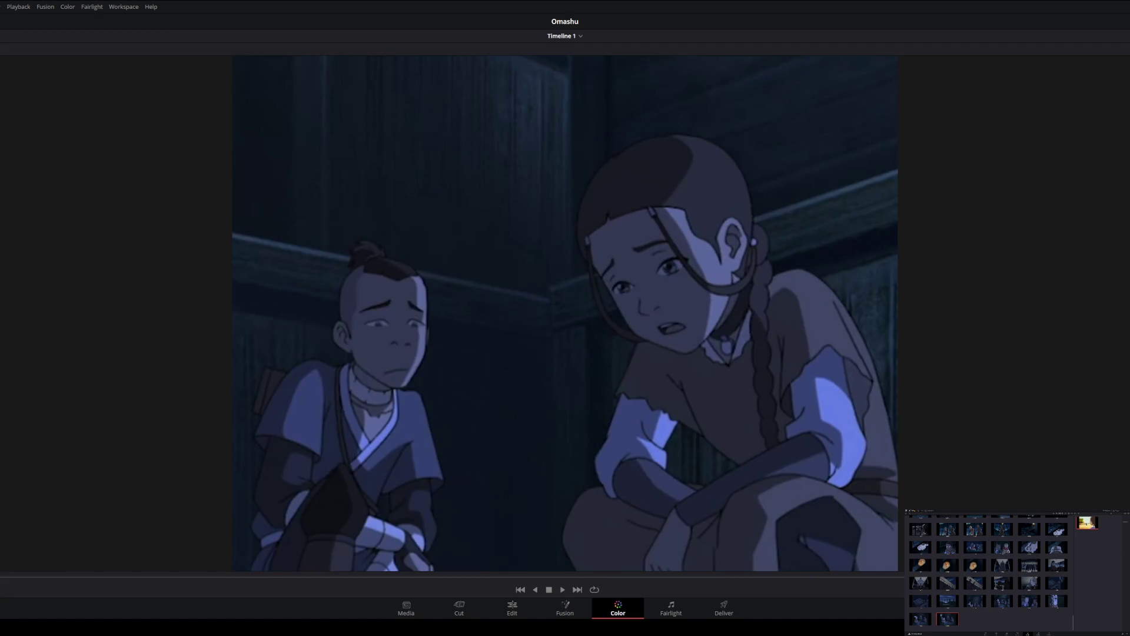
{"action": "key", "text": "space"}
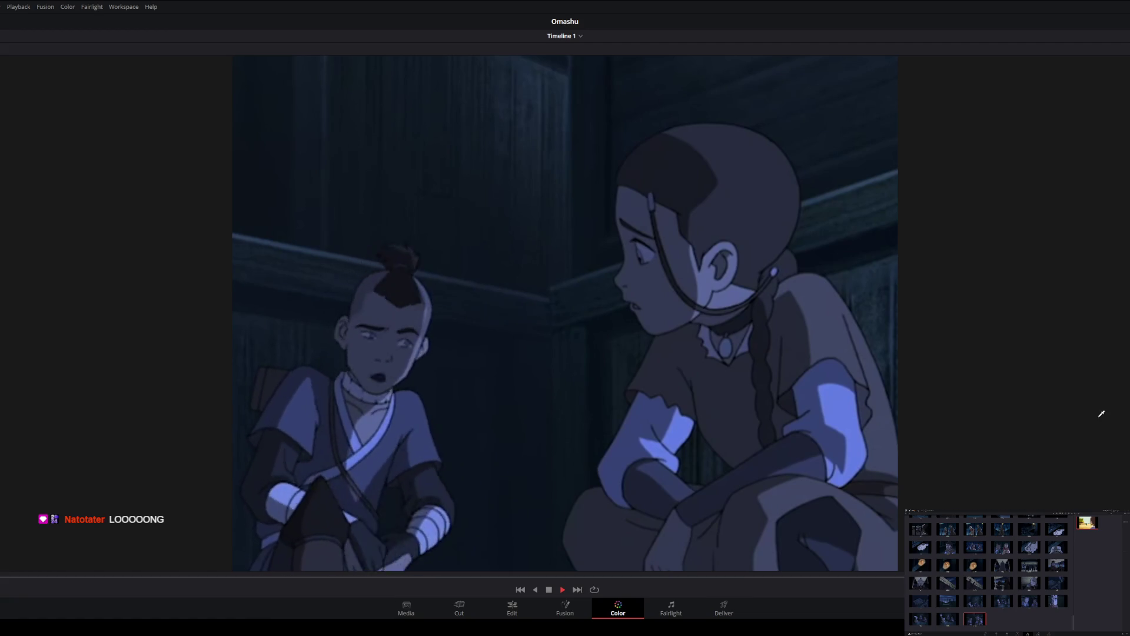
{"action": "key", "text": "space"}
{"action": "key", "text": "space"}
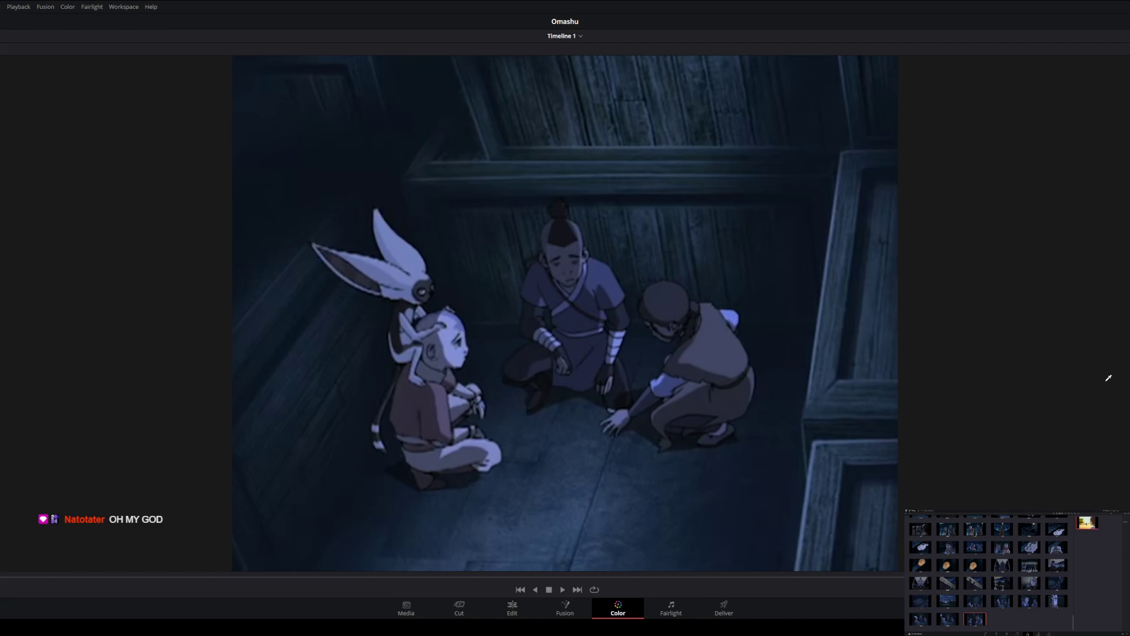
{"action": "key", "text": "space"}
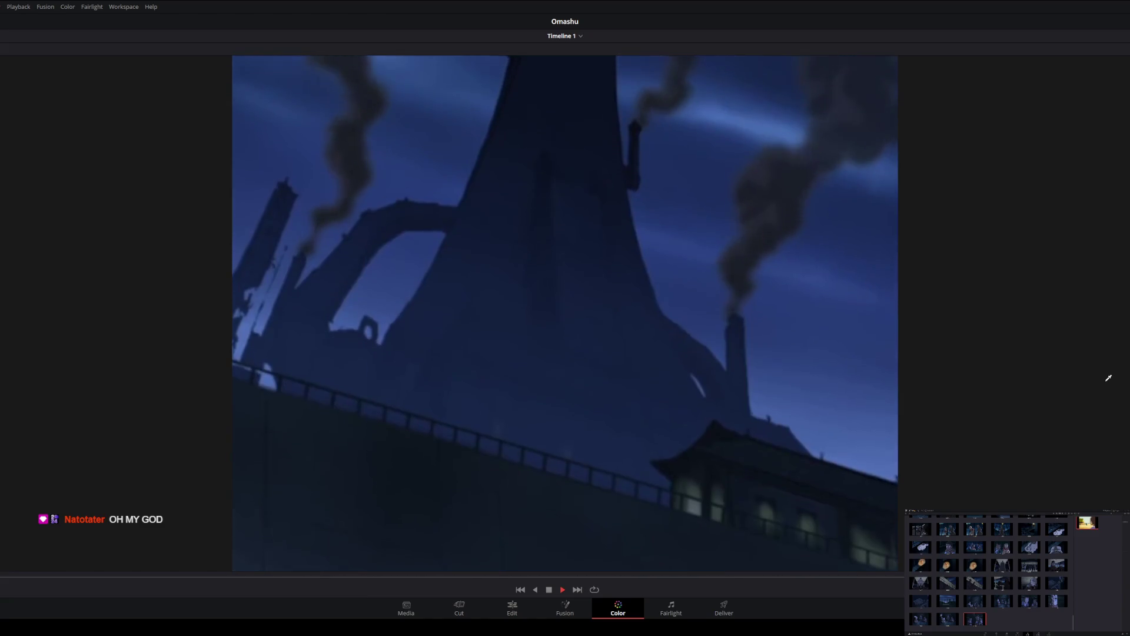
Hold on the smoking tower shot and grab two stills of it.
{"action": "key", "text": "space"}
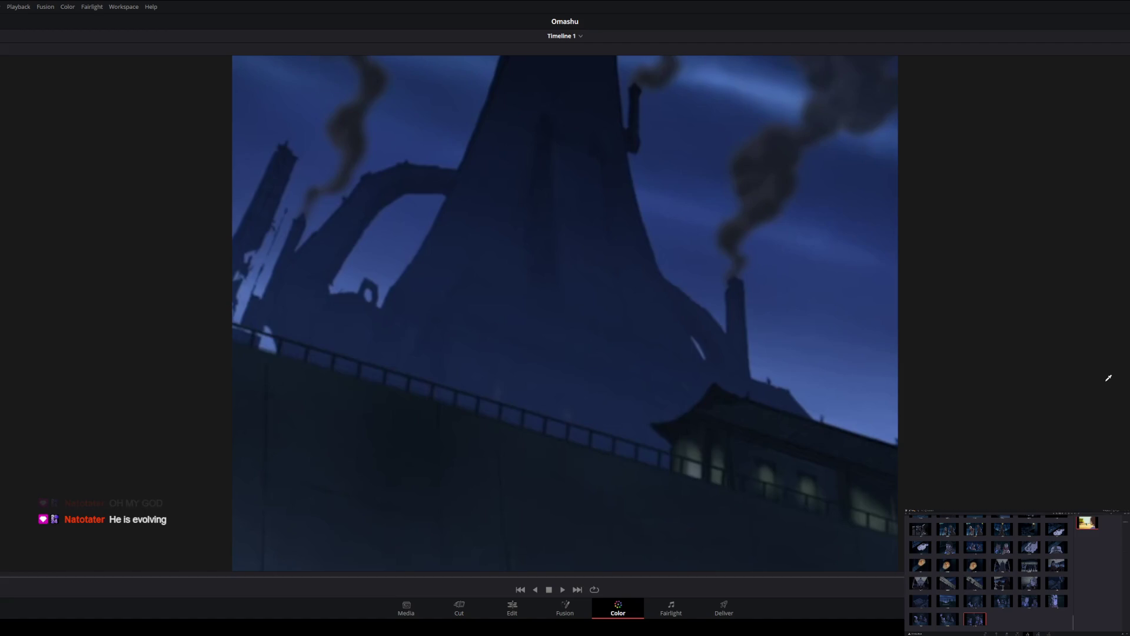
{"action": "key", "text": "ctrl+alt+g"}
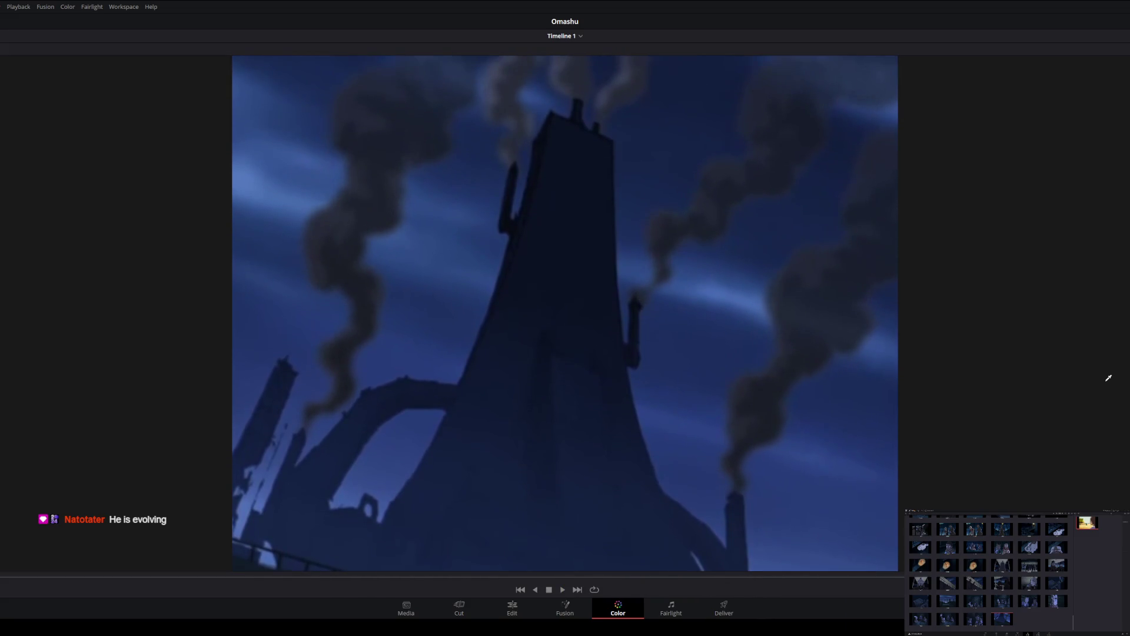
{"action": "key", "text": "ctrl+alt+g"}
{"action": "key", "text": "space"}
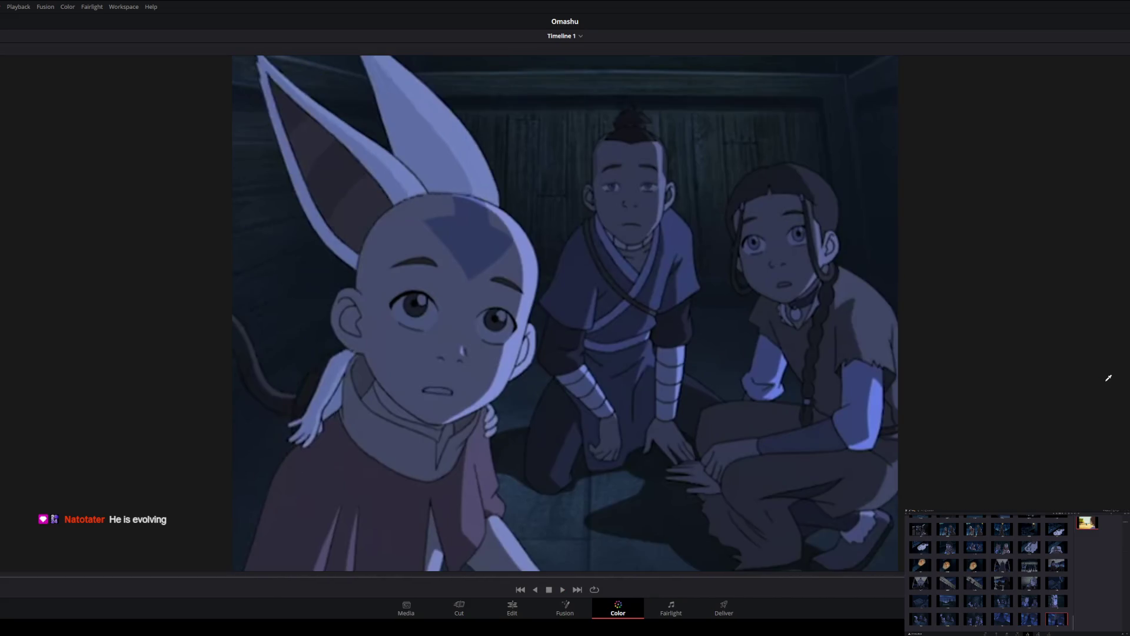
{"action": "key", "text": "space"}
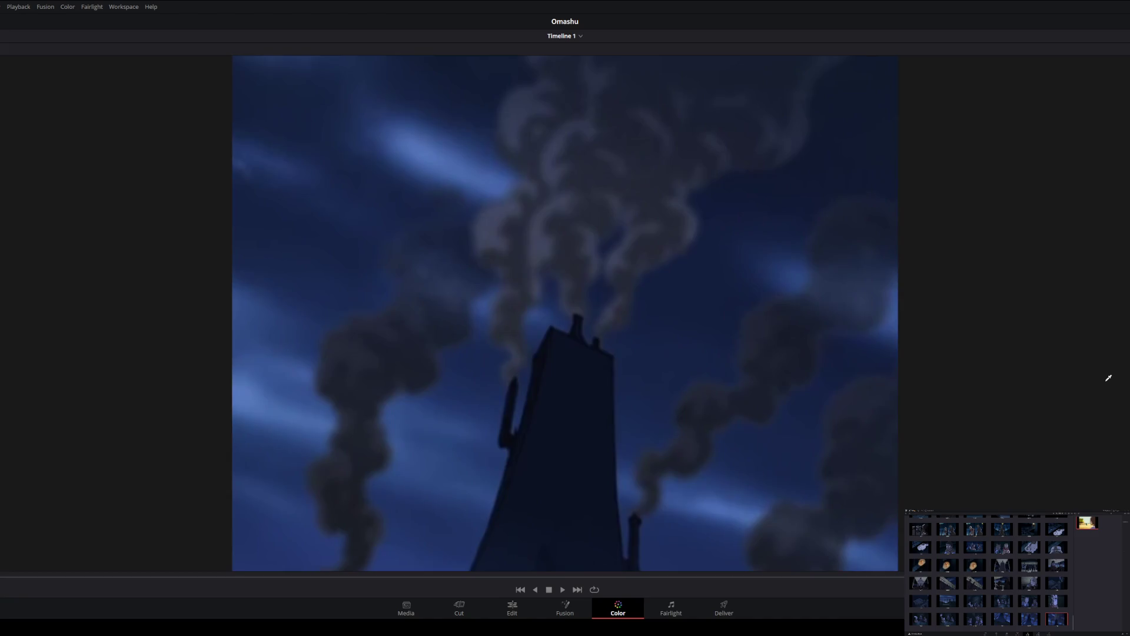
Play through the skyline and two-characters shots to the overhead shot.
{"action": "key", "text": "space"}
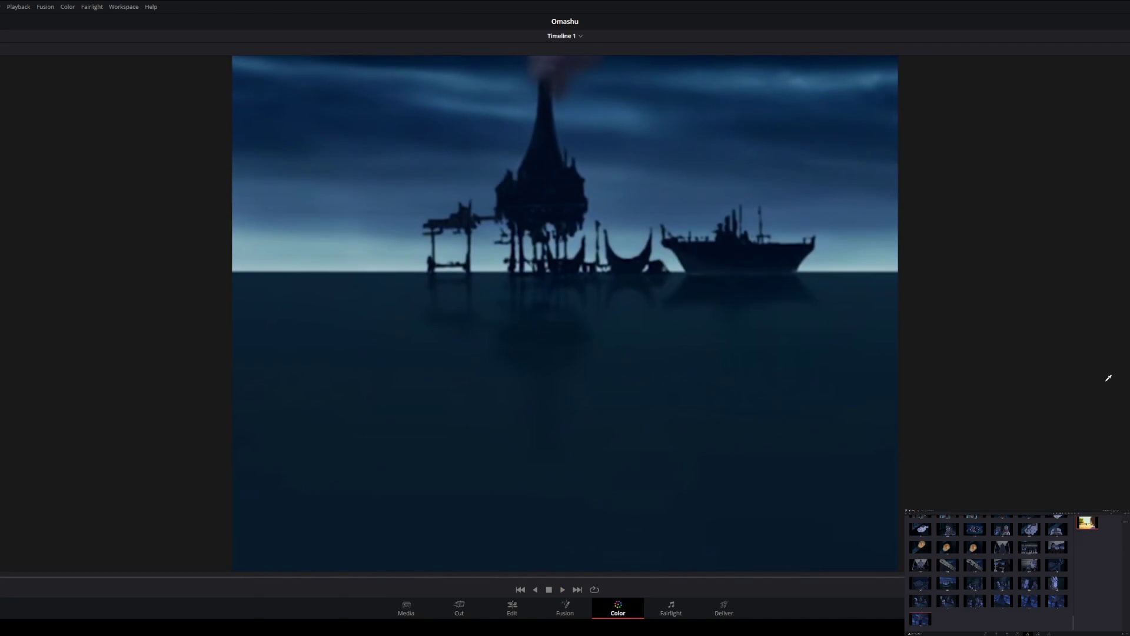
{"action": "key", "text": "space"}
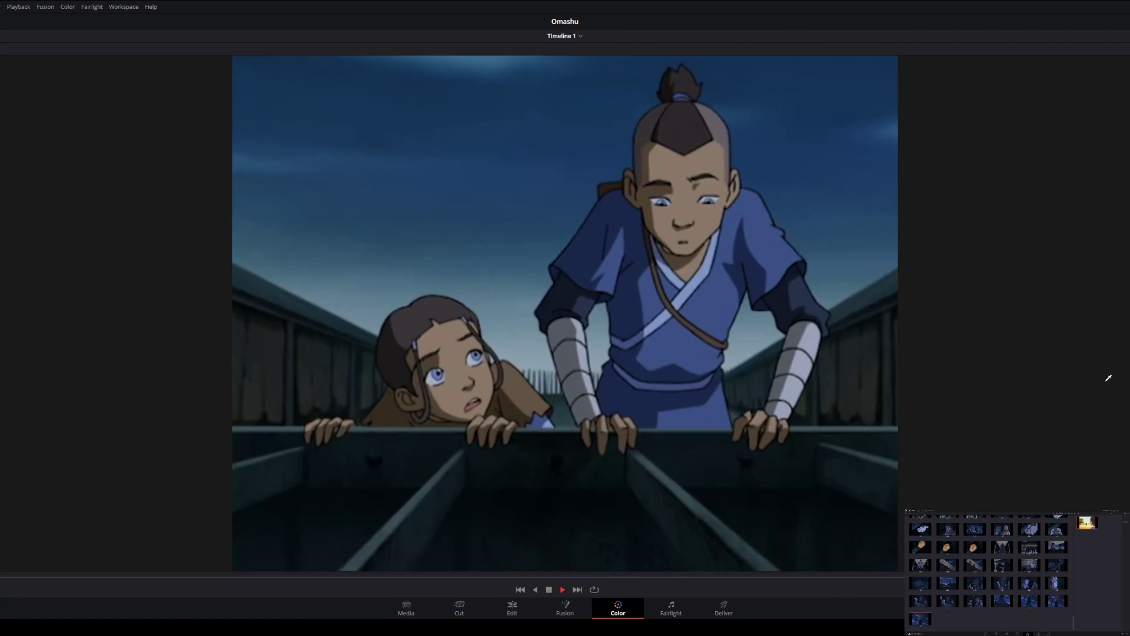
{"action": "key", "text": "space"}
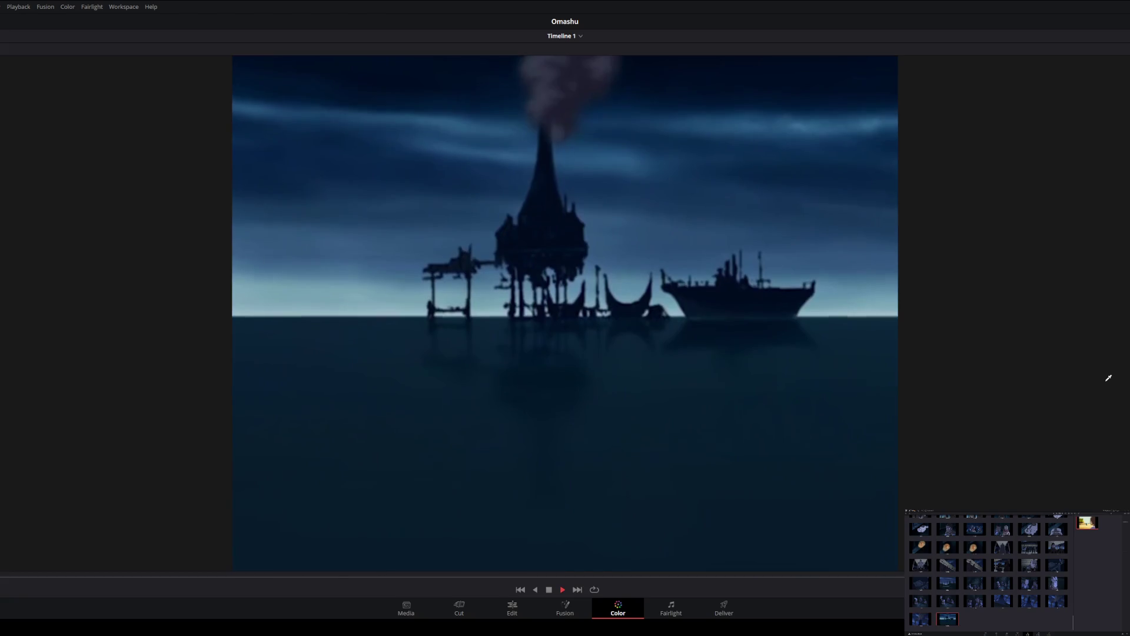
{"action": "key", "text": "space"}
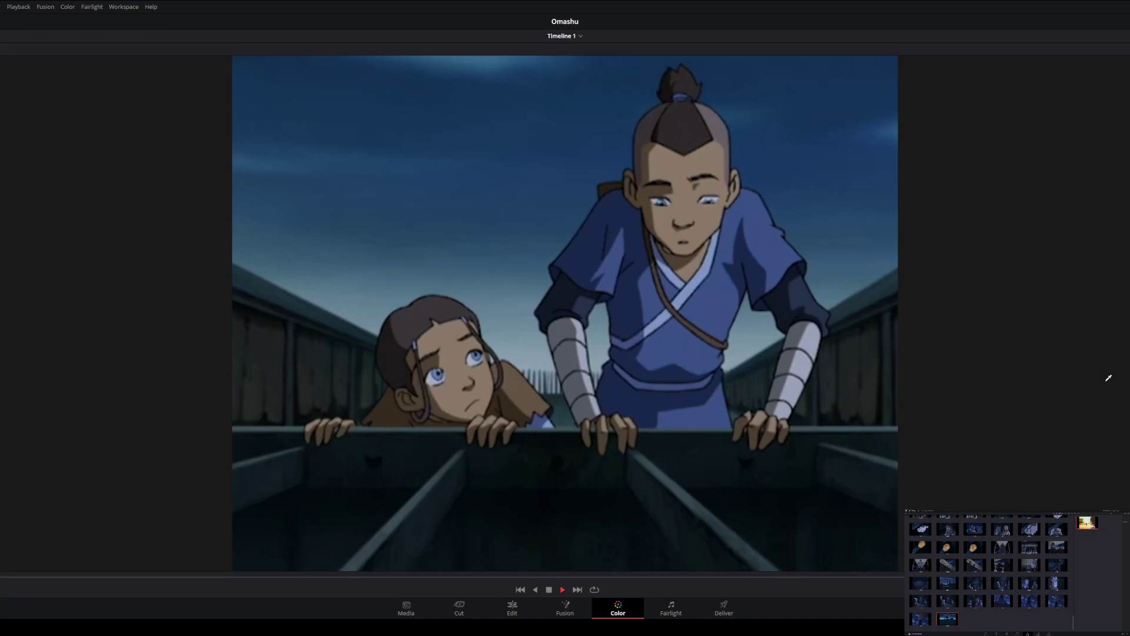
{"action": "key", "text": "space"}
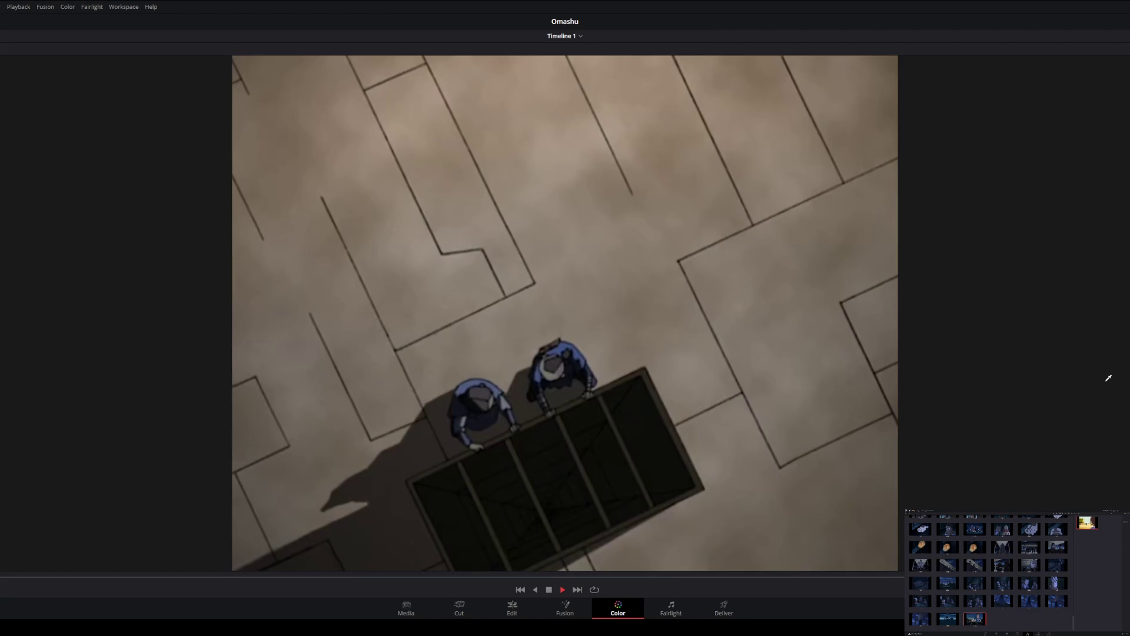
{"action": "key", "text": "space"}
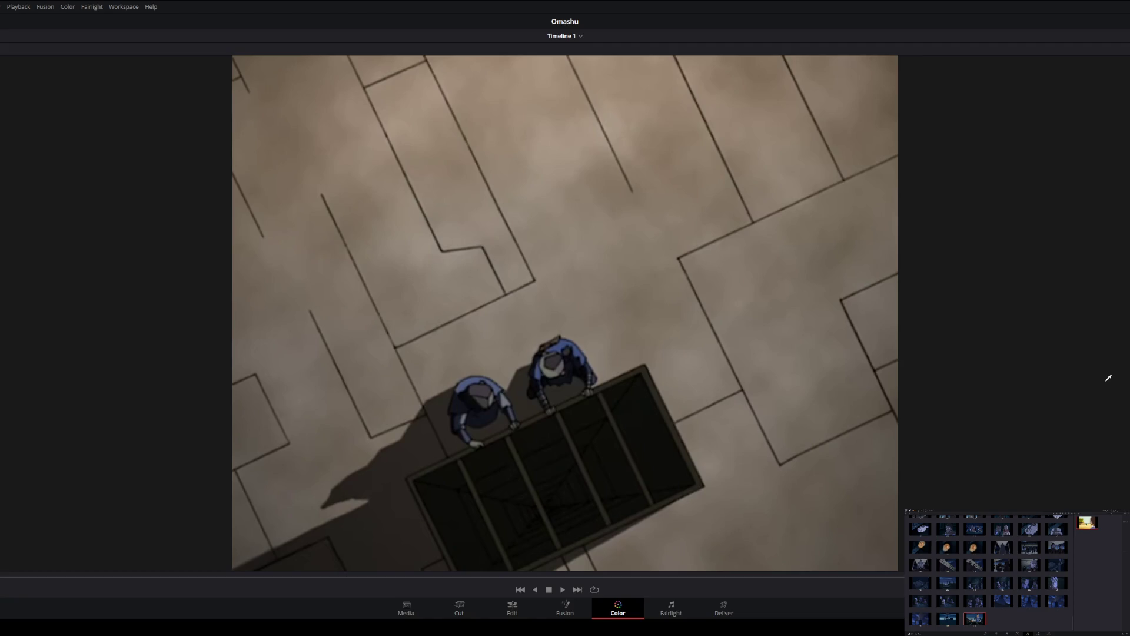
Play the panning overhead shot and hold on its frame.
{"action": "key", "text": "space"}
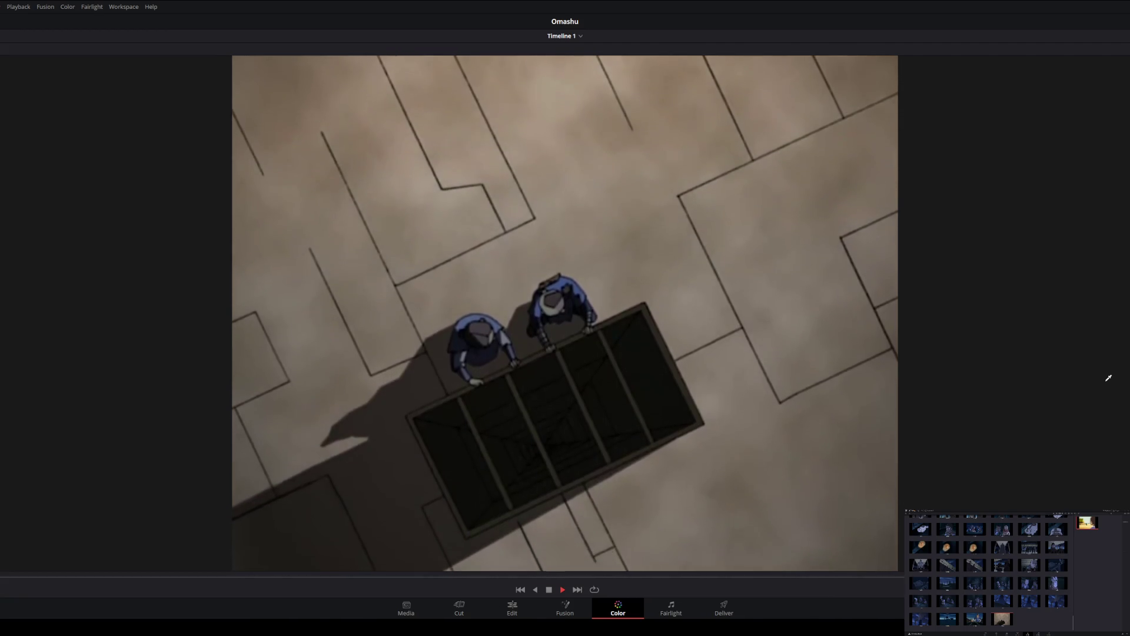
{"action": "key", "text": "space"}
{"action": "key", "text": "space"}
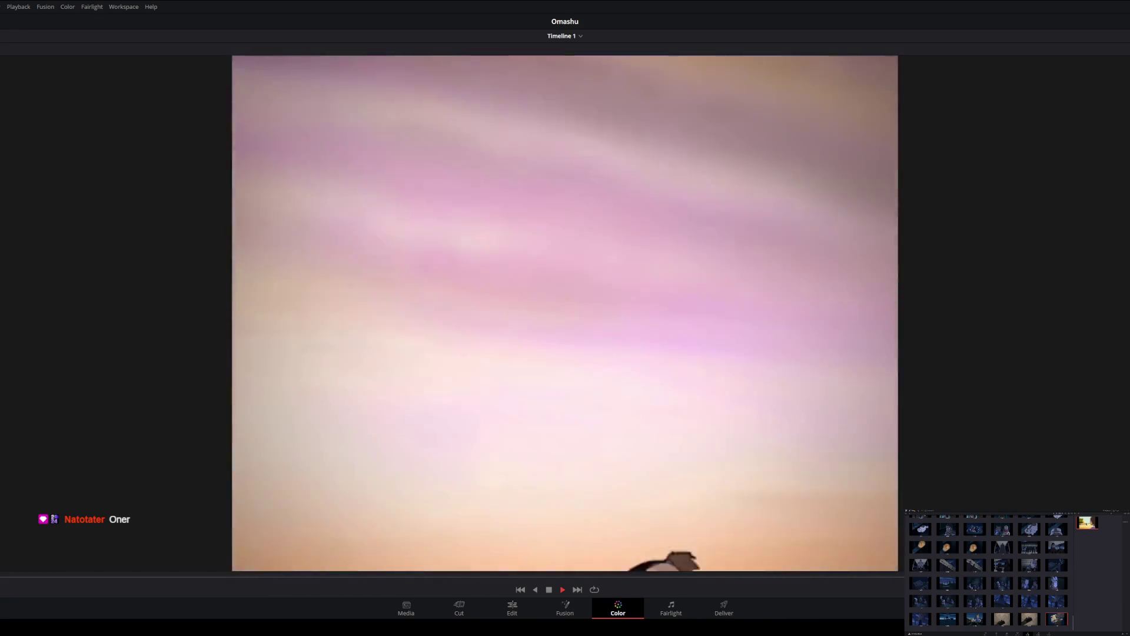
Grab stills of the boat scene and the crowd in the square.
{"action": "key", "text": "space"}
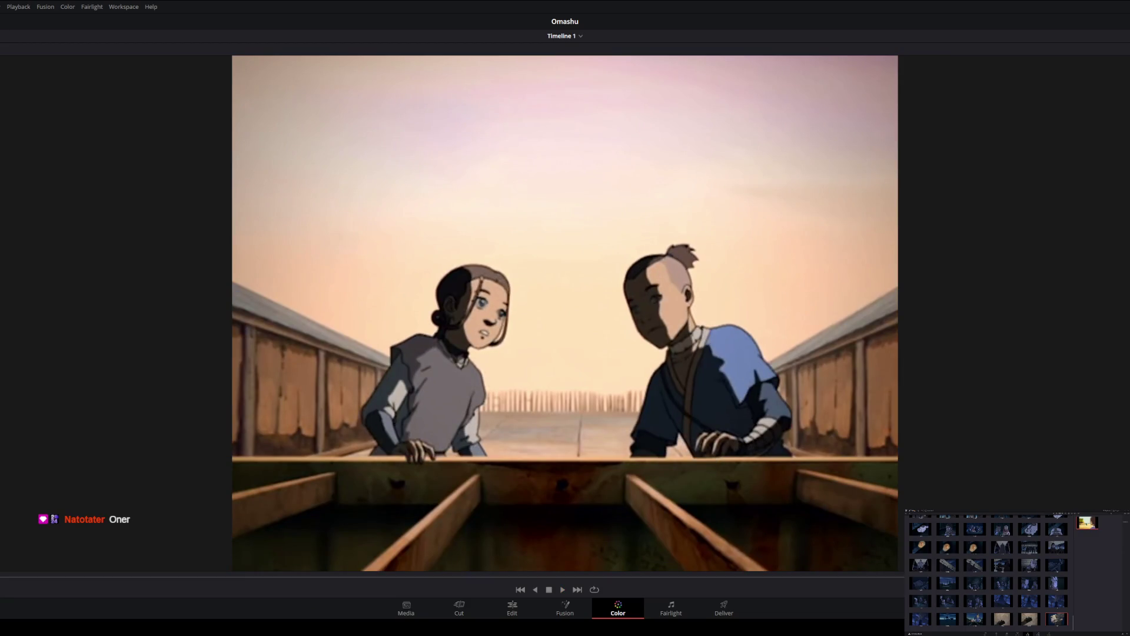
{"action": "key", "text": "ctrl+alt+g"}
{"action": "key", "text": "space"}
{"action": "key", "text": "ctrl+alt+g"}
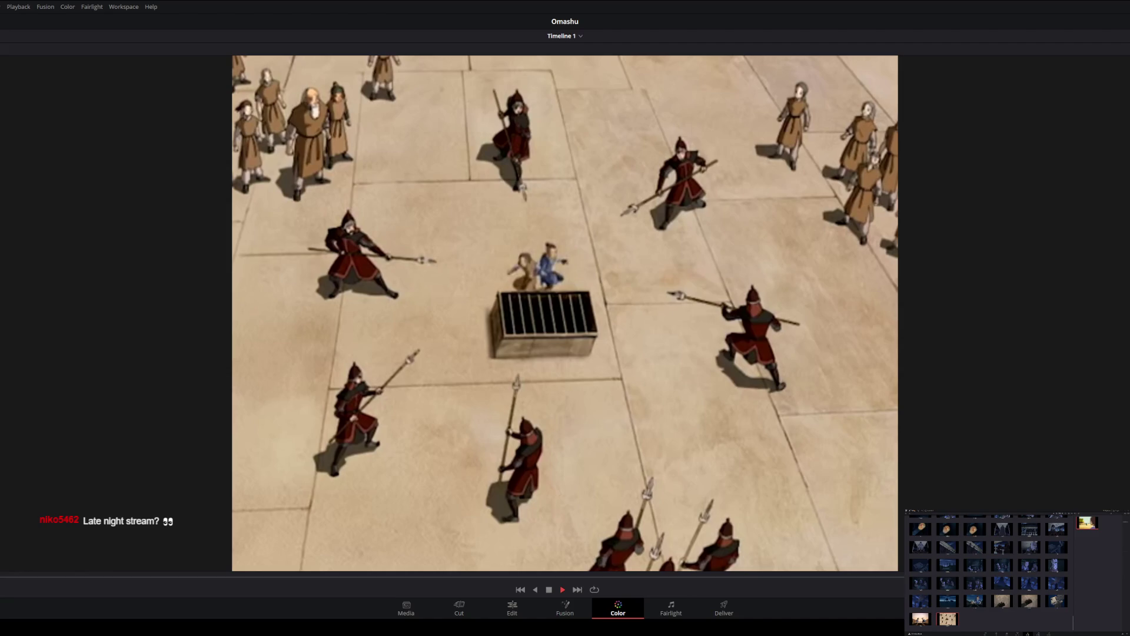
Play and pause through the old man and platform scenes to the panning guards shot.
{"action": "key", "text": "space"}
{"action": "key", "text": "space"}
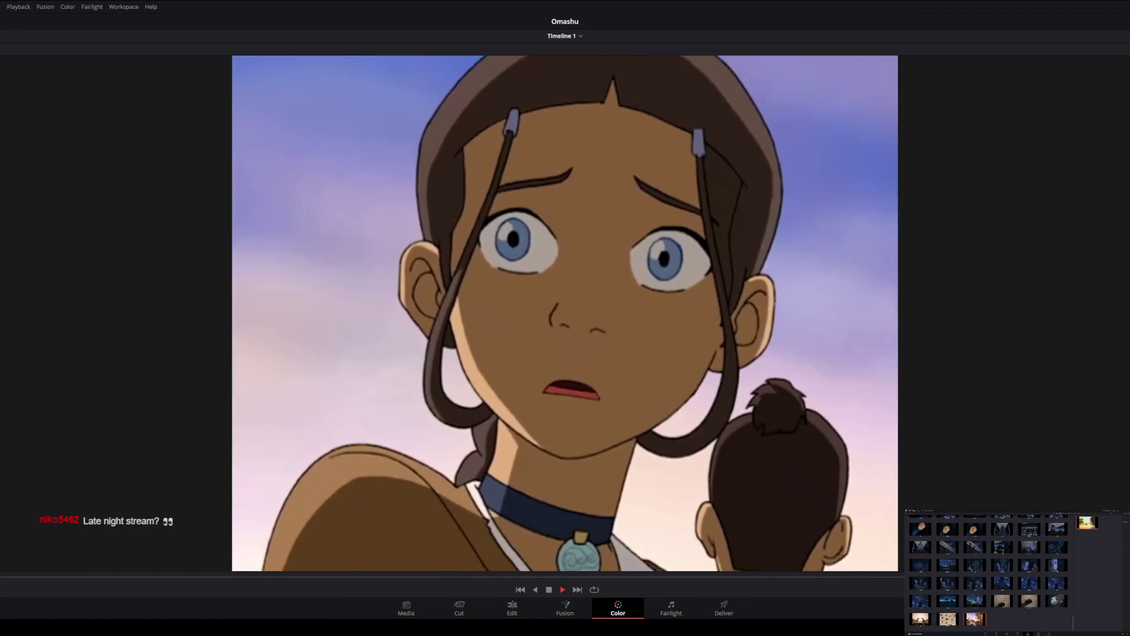
{"action": "key", "text": "space"}
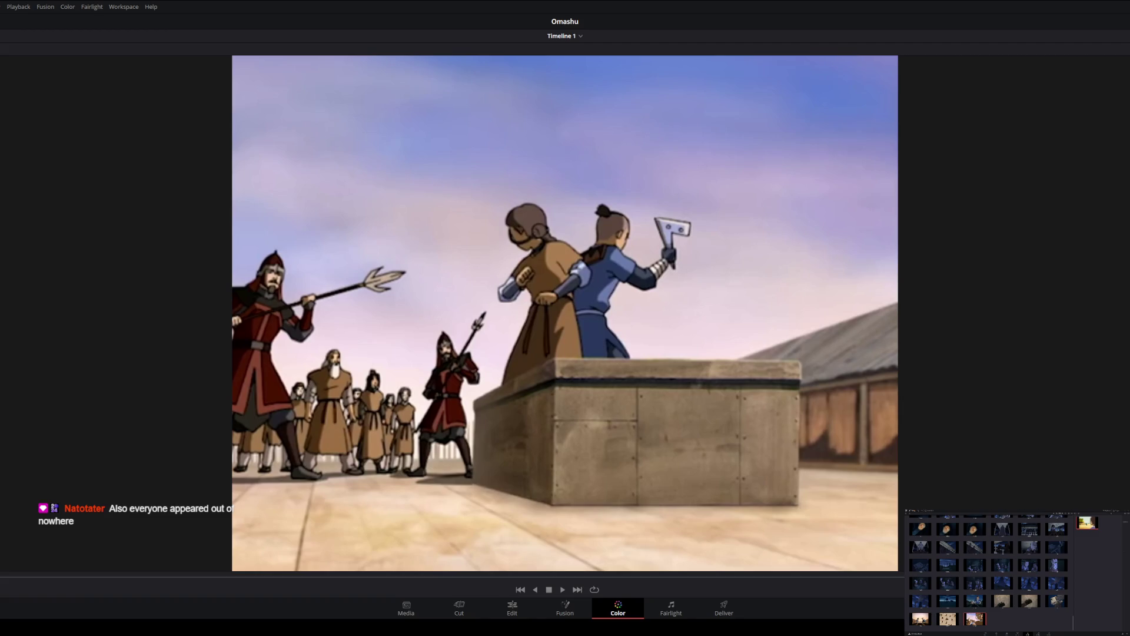
{"action": "key", "text": "space"}
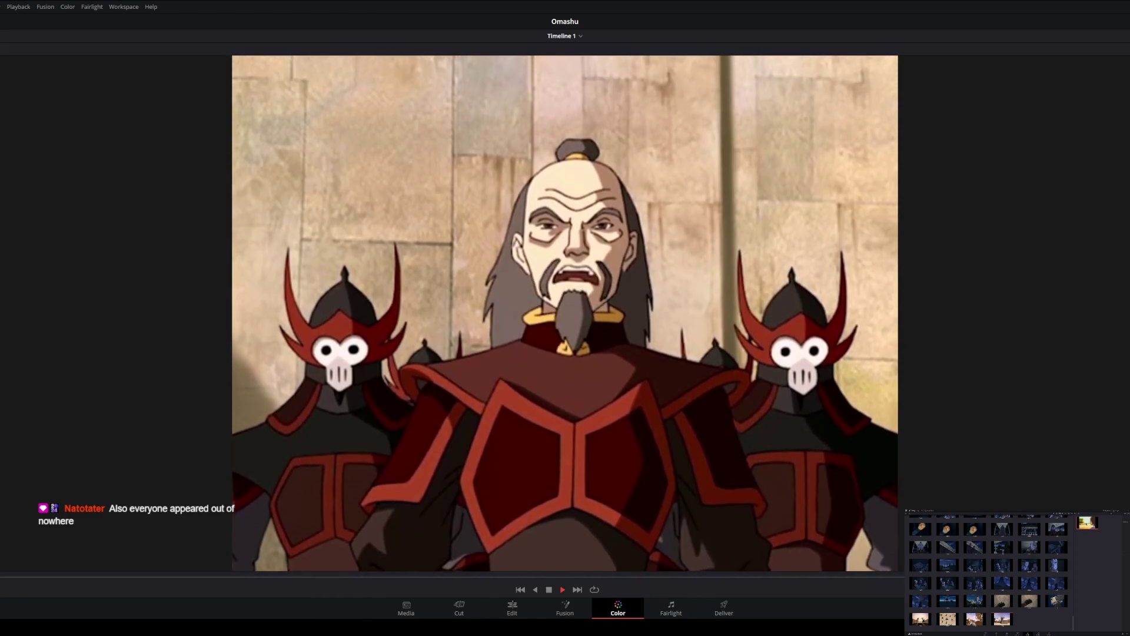
{"action": "key", "text": "space"}
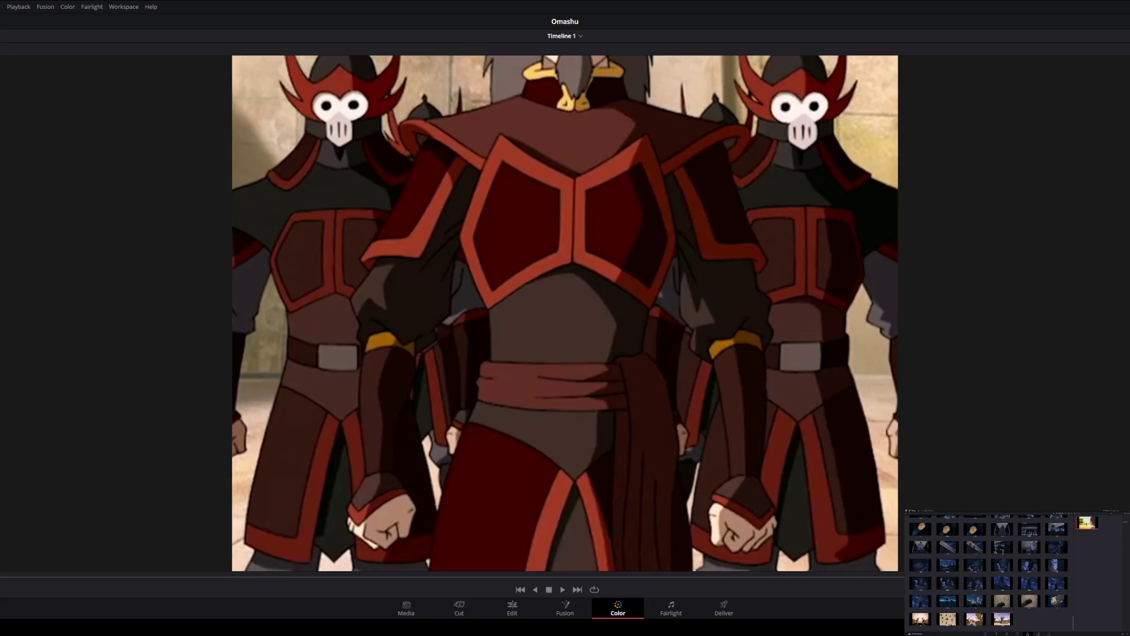
{"action": "key", "text": "space"}
Pause on the old man's face and the overhead square, then play into the rubble scene.
{"action": "key", "text": "space"}
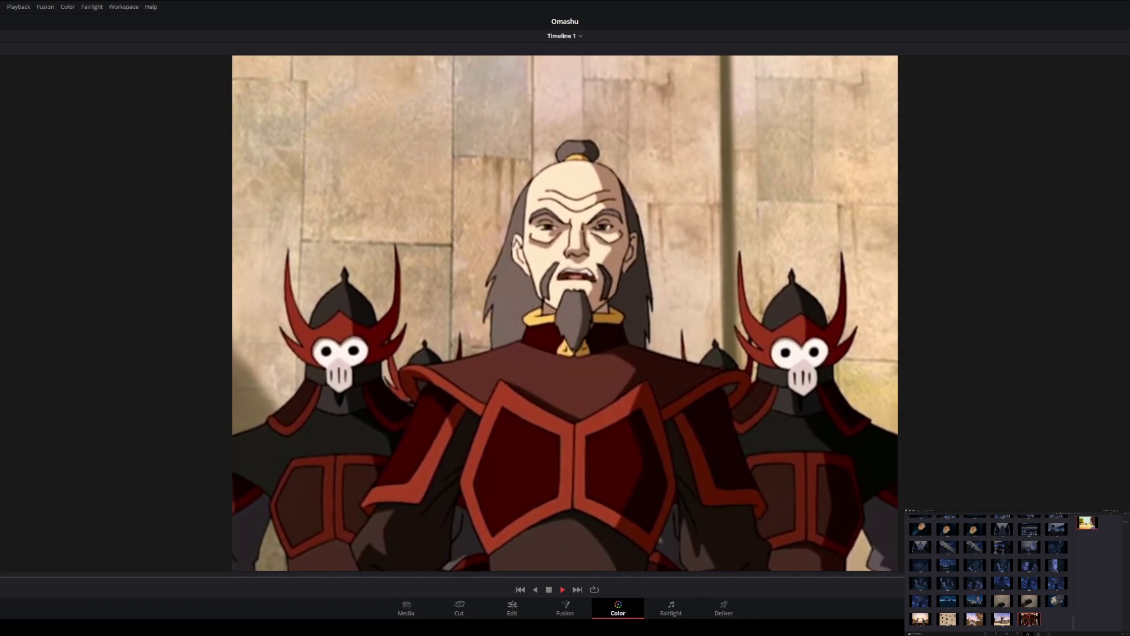
{"action": "key", "text": "space"}
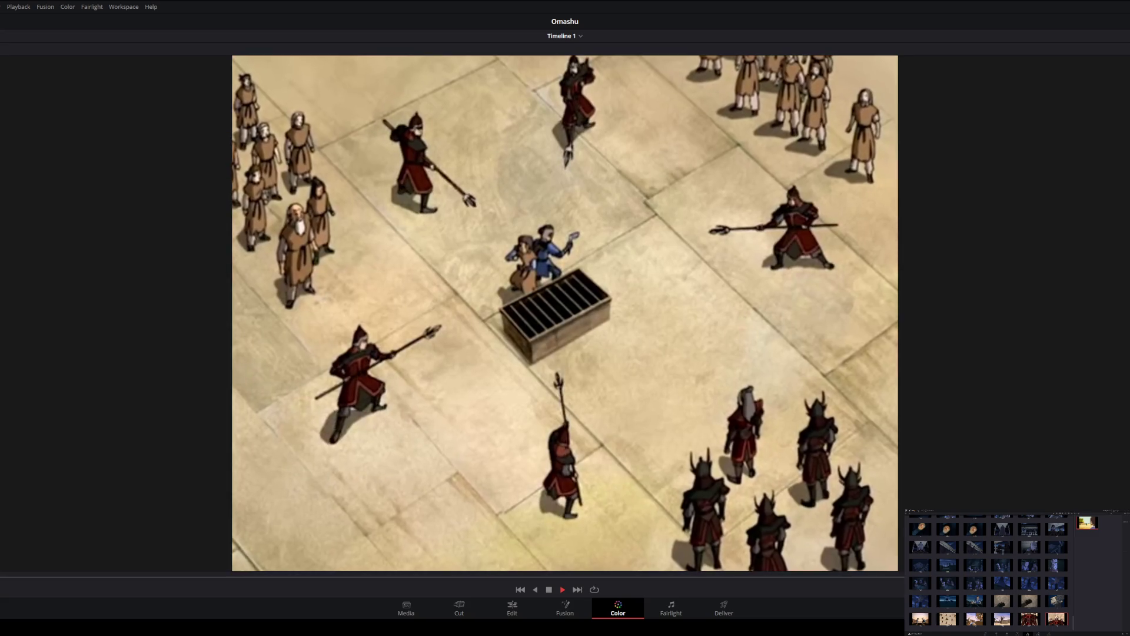
{"action": "key", "text": "space"}
{"action": "key", "text": "space"}
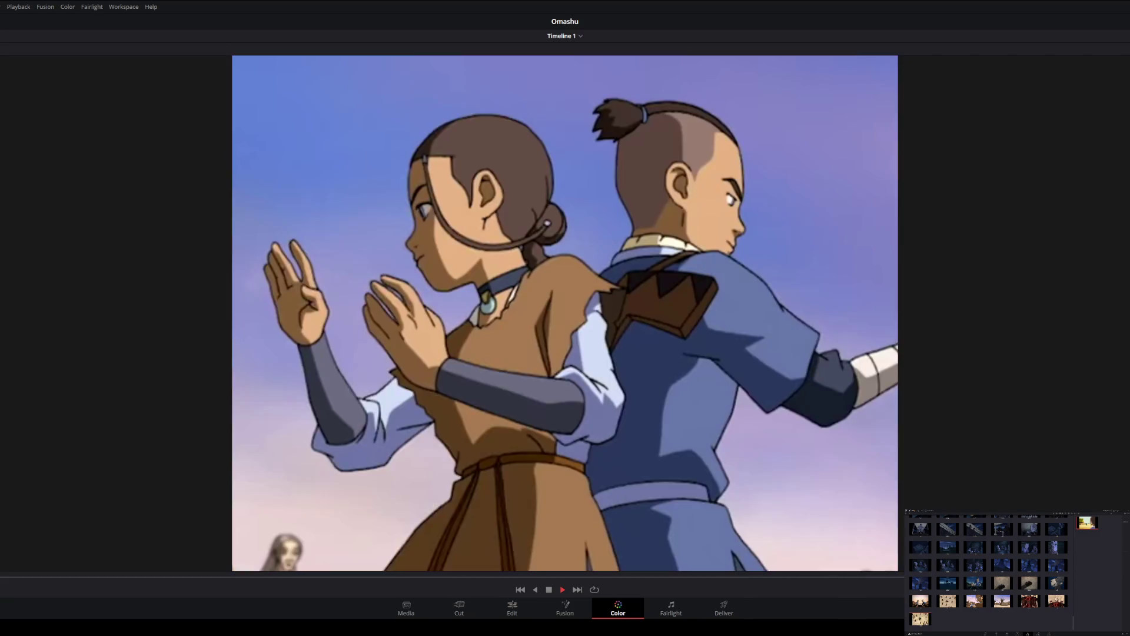
{"action": "key", "text": "space"}
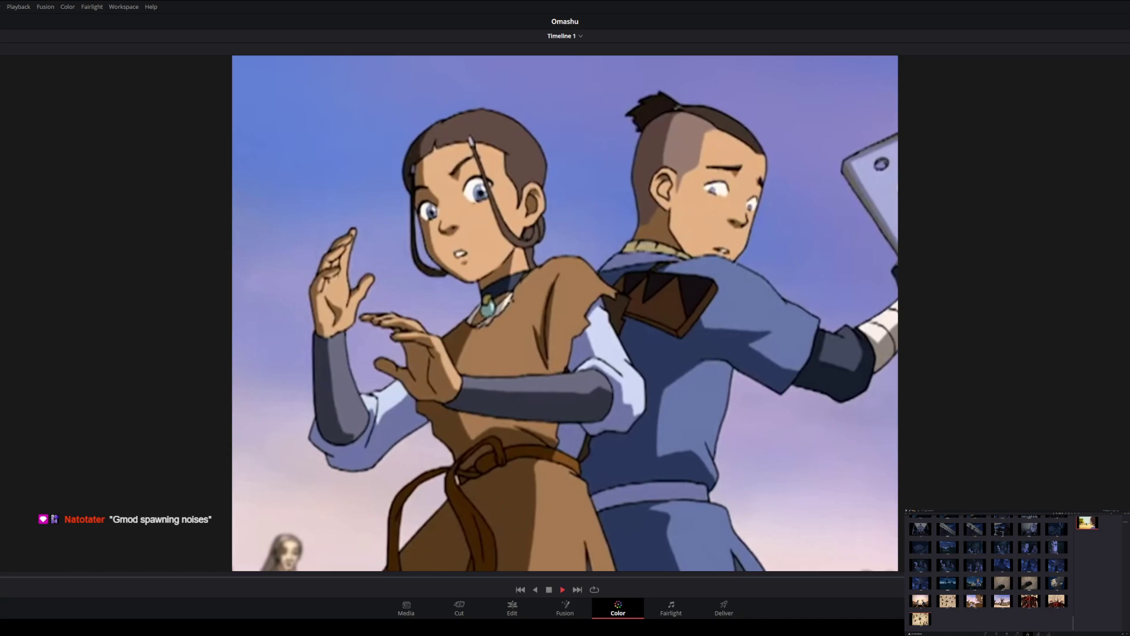
{"action": "key", "text": "space"}
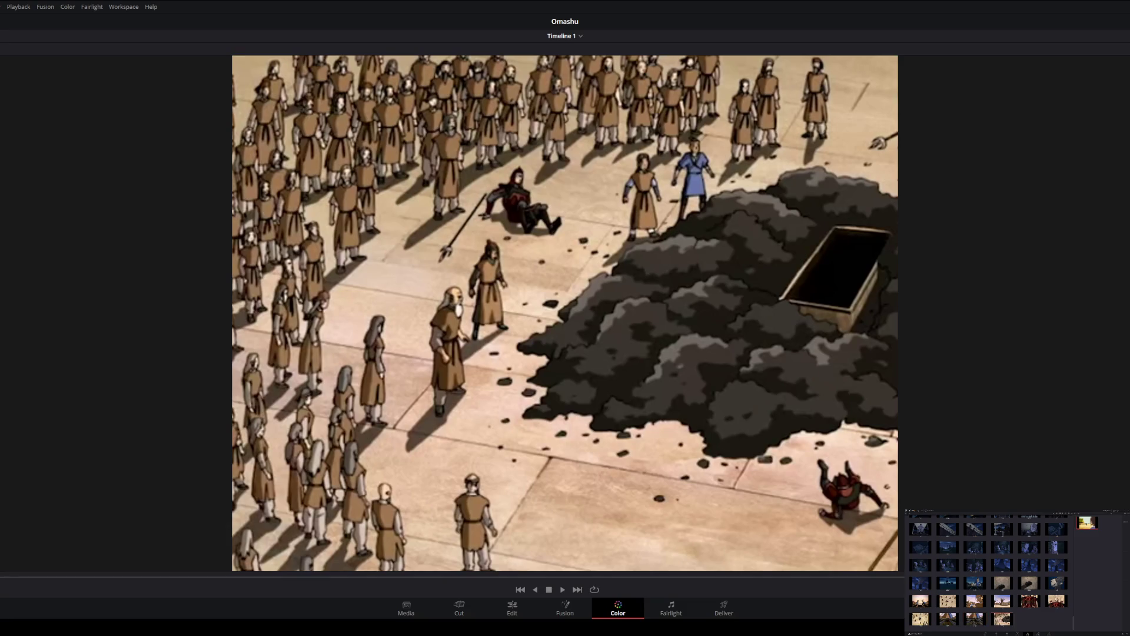
Play the rubble pan and the sky scene, pausing as the character lands.
{"action": "key", "text": "space"}
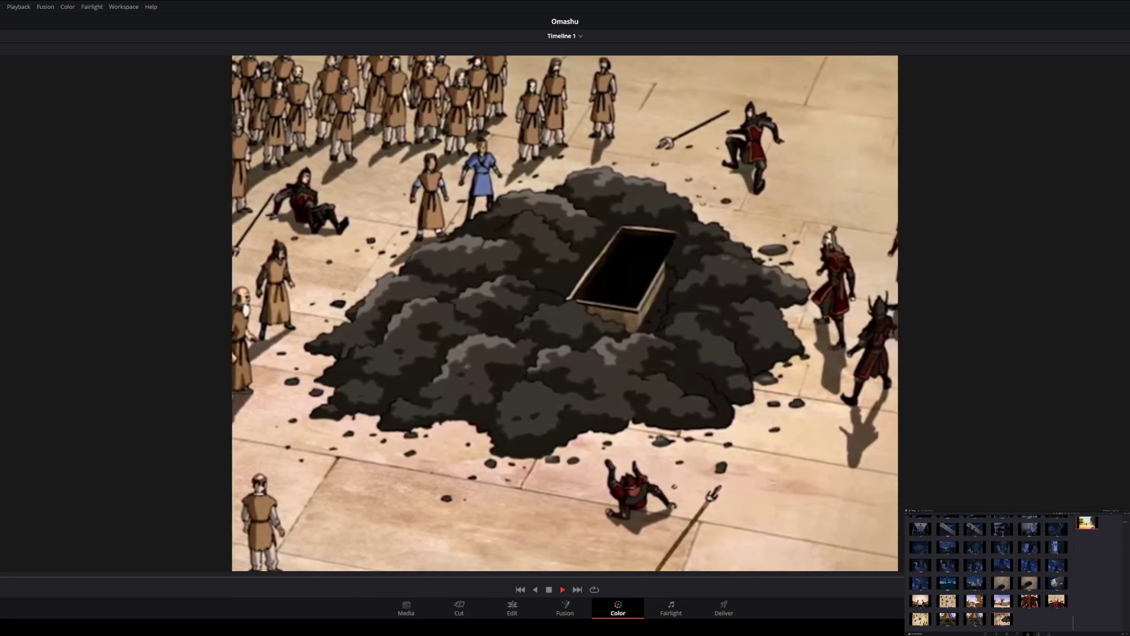
{"action": "key", "text": "space"}
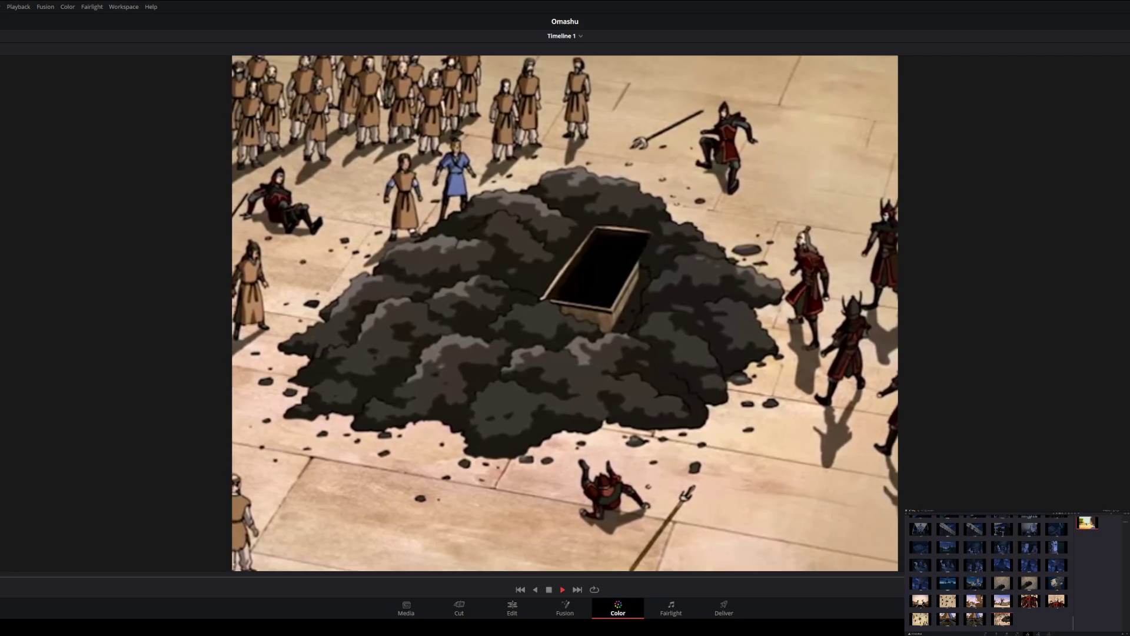
{"action": "key", "text": "space"}
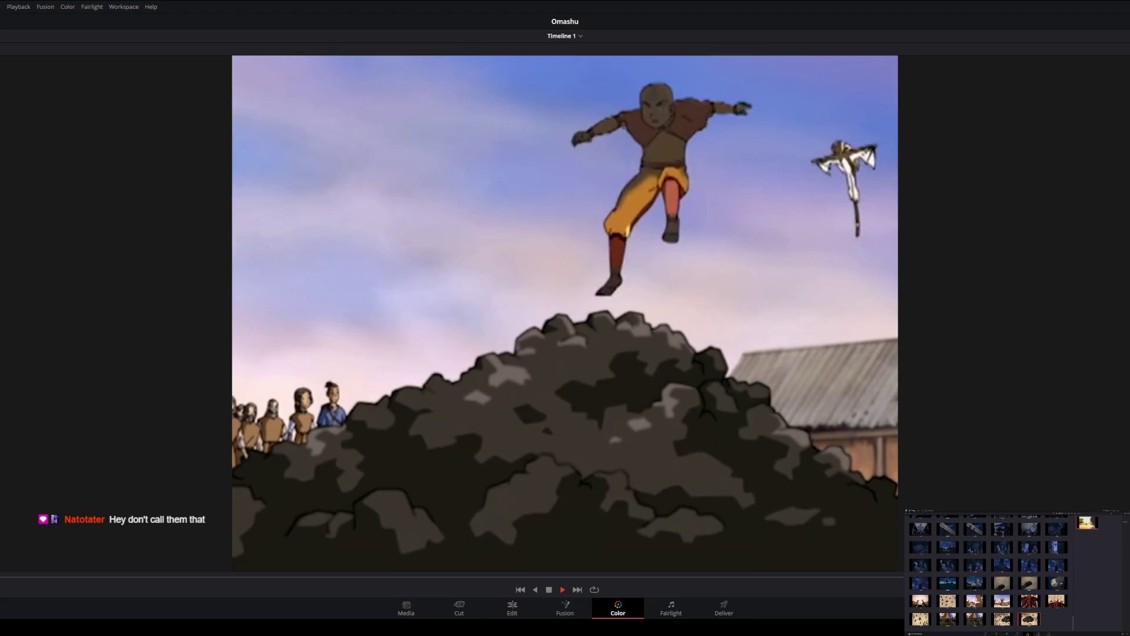
{"action": "key", "text": "space"}
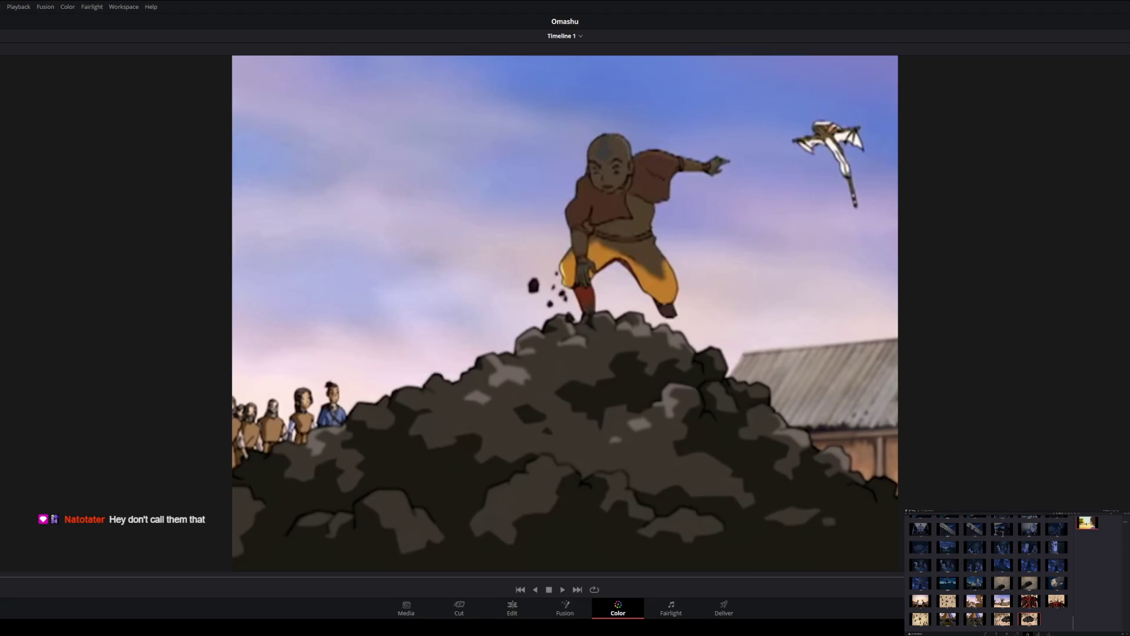
Continue toggling playback until the smoke clears before the crowd.
{"action": "key", "text": "space"}
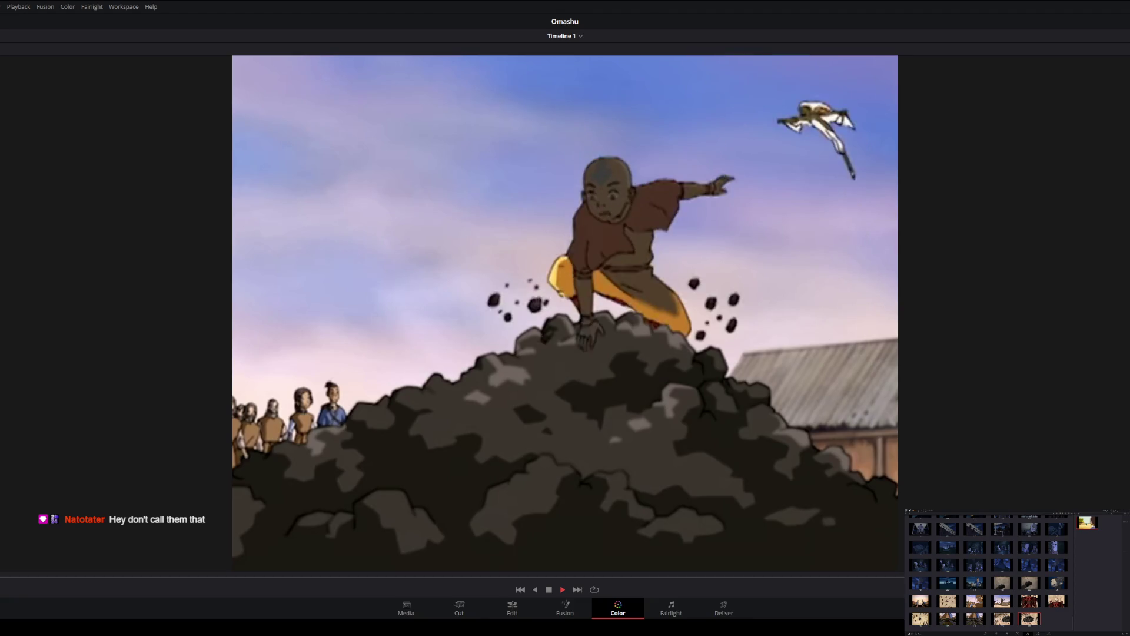
{"action": "key", "text": "space"}
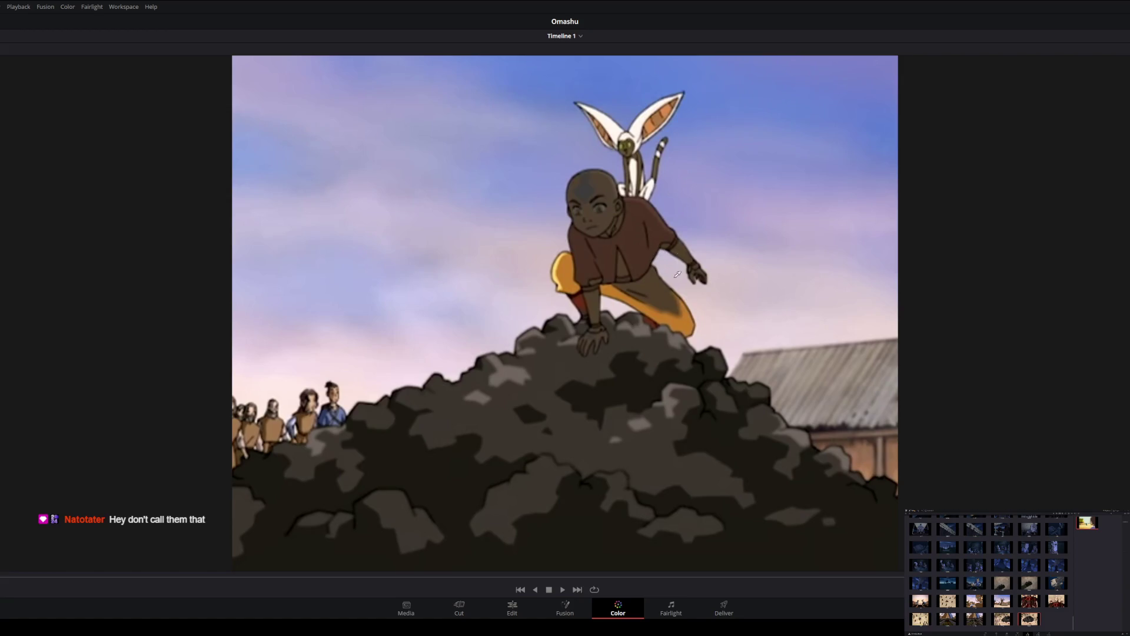
{"action": "key", "text": "space"}
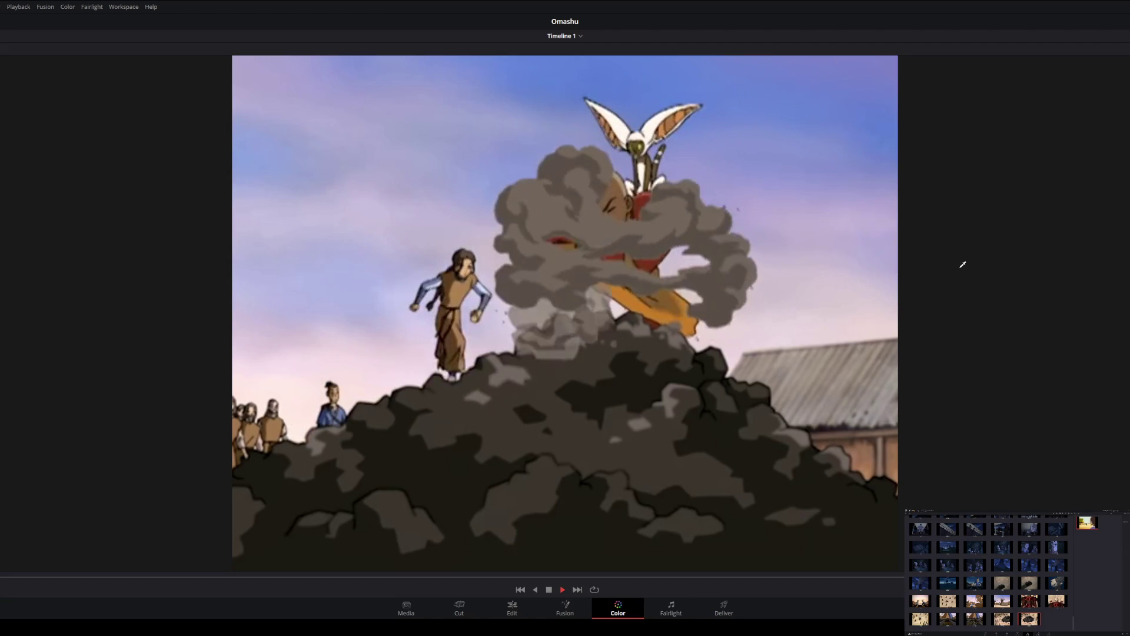
{"action": "key", "text": "space"}
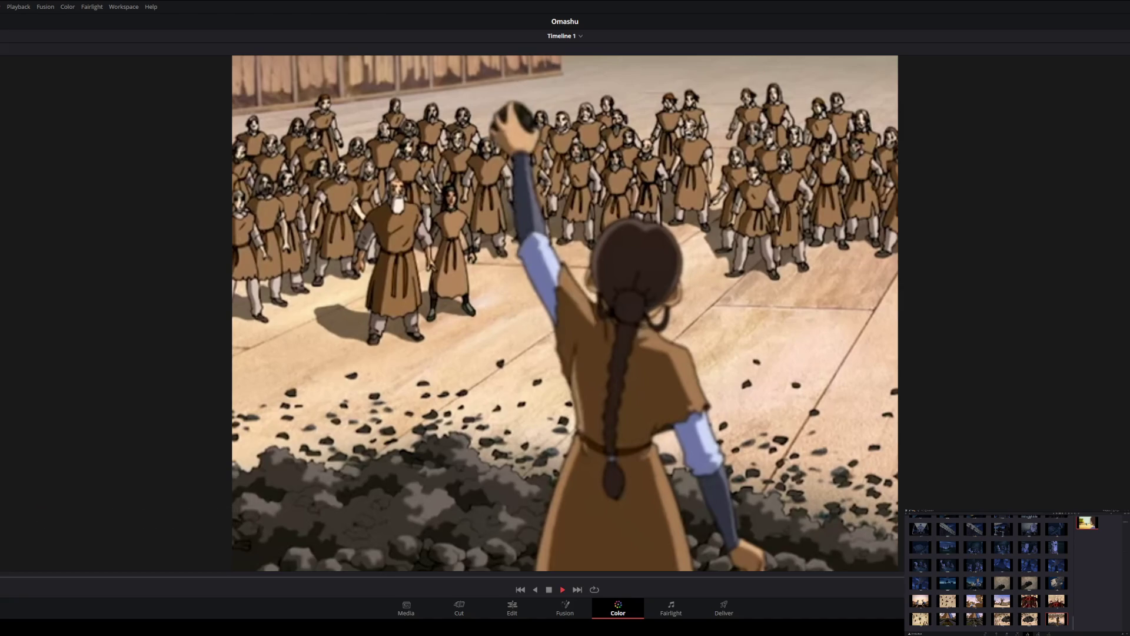
Play through the old man and boy shots and grab a still on the girl's close-up.
{"action": "key", "text": "space"}
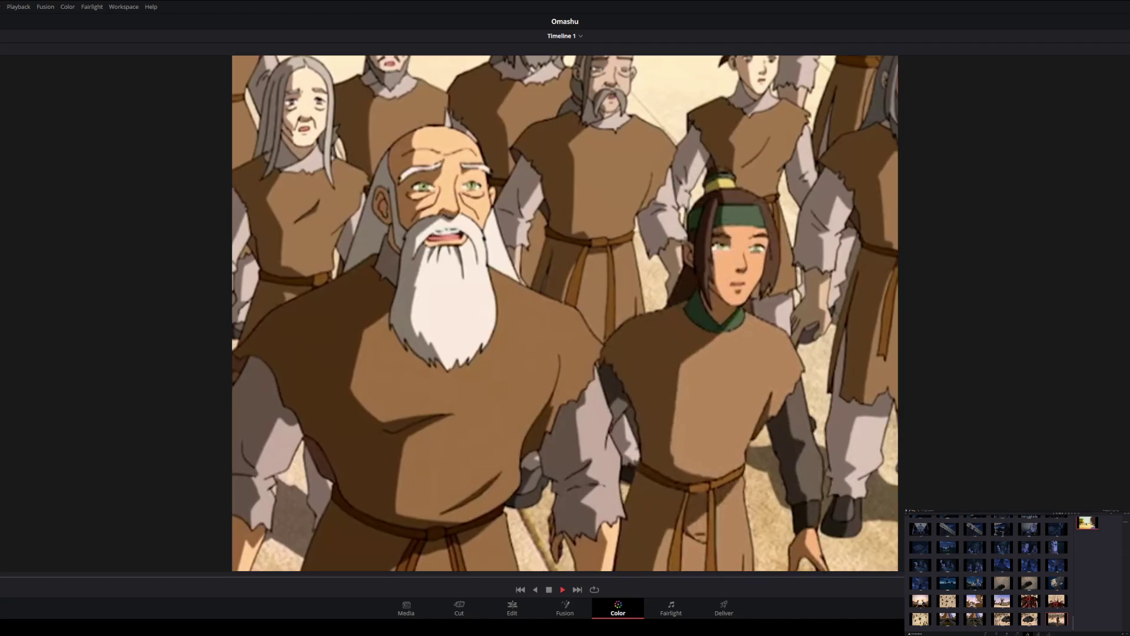
{"action": "key", "text": "space"}
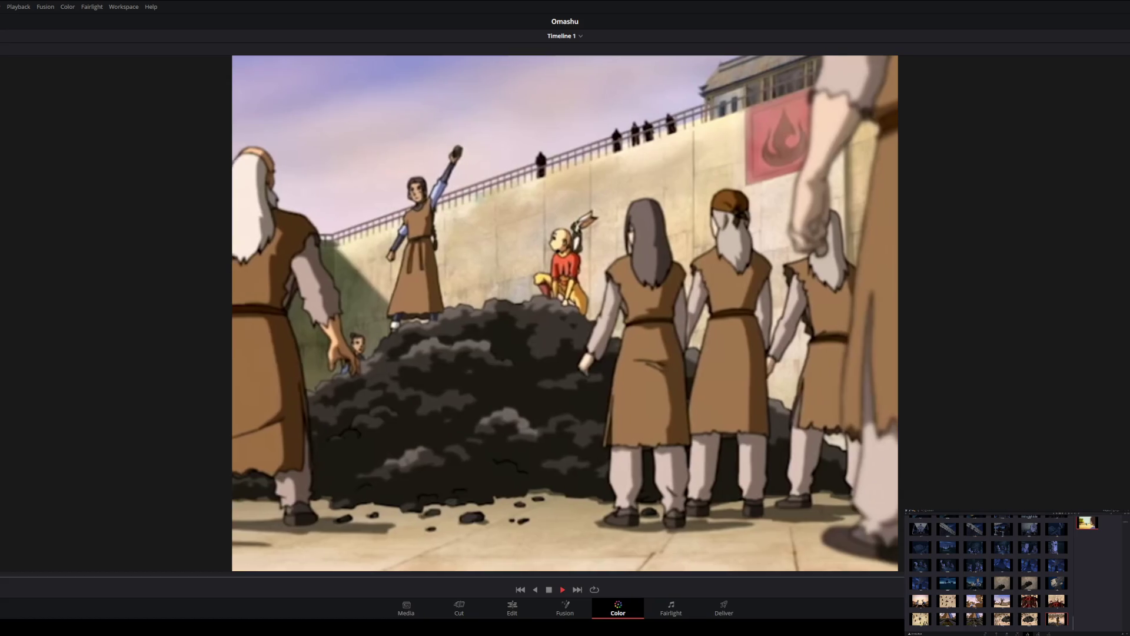
{"action": "key", "text": "space"}
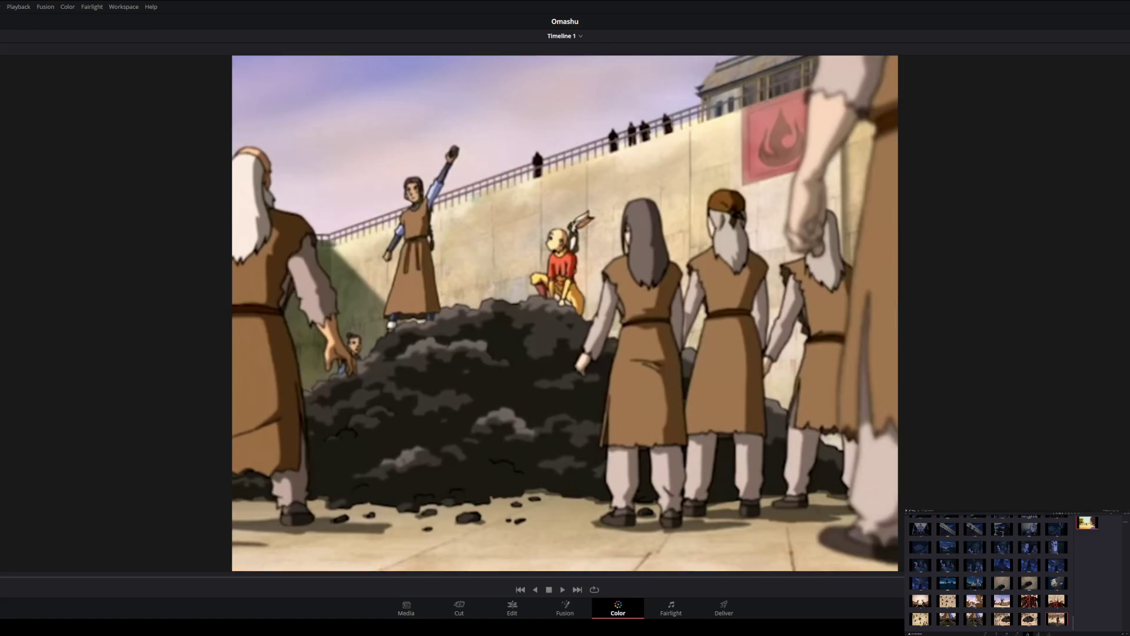
{"action": "key", "text": "space"}
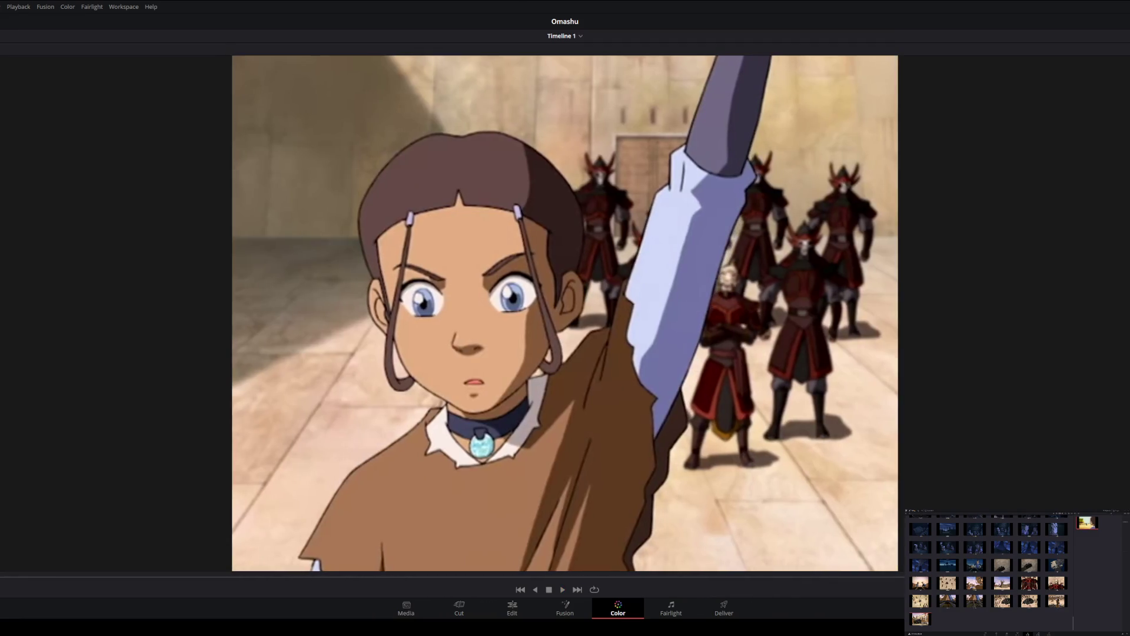
{"action": "key", "text": "space"}
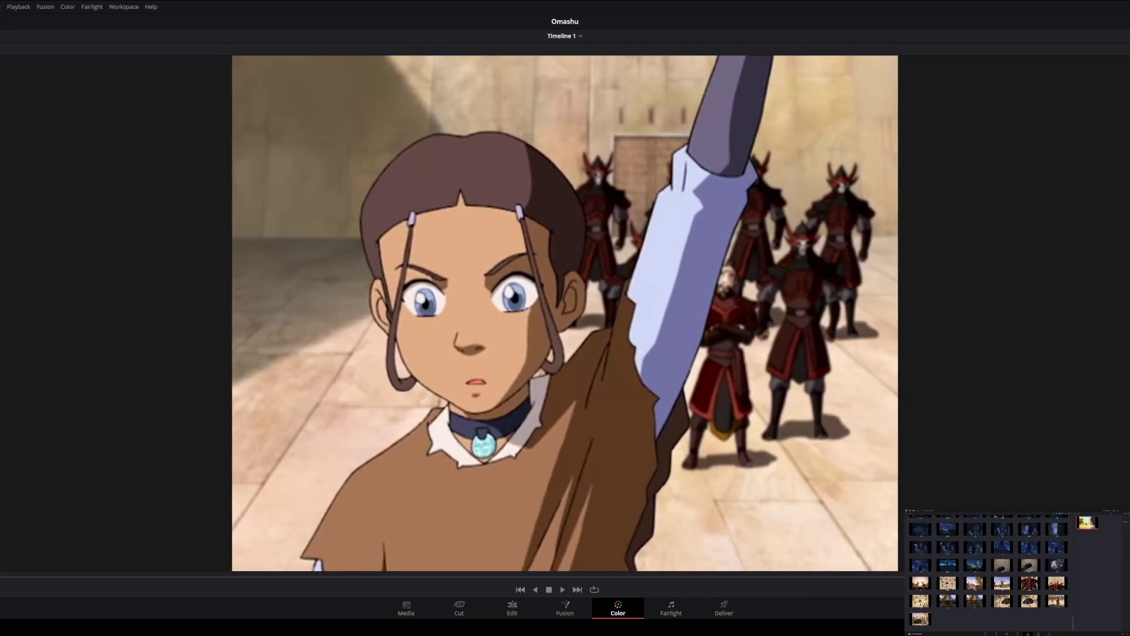
{"action": "key", "text": "space"}
{"action": "key", "text": "space"}
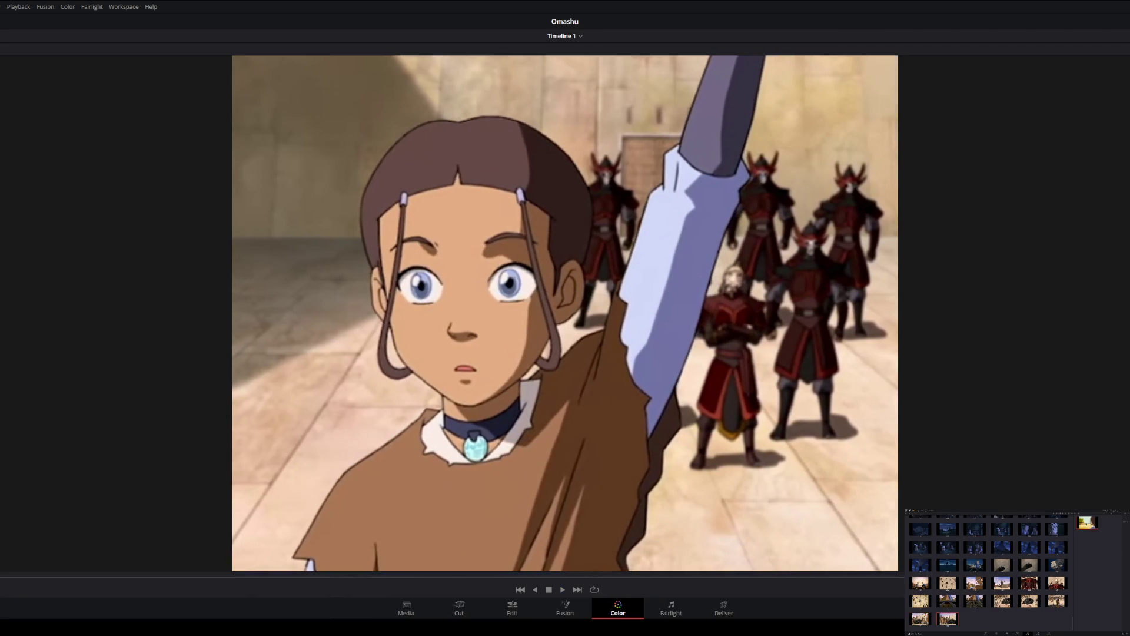
Play on and stop on the girl gripping a rock before the soldiers.
{"action": "key", "text": "space"}
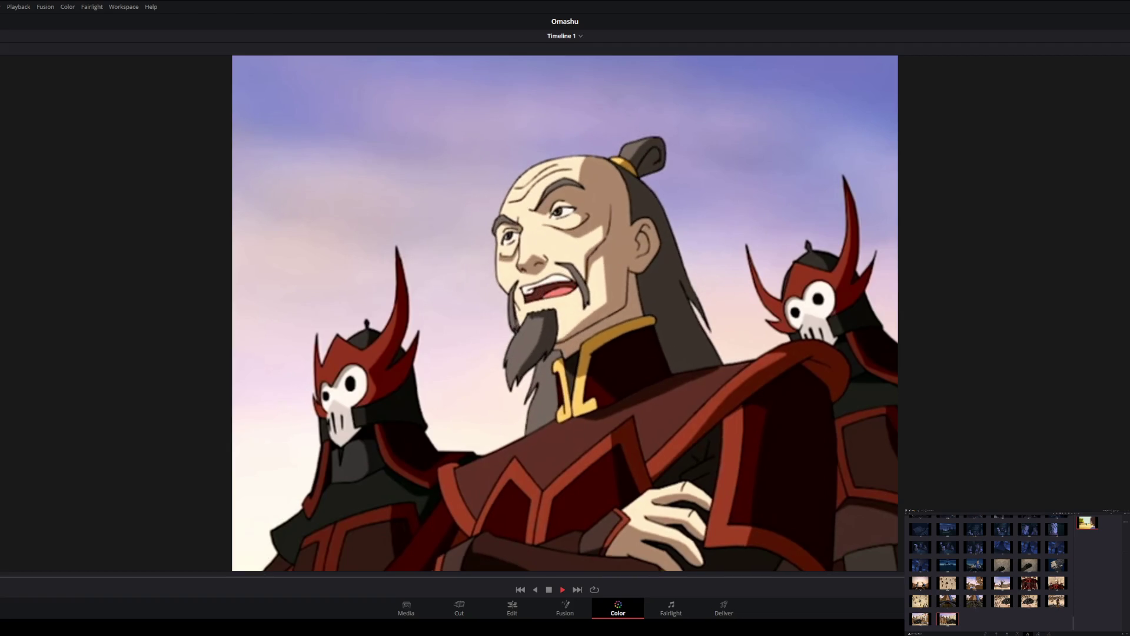
{"action": "key", "text": "space"}
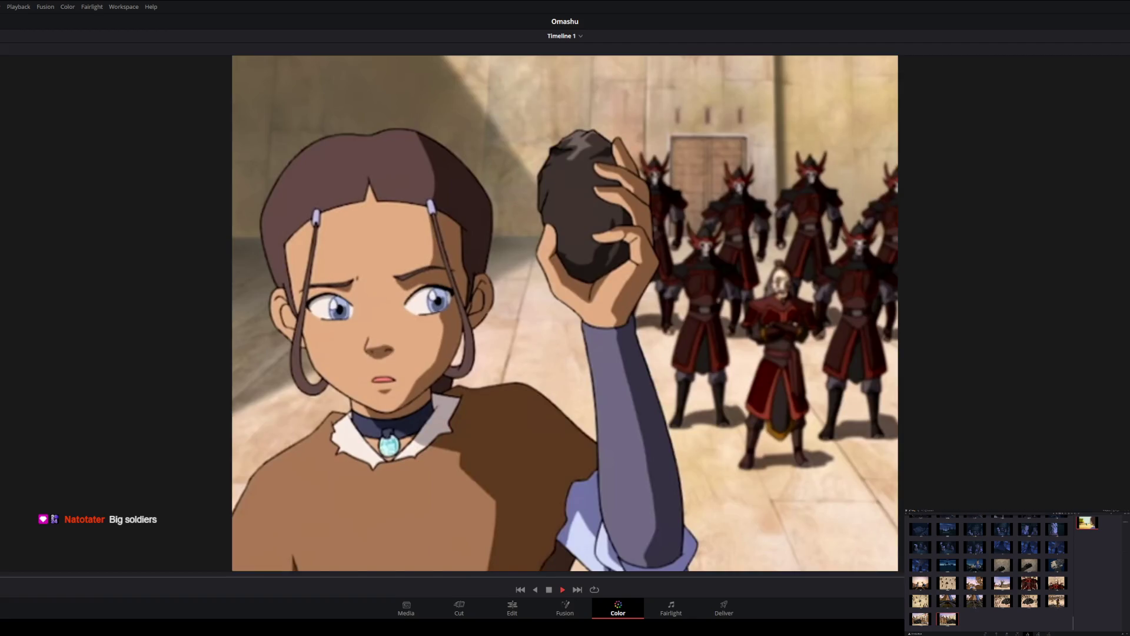
Play past the crowd pan and grab stills of the elder among the soldiers.
{"action": "key", "text": "space"}
{"action": "key", "text": "space"}
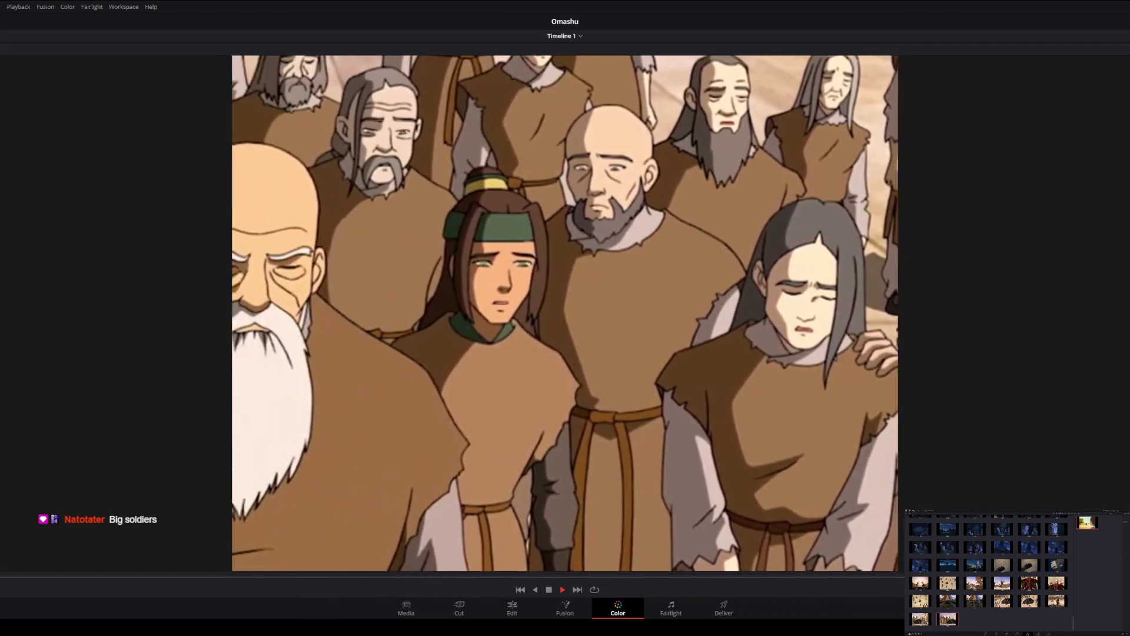
{"action": "key", "text": "space"}
{"action": "key", "text": "space"}
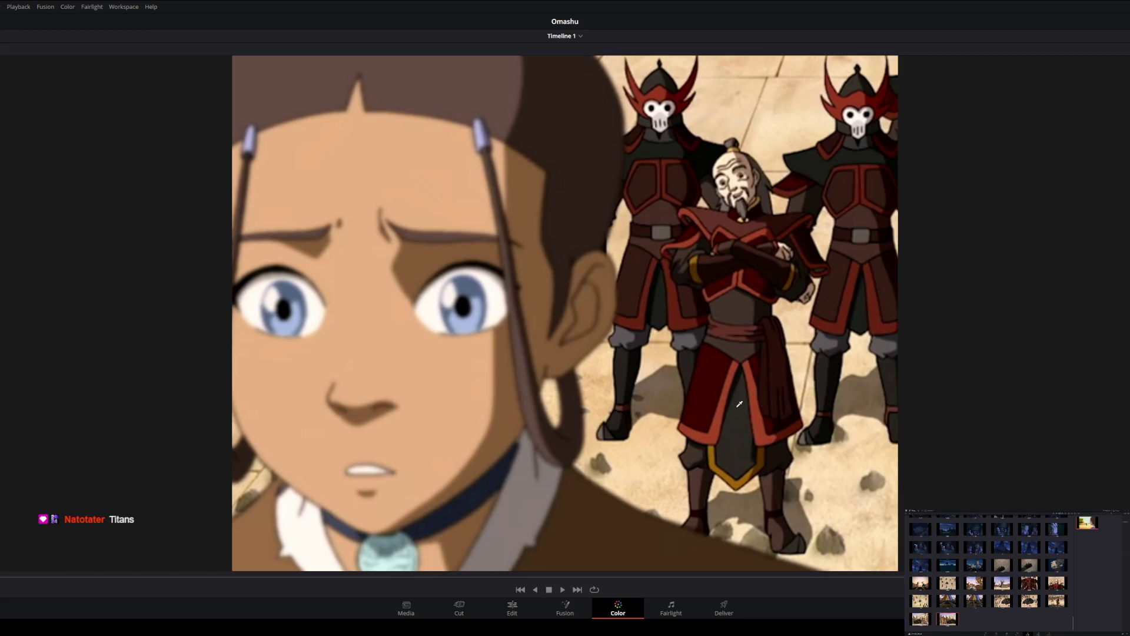
{"action": "key", "text": "space"}
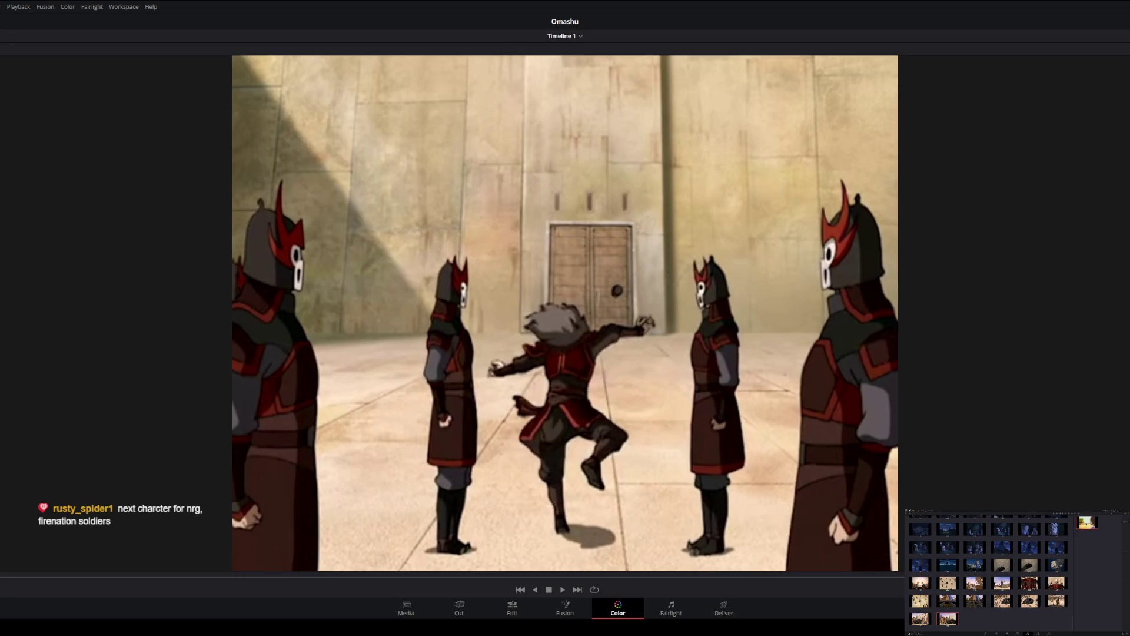
{"action": "key", "text": "ctrl+alt+g"}
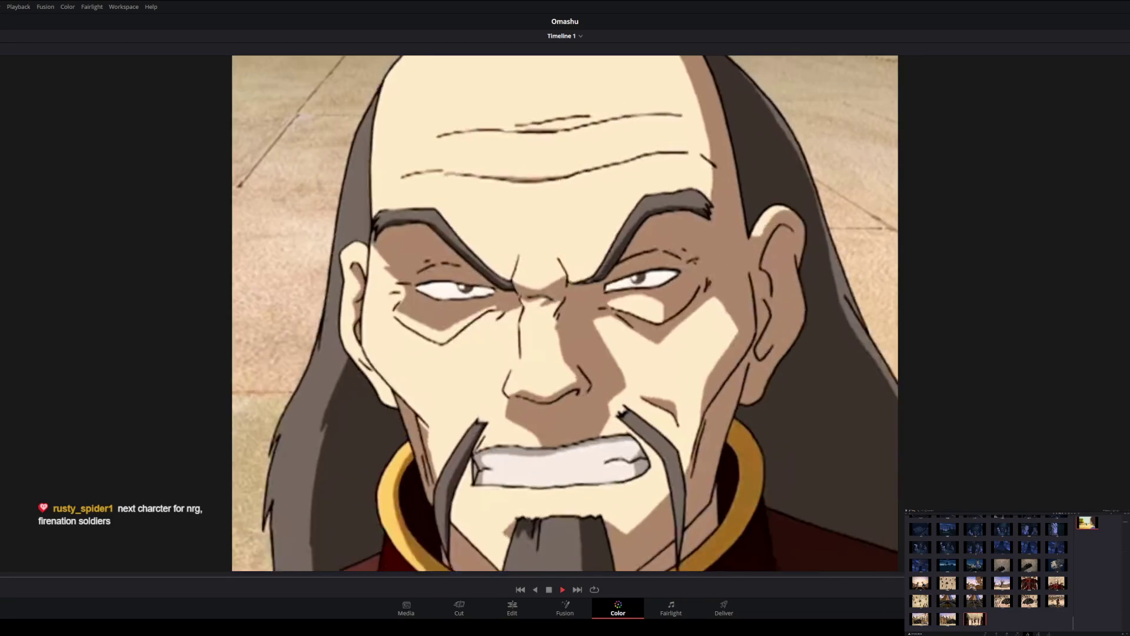
{"action": "key", "text": "space"}
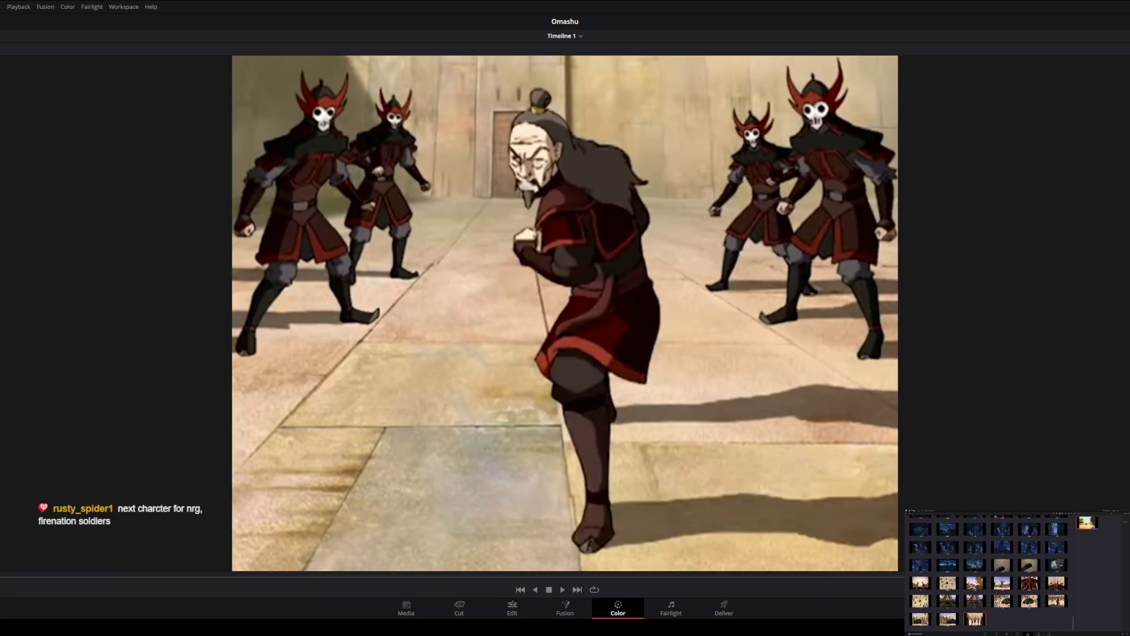
{"action": "key", "text": "ctrl+alt+g"}
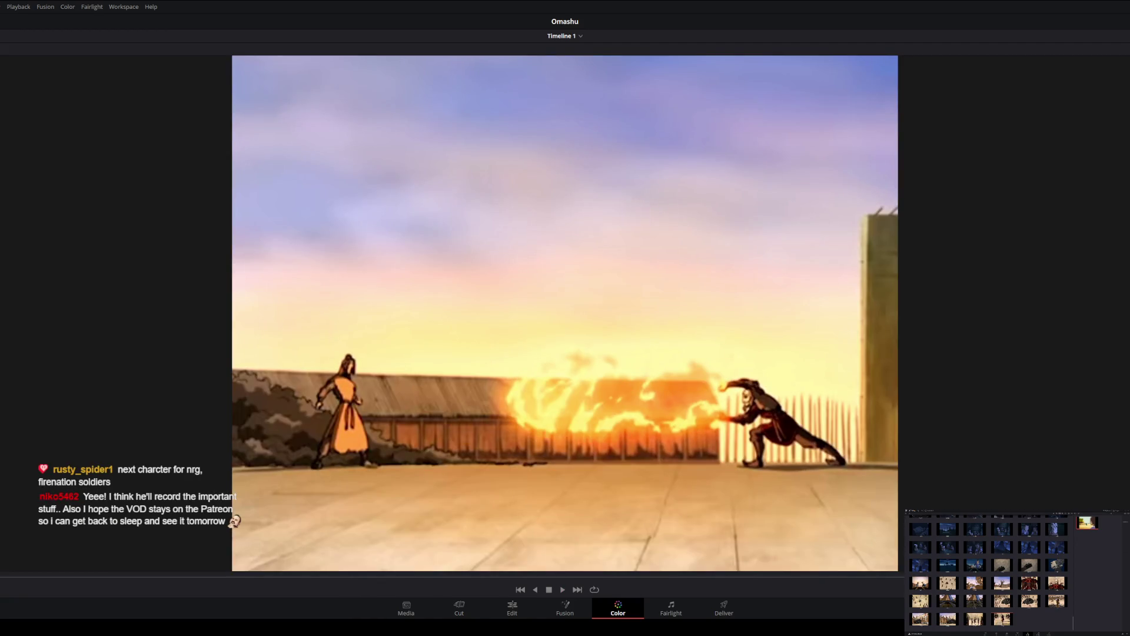
{"action": "key", "text": "ctrl+alt+g"}
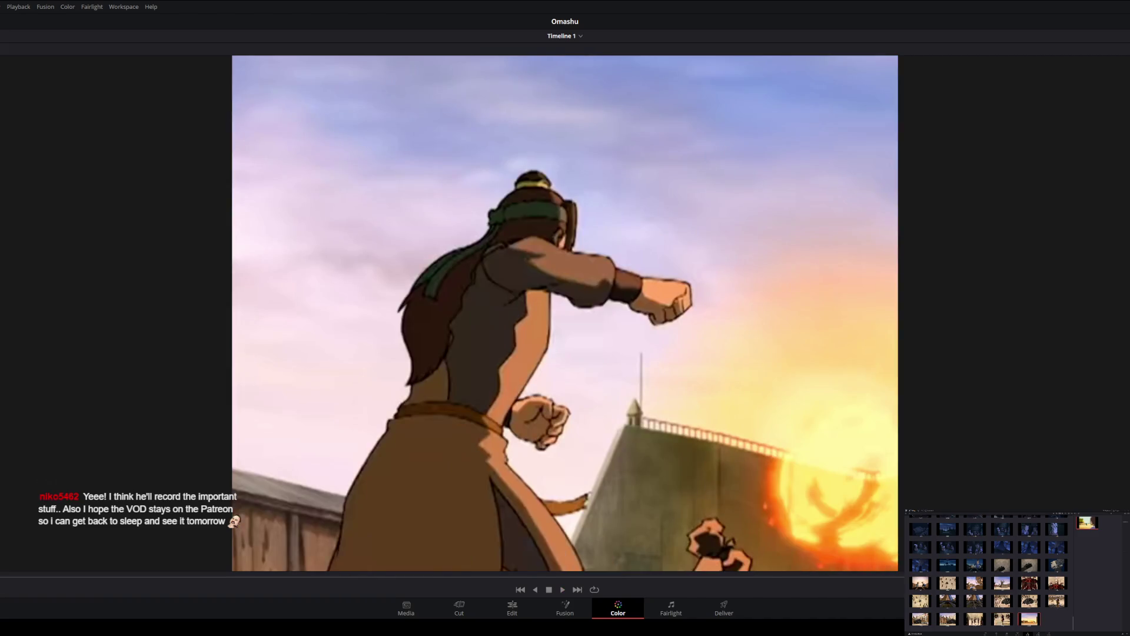
{"action": "key", "text": "ctrl+alt+g"}
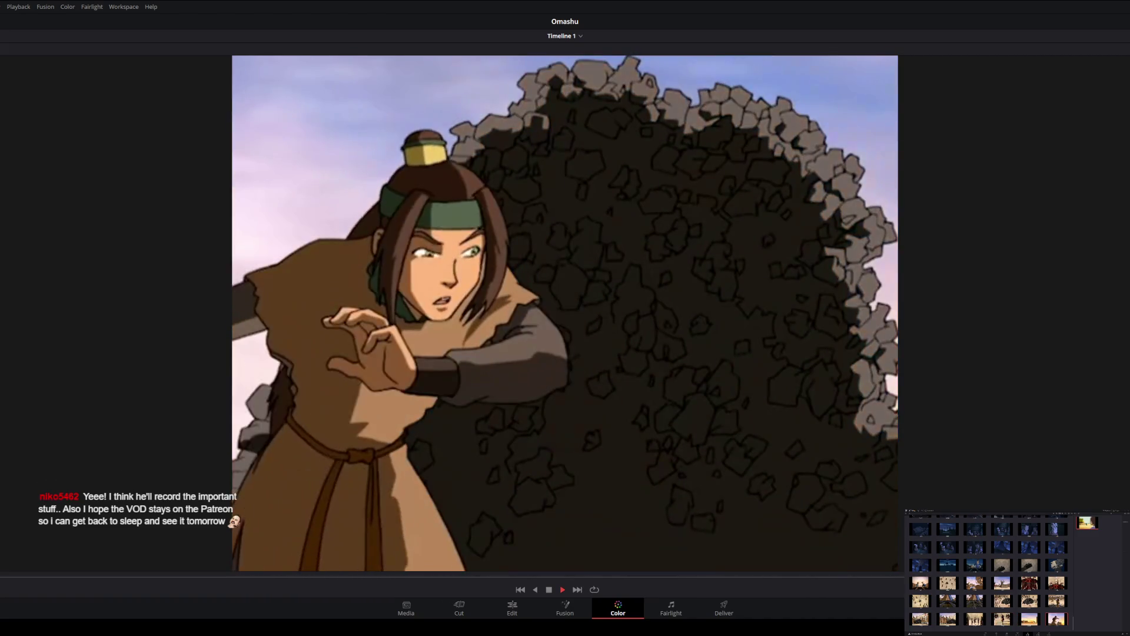
Grab further stills including the explosion frame and stop on the fire-swirl shot.
{"action": "key", "text": "space"}
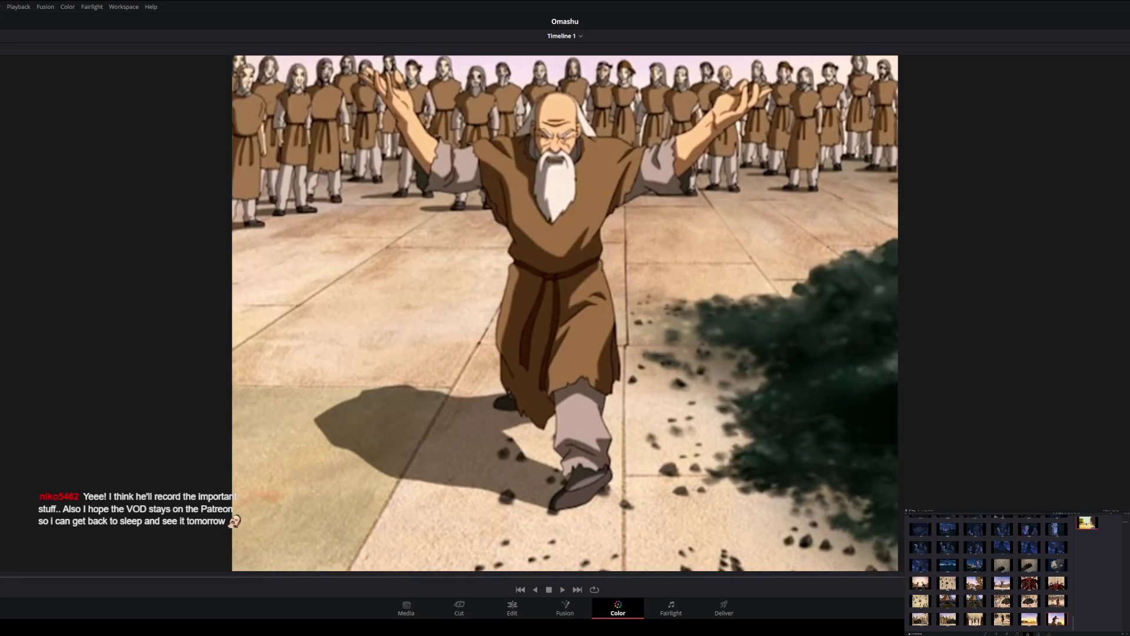
{"action": "scroll", "coordinate": [988, 574], "scroll_direction": "down", "scroll_amount": 1}
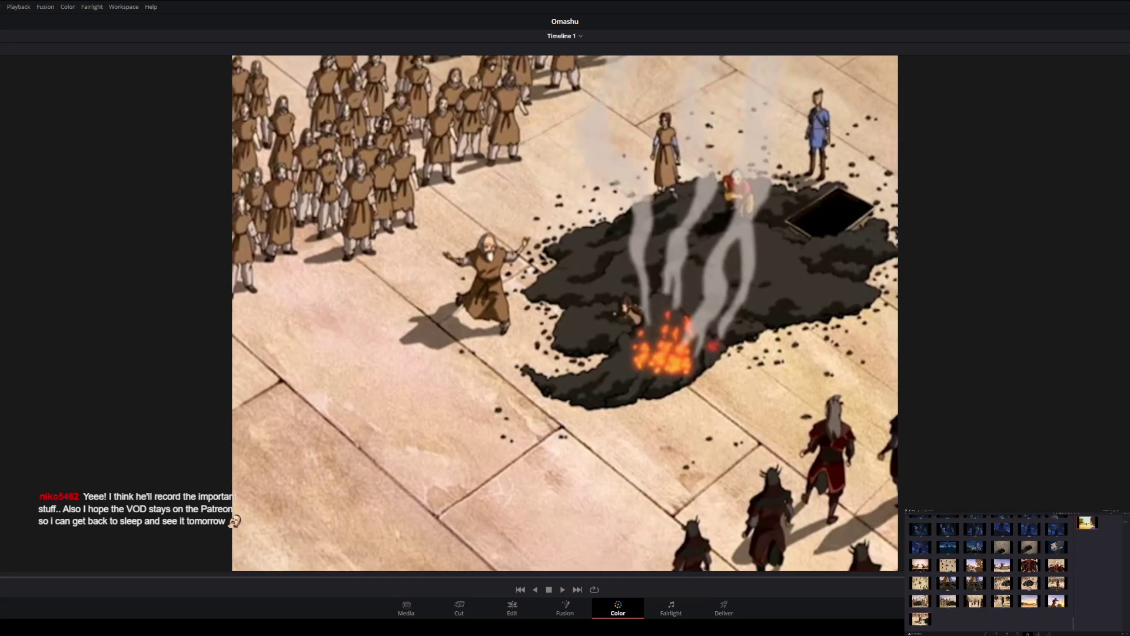
{"action": "key", "text": "ctrl+alt+g"}
{"action": "key", "text": "space"}
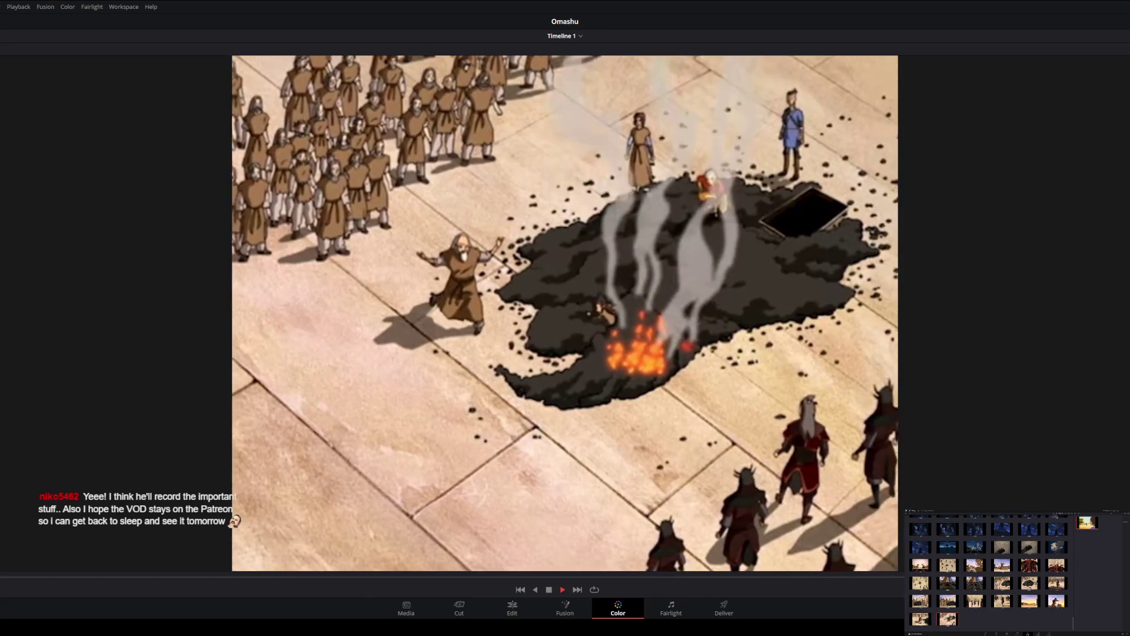
{"action": "key", "text": "space"}
{"action": "key", "text": "ctrl+alt+g"}
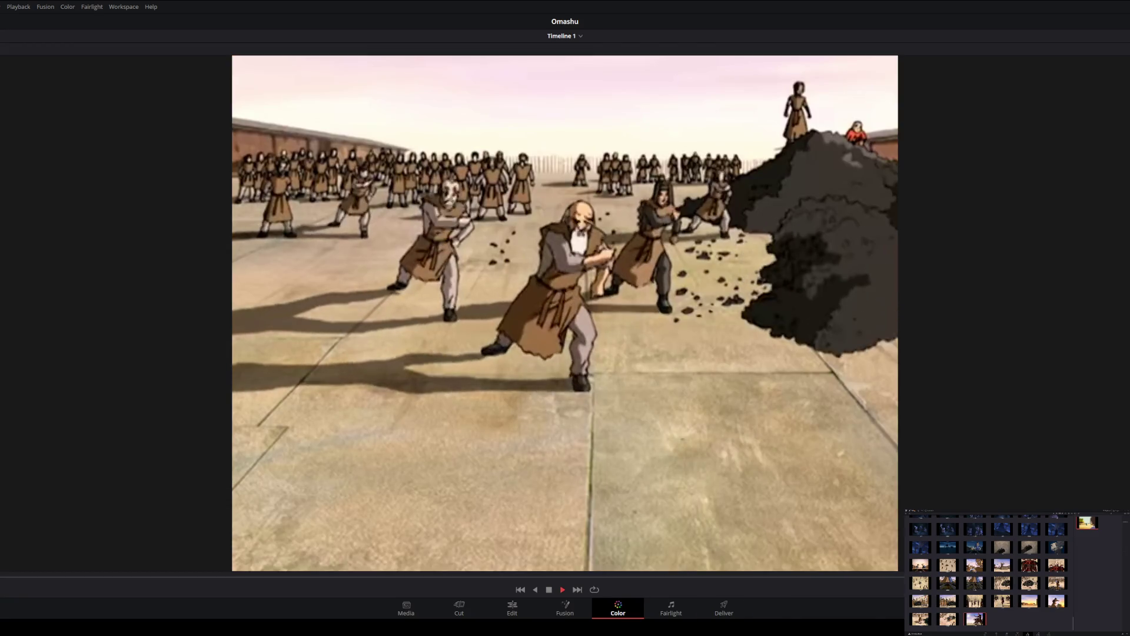
{"action": "key", "text": "ctrl+alt+g"}
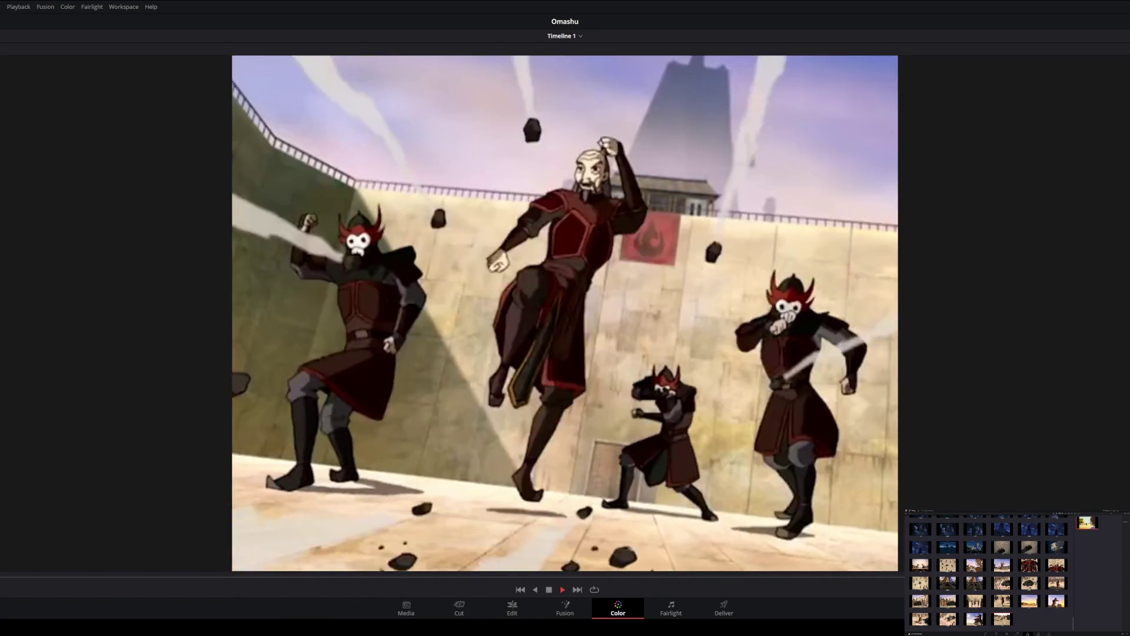
{"action": "key", "text": "space"}
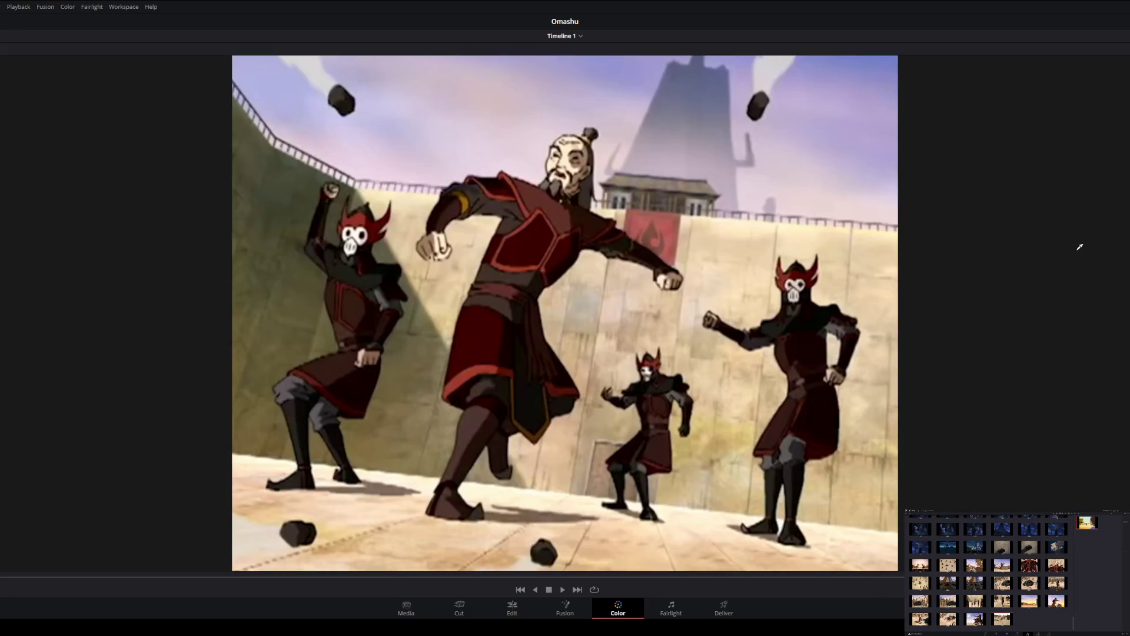
Grab a still of the fire-swirl shot and play on past the rock-throwing villagers.
{"action": "key", "text": "ctrl+alt+g"}
{"action": "key", "text": "space"}
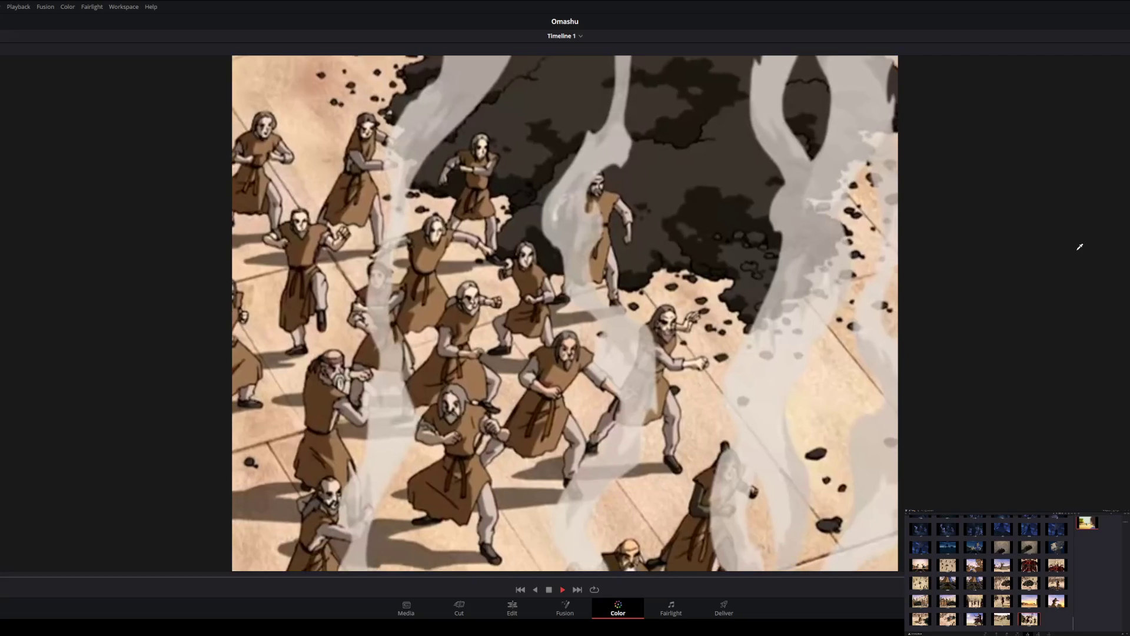
{"action": "key", "text": "space"}
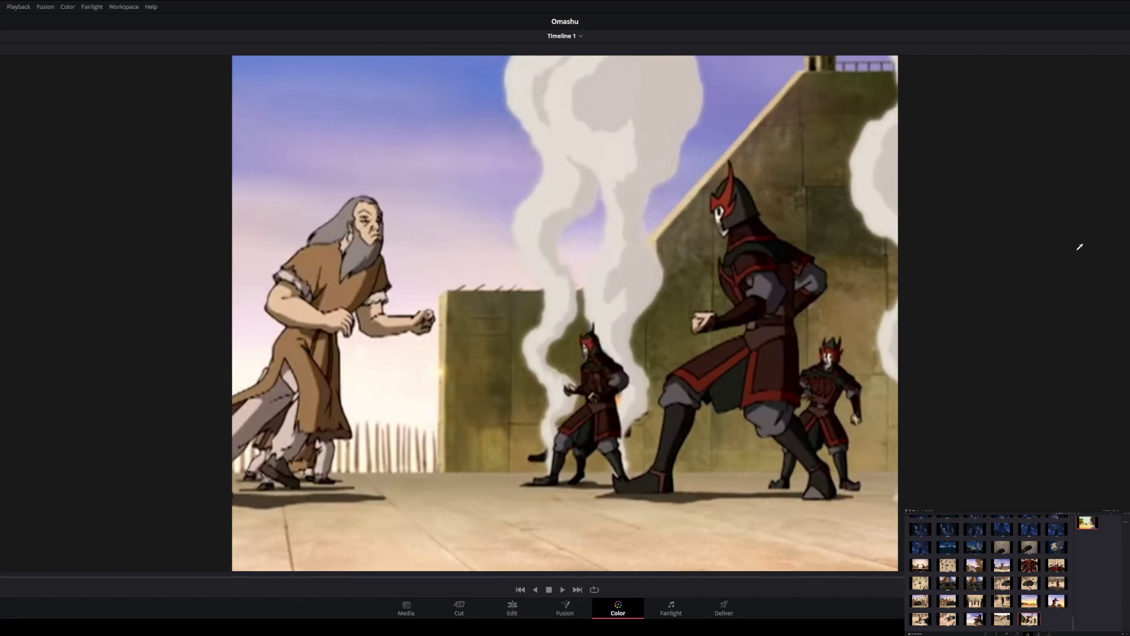
{"action": "key", "text": "space"}
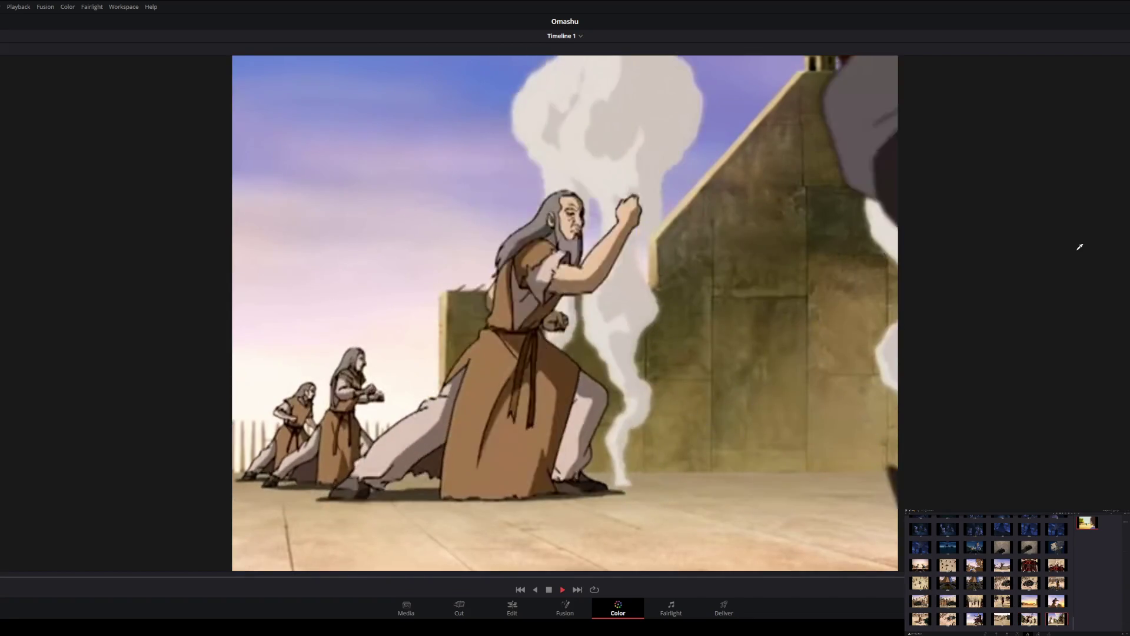
Step playback forward and stop on the masked soldiers hurling rocks.
{"action": "key", "text": "space"}
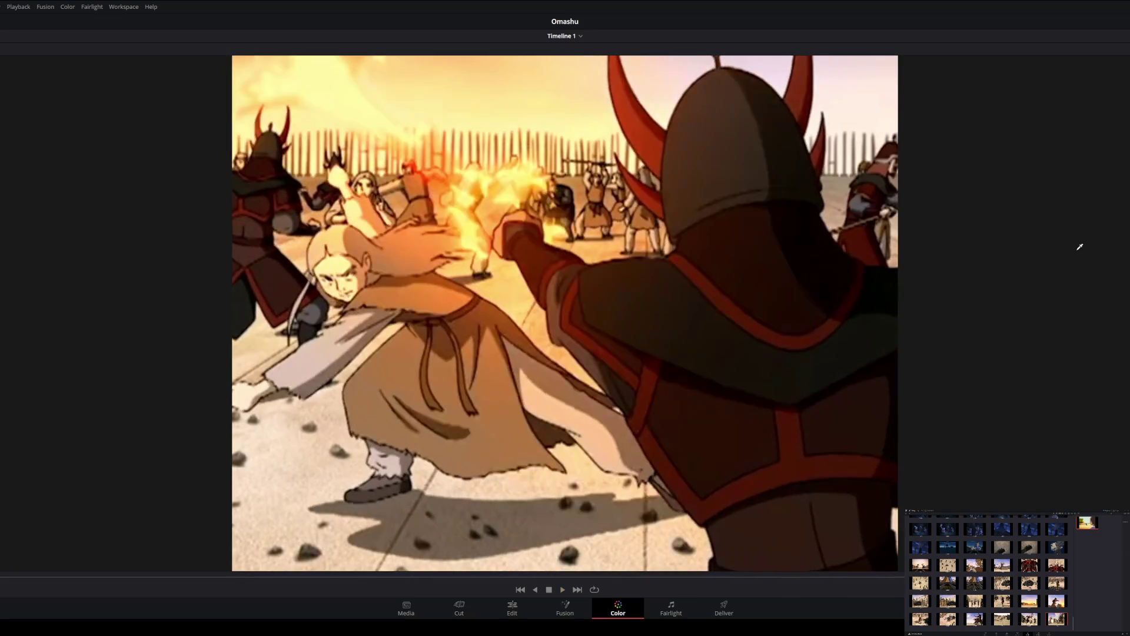
{"action": "key", "text": "space"}
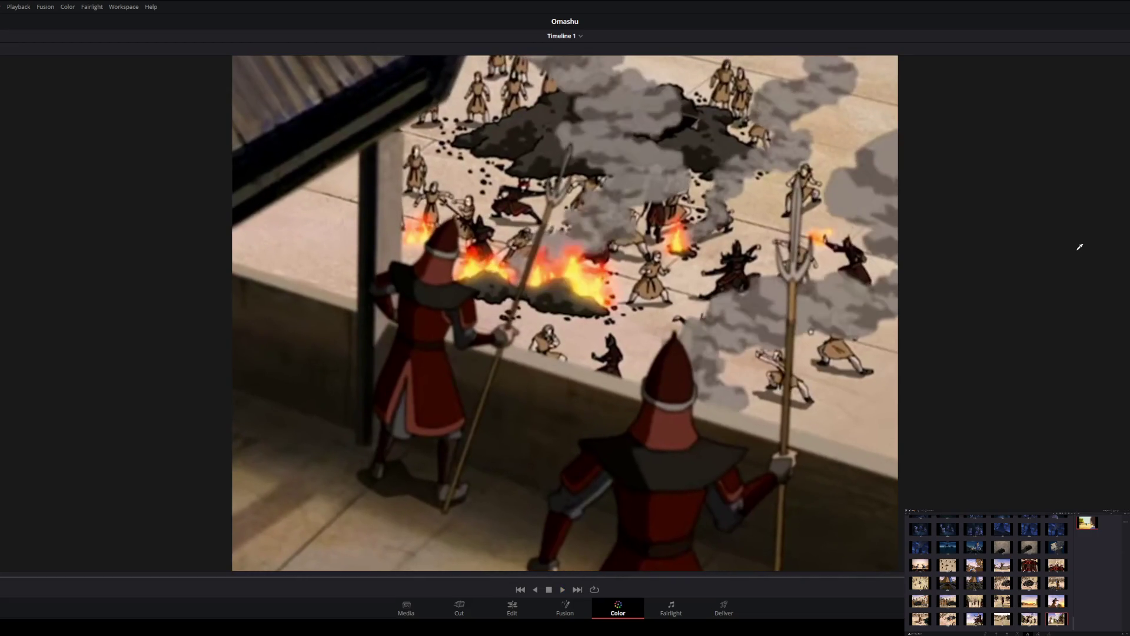
{"action": "key", "text": "space"}
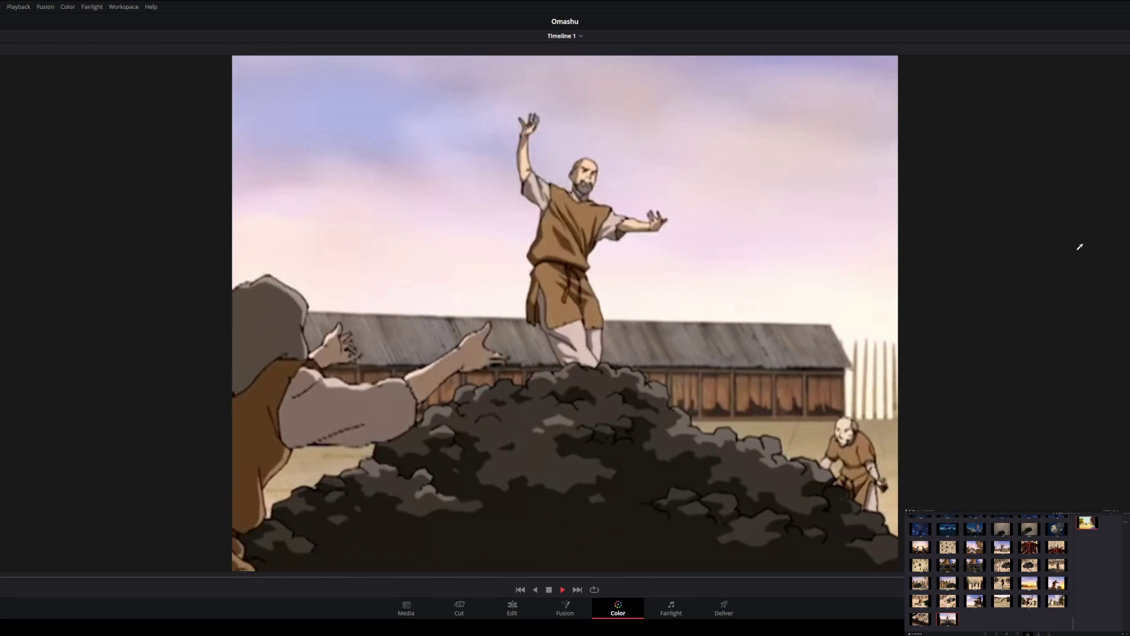
{"action": "key", "text": "space"}
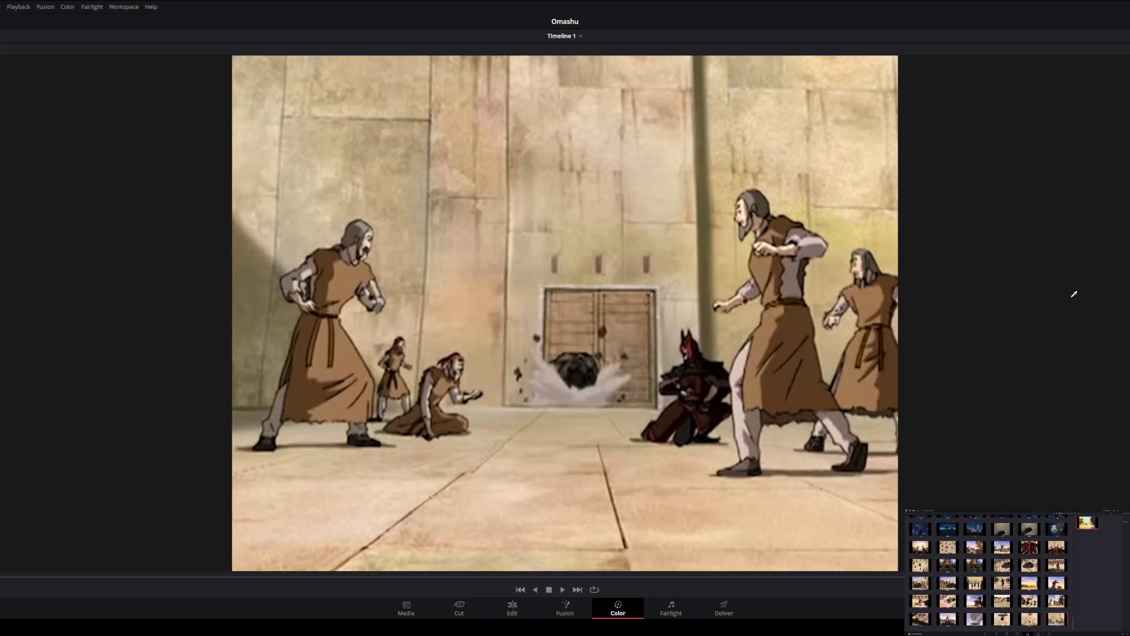
Play past the wall-breach shot, pausing as the smoke clears.
{"action": "key", "text": "space"}
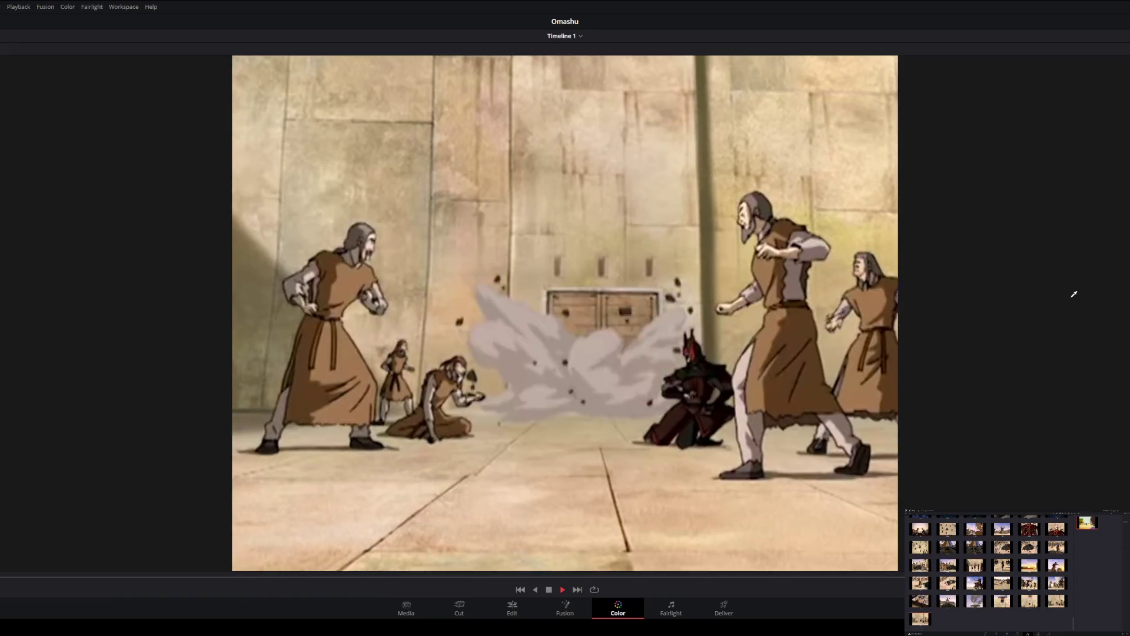
{"action": "key", "text": "space"}
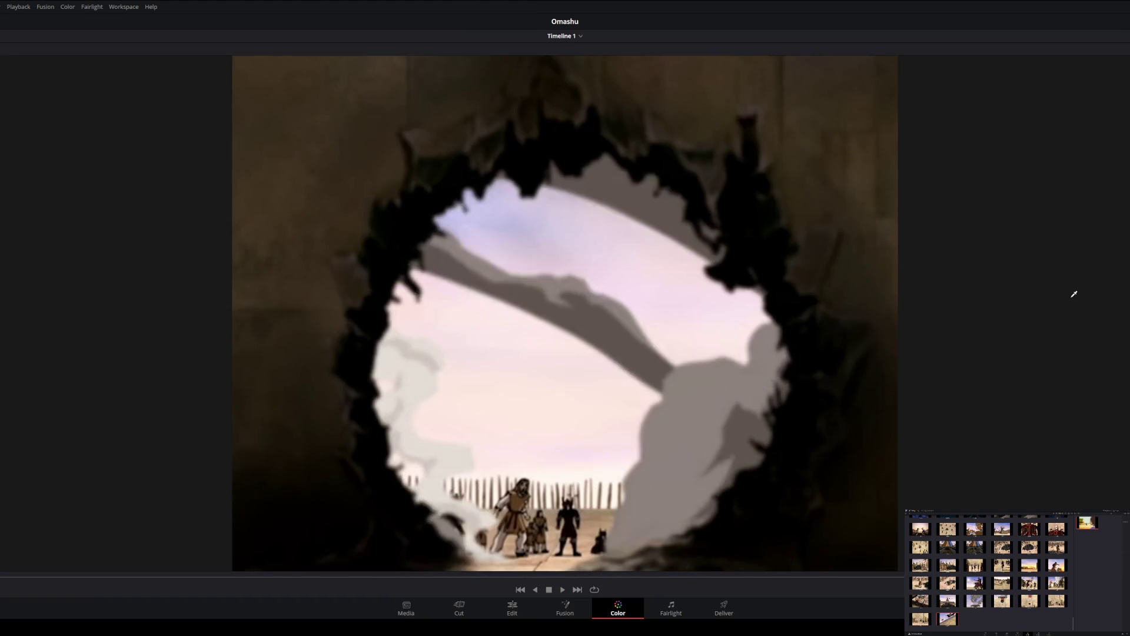
{"action": "key", "text": "space"}
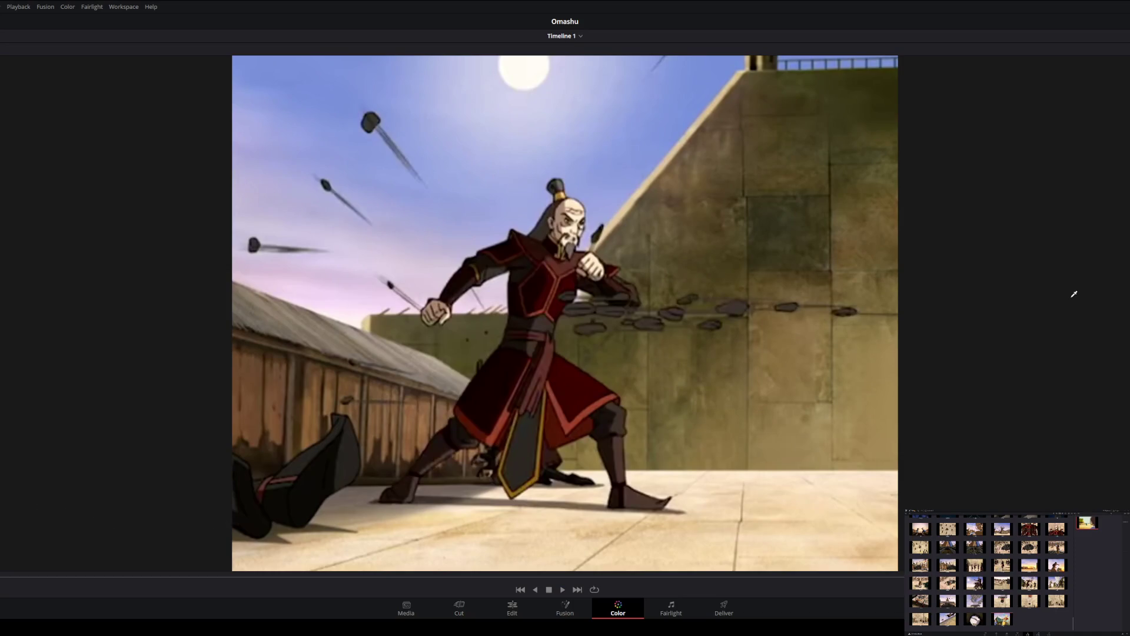
Stop on the general's shot, then play on and stop on the storehouse shot.
{"action": "key", "text": "space"}
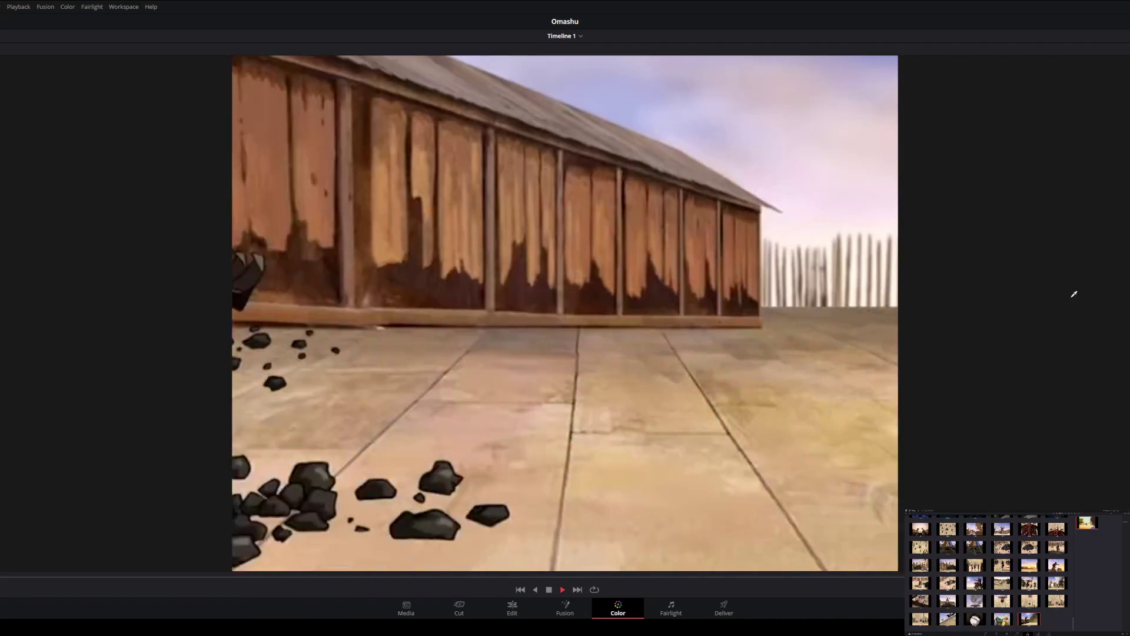
{"action": "key", "text": "space"}
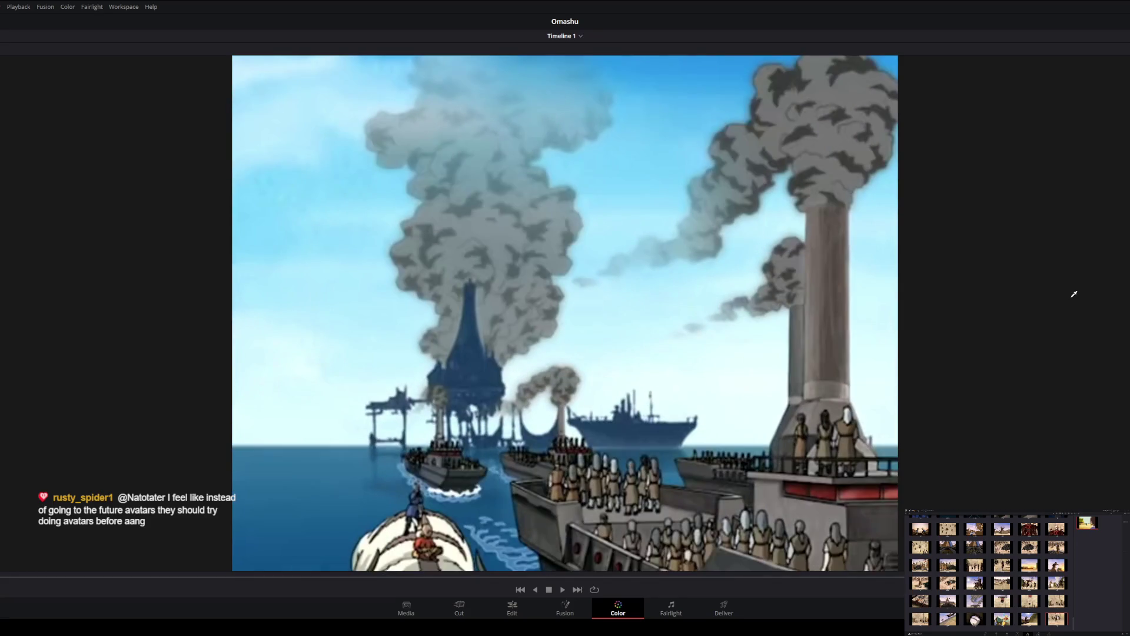
{"action": "scroll", "coordinate": [989, 574], "scroll_direction": "down", "scroll_amount": 1}
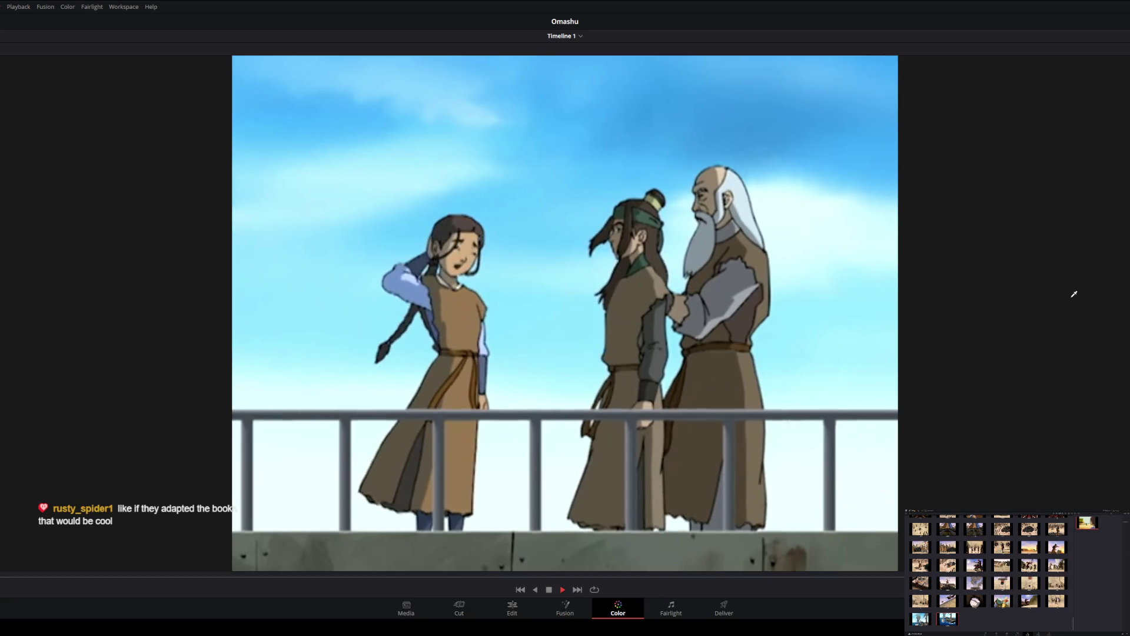
Play through the rooftop conversation and railing shots to the cheering ship scene.
{"action": "key", "text": "space"}
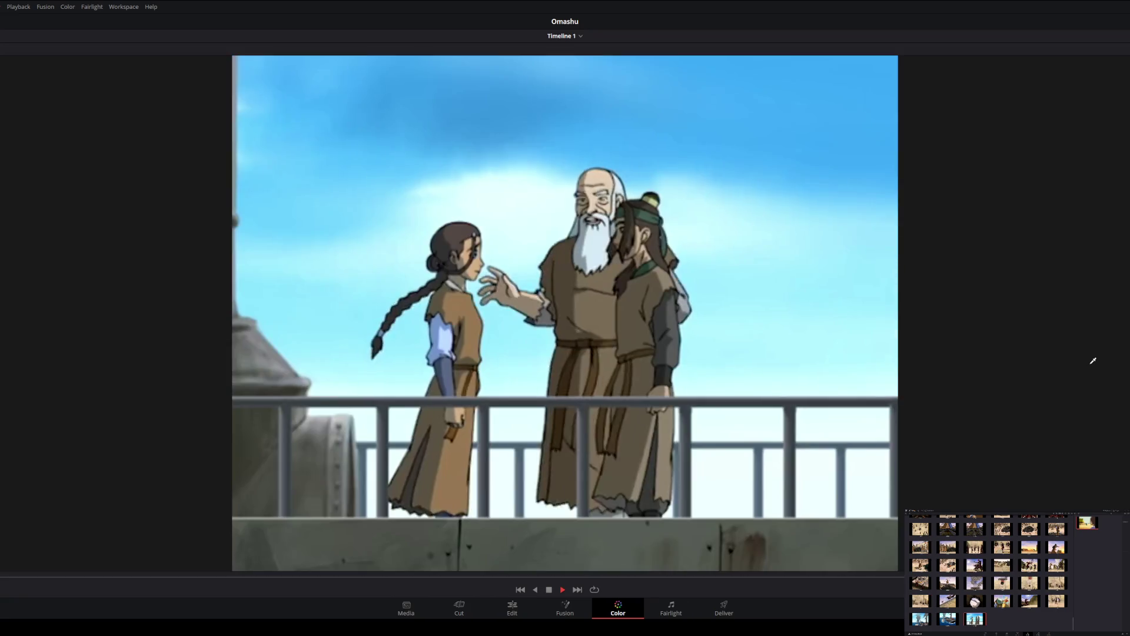
{"action": "key", "text": "space"}
{"action": "key", "text": "space"}
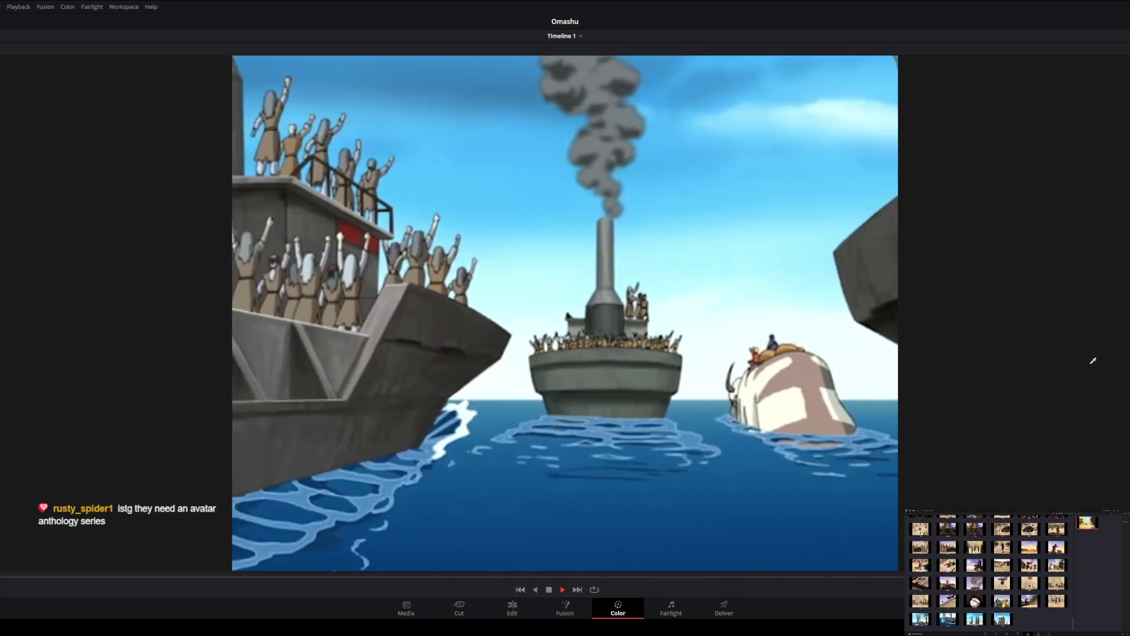
{"action": "key", "text": "space"}
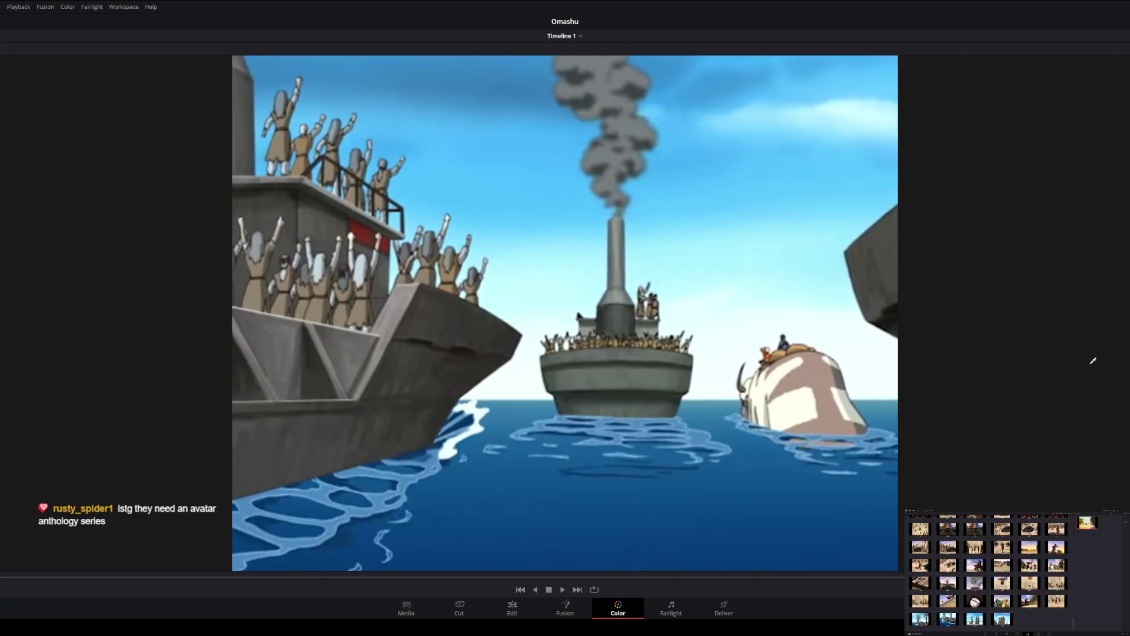
Step with the arrow keys between the close-up and ship scene frames.
{"action": "key", "text": "Up"}
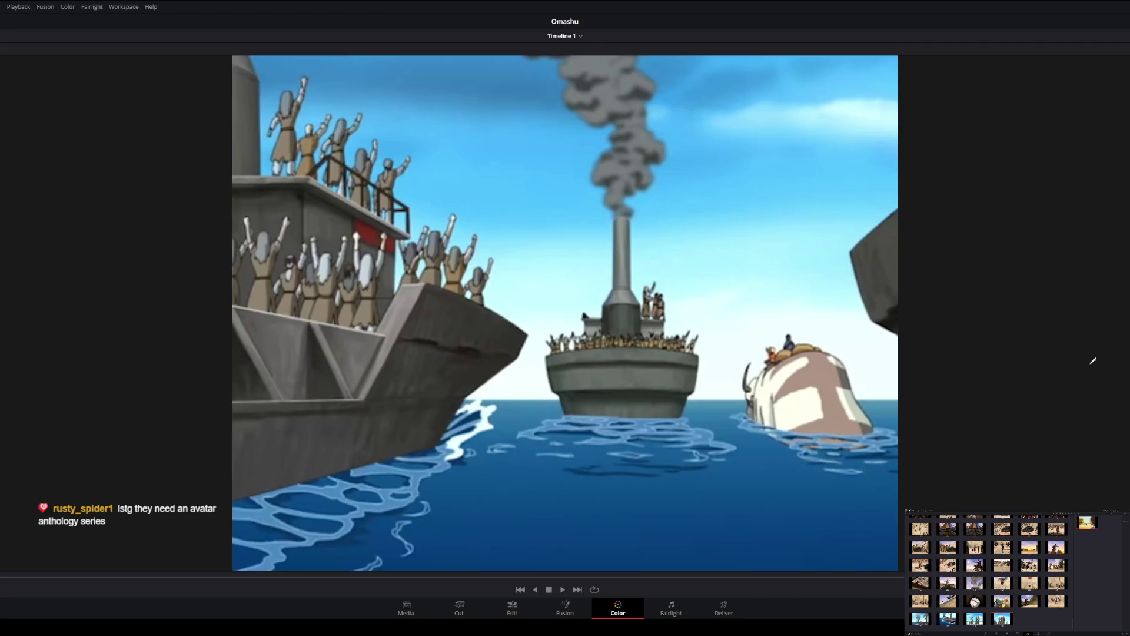
{"action": "key", "text": "Down"}
{"action": "key", "text": "Up"}
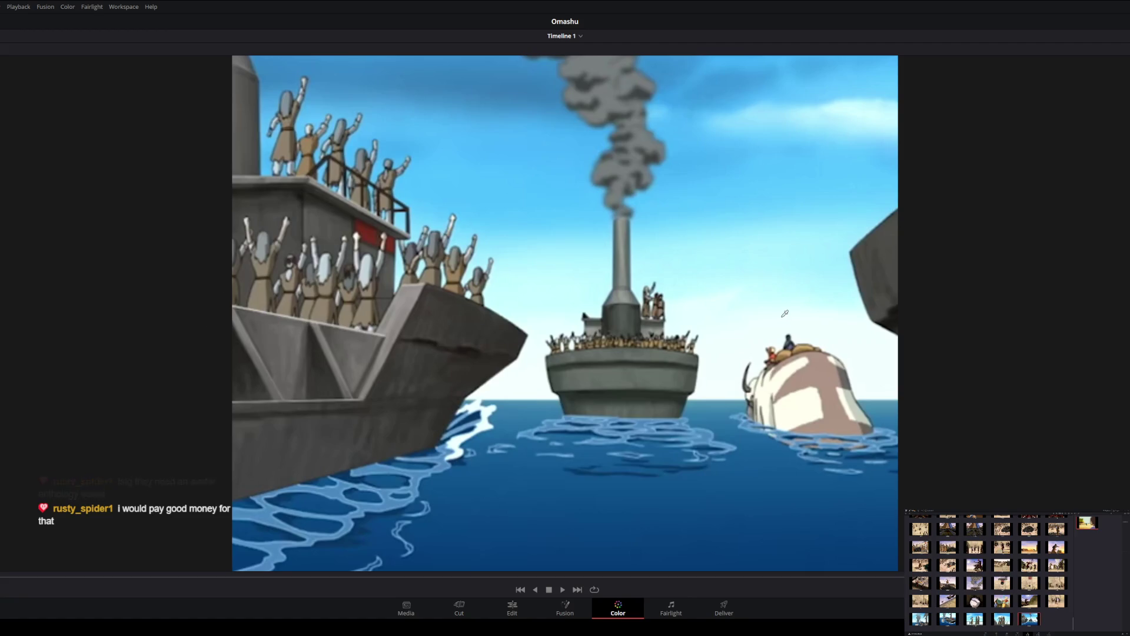
Play through the panning ship shot to the bison swimming beside the ship.
{"action": "key", "text": "space"}
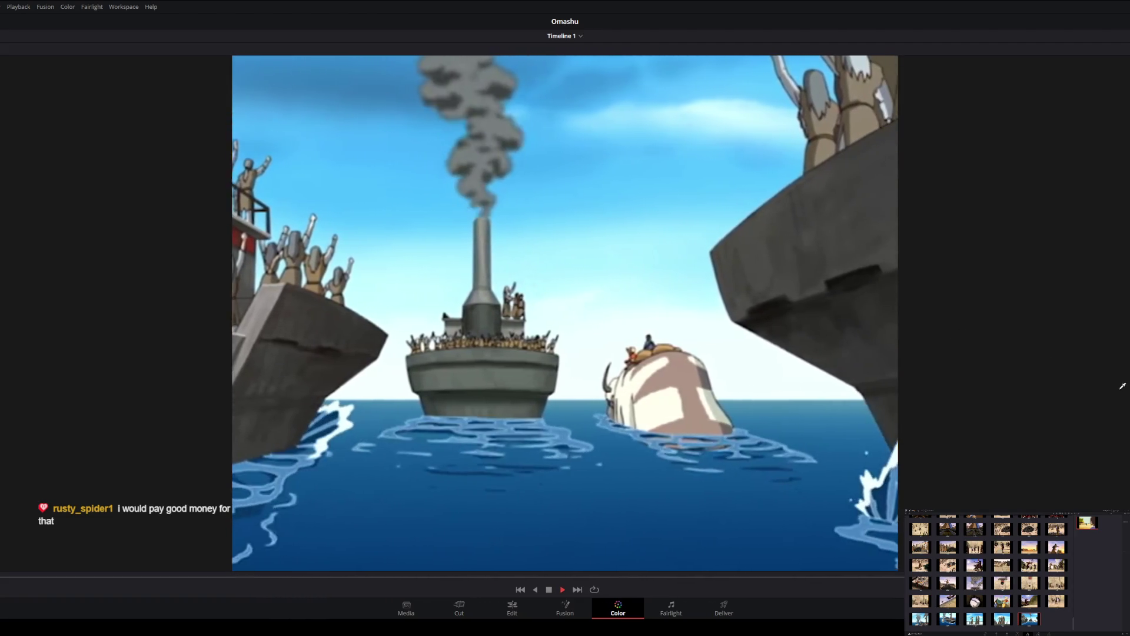
{"action": "key", "text": "space"}
{"action": "key", "text": "space"}
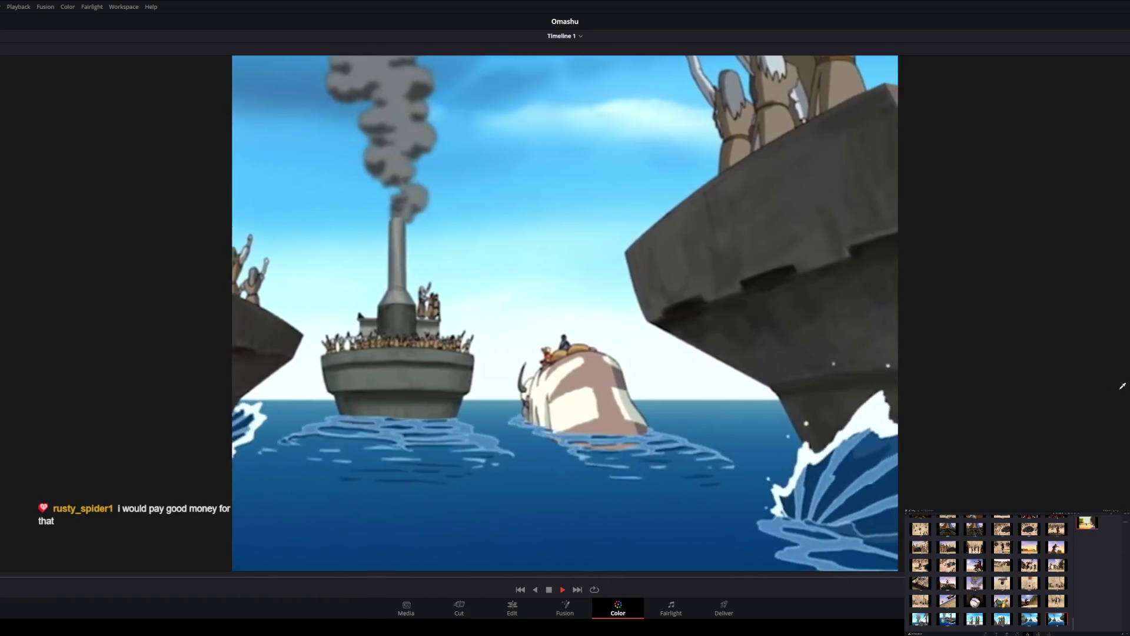
{"action": "key", "text": "space"}
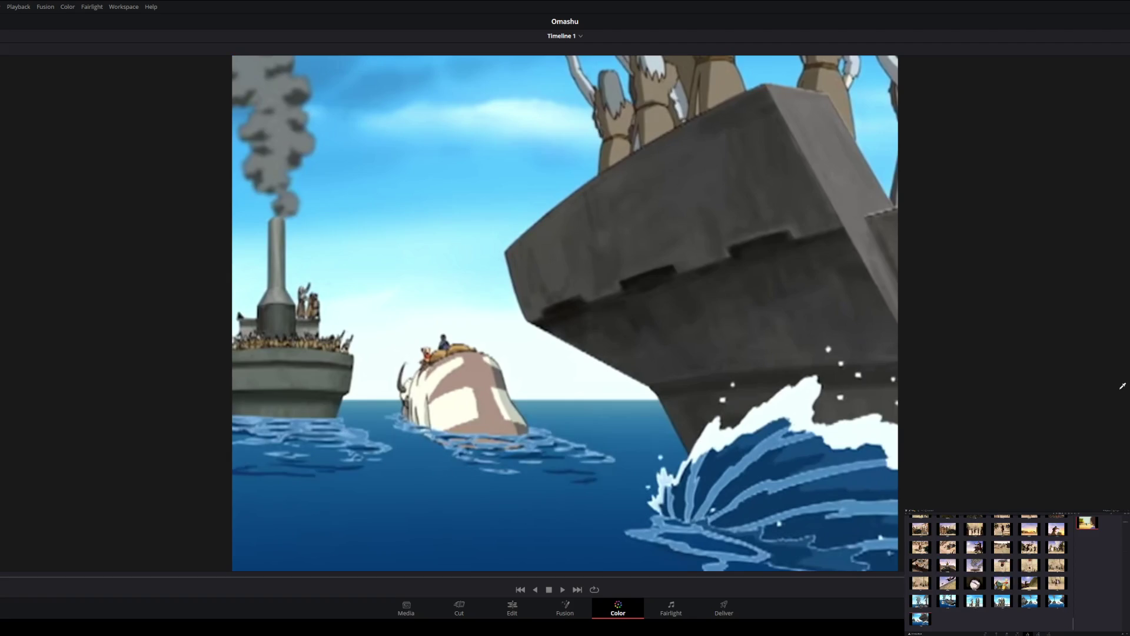
{"action": "key", "text": "space"}
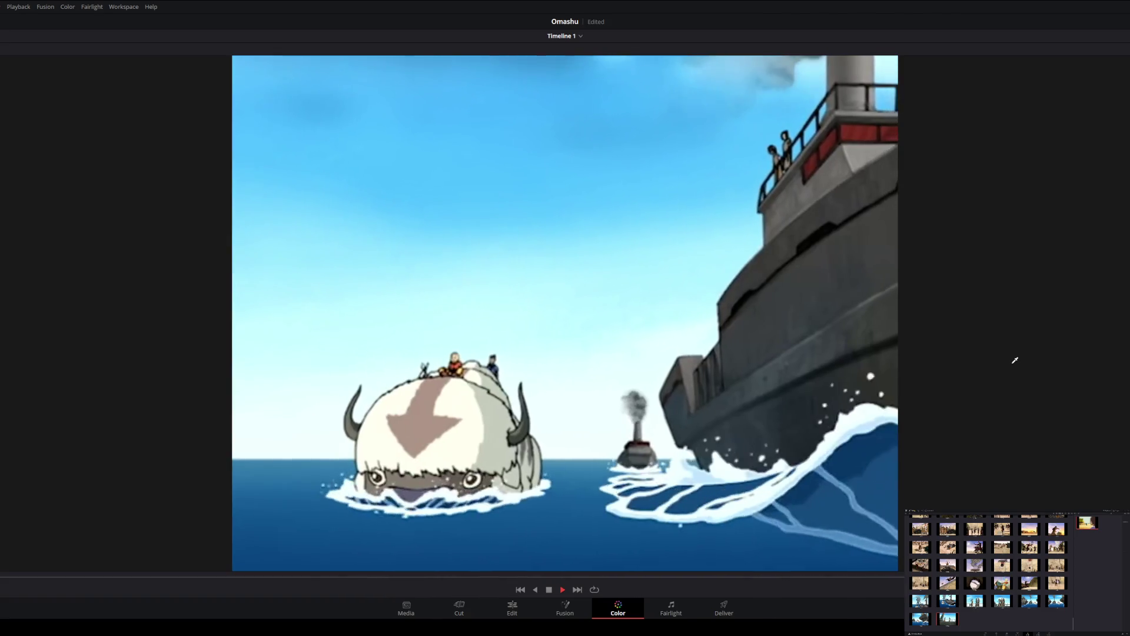
Stop on the bison rider shot and grab it as a gallery still.
{"action": "key", "text": "space"}
{"action": "key", "text": "space"}
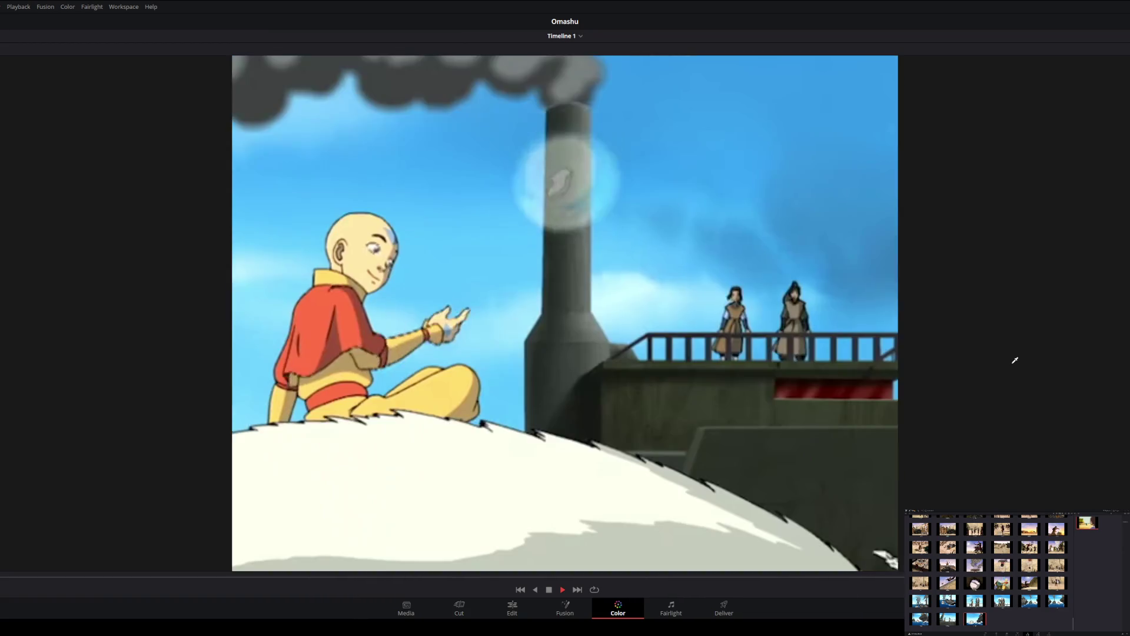
{"action": "key", "text": "space"}
{"action": "key", "text": "ctrl+alt+g"}
Pause on the boy lifting the lemur aloft and grab it as a still.
{"action": "key", "text": "space"}
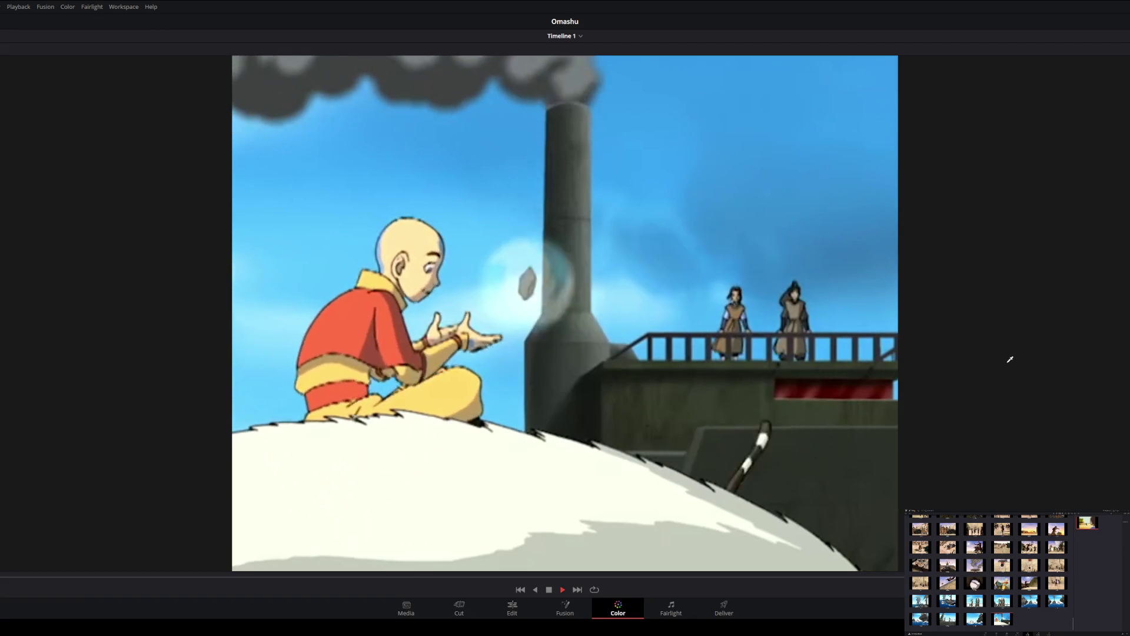
{"action": "key", "text": "space"}
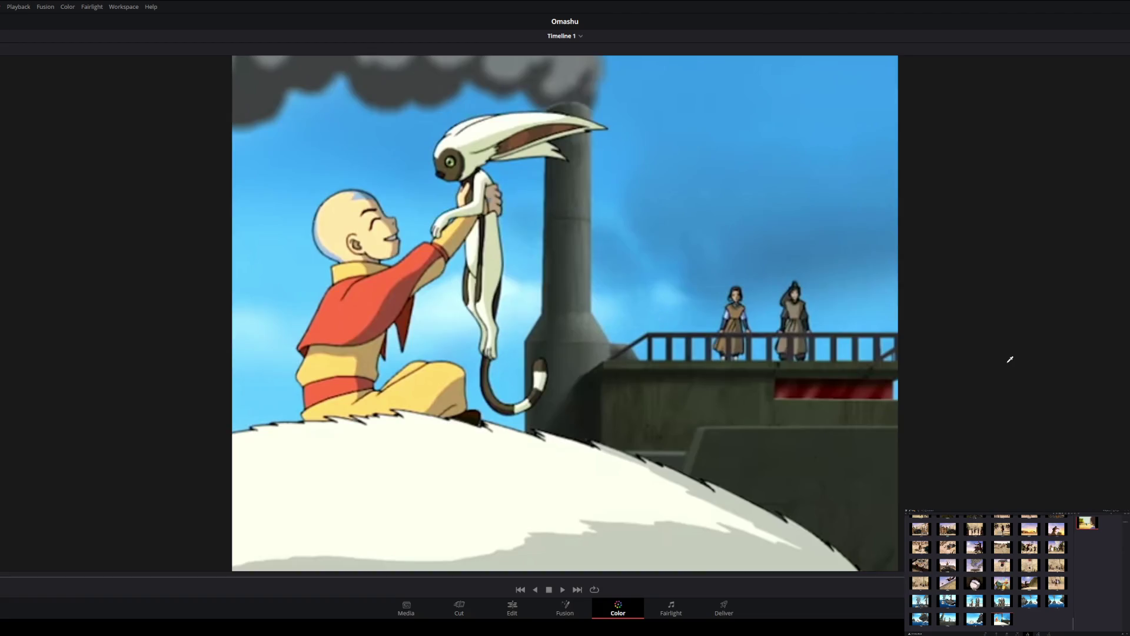
{"action": "key", "text": "ctrl+alt+g"}
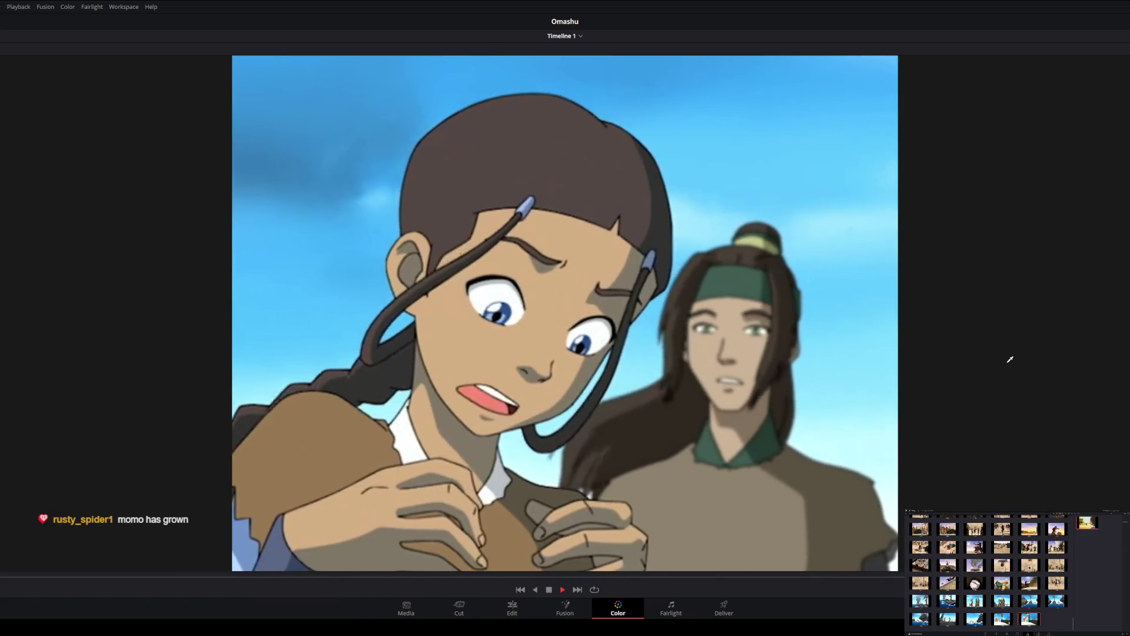
Play through the fist and open-hand shots, stopping on each.
{"action": "key", "text": "space"}
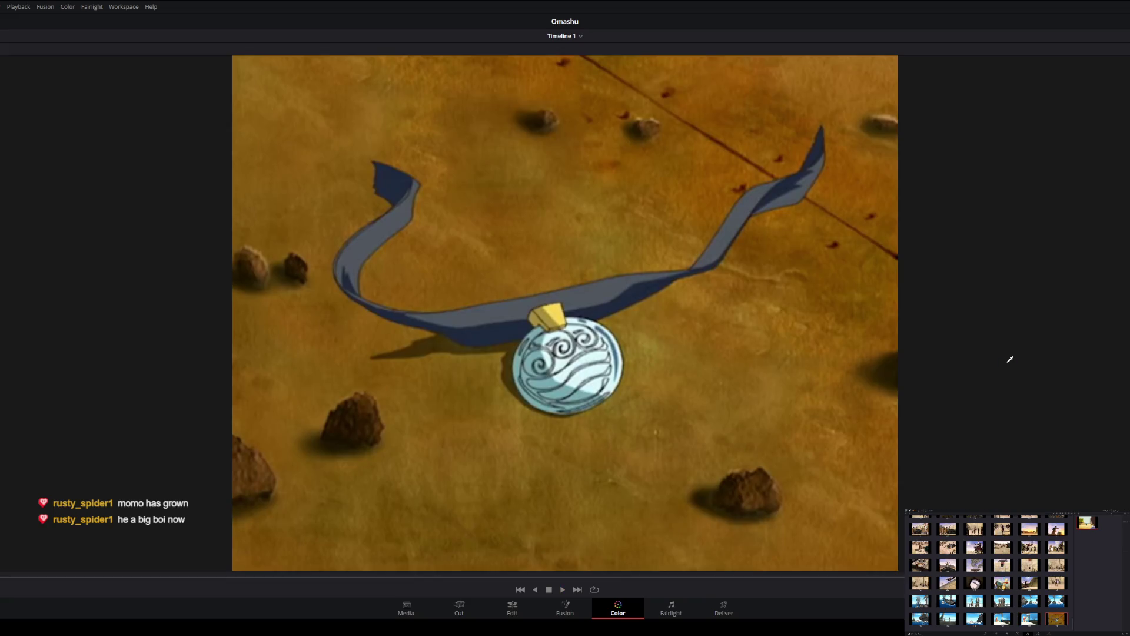
{"action": "key", "text": "space"}
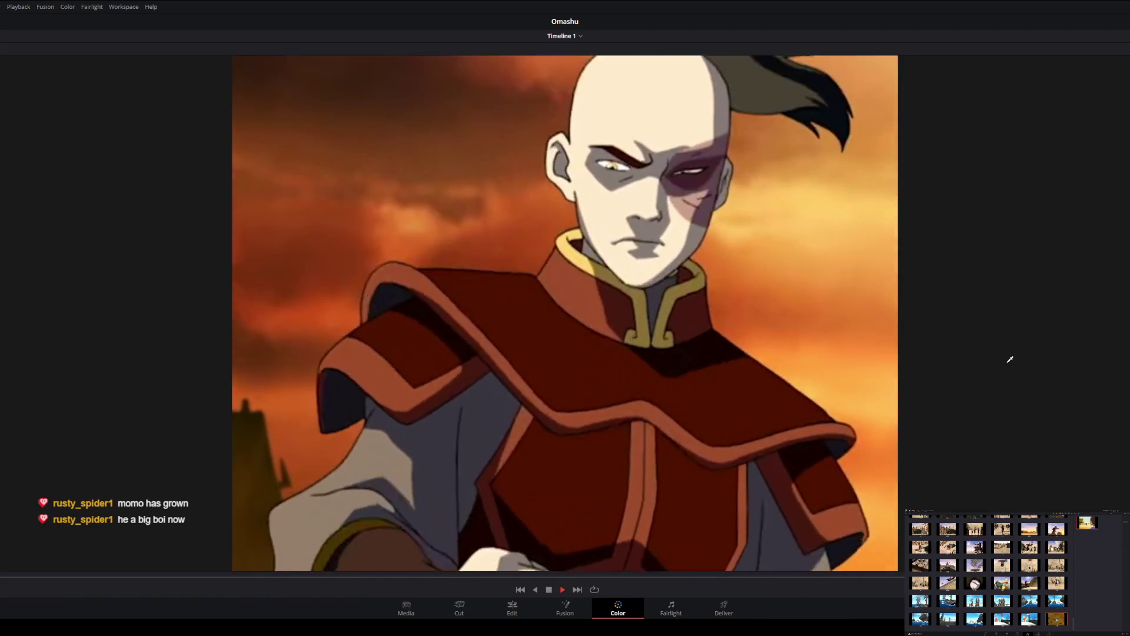
{"action": "key", "text": "space"}
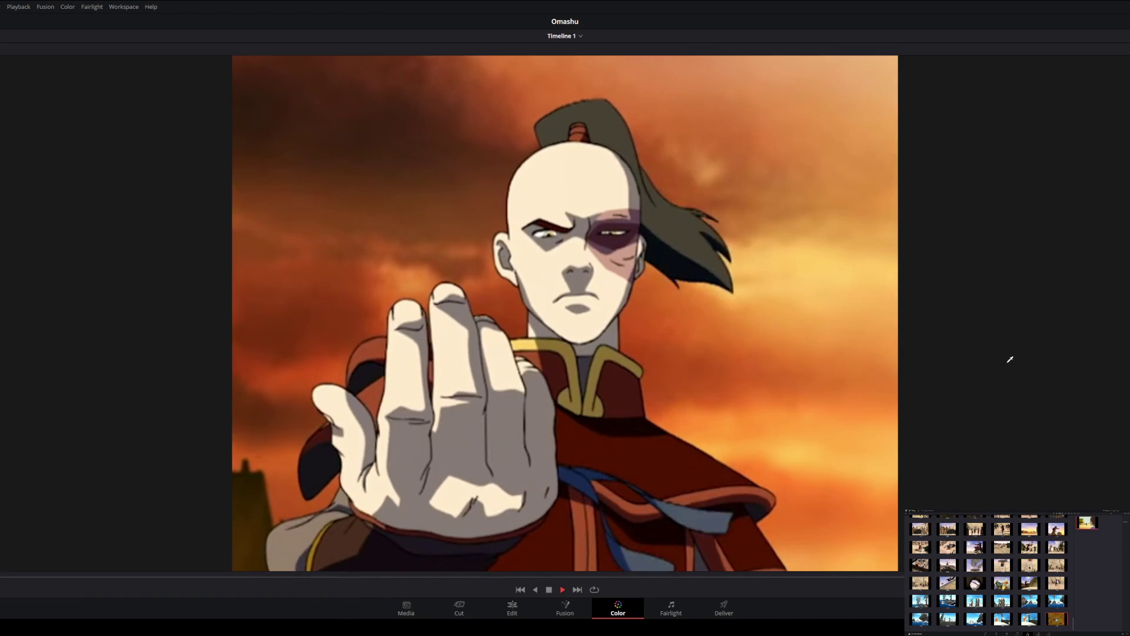
{"action": "key", "text": "space"}
Play on and stop on the lone figure at the sunset fence.
{"action": "key", "text": "space"}
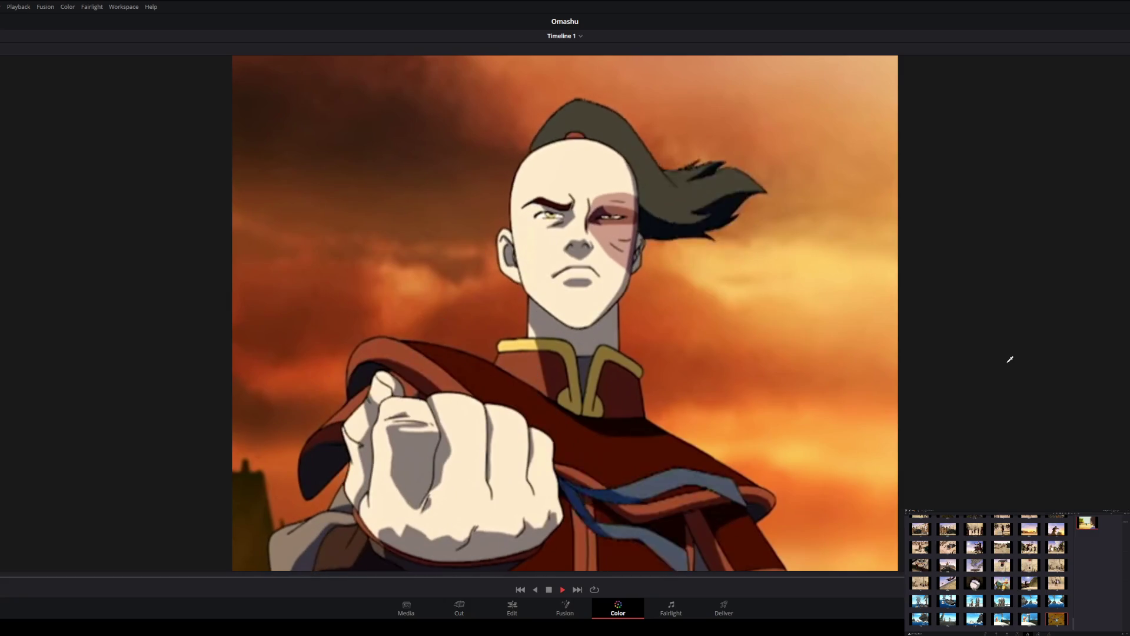
{"action": "key", "text": "space"}
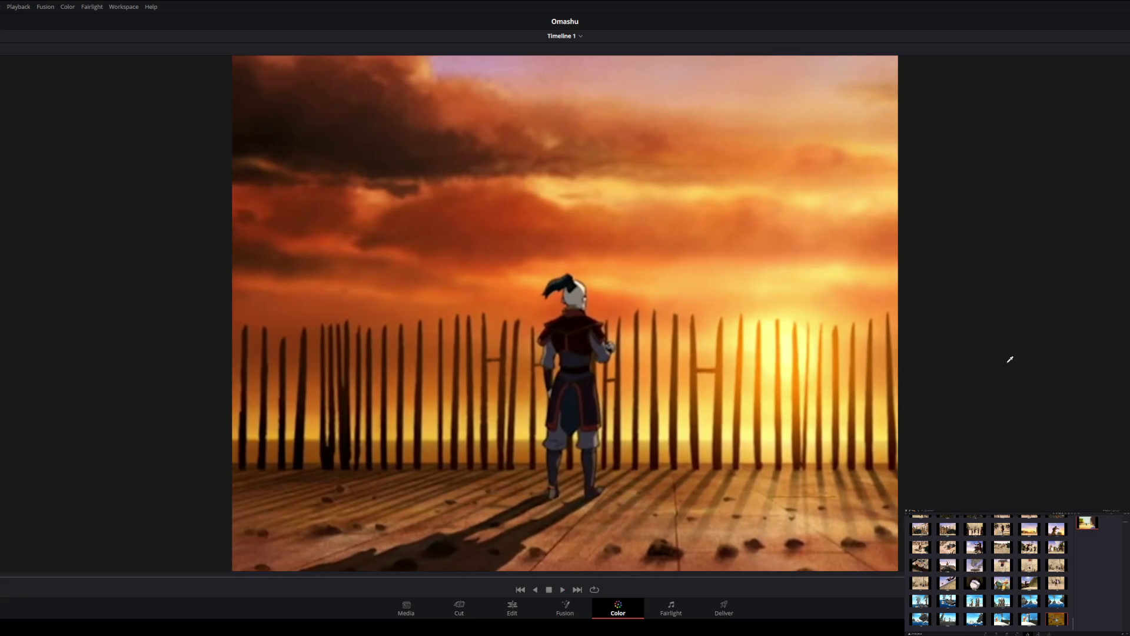
{"action": "key", "text": "space"}
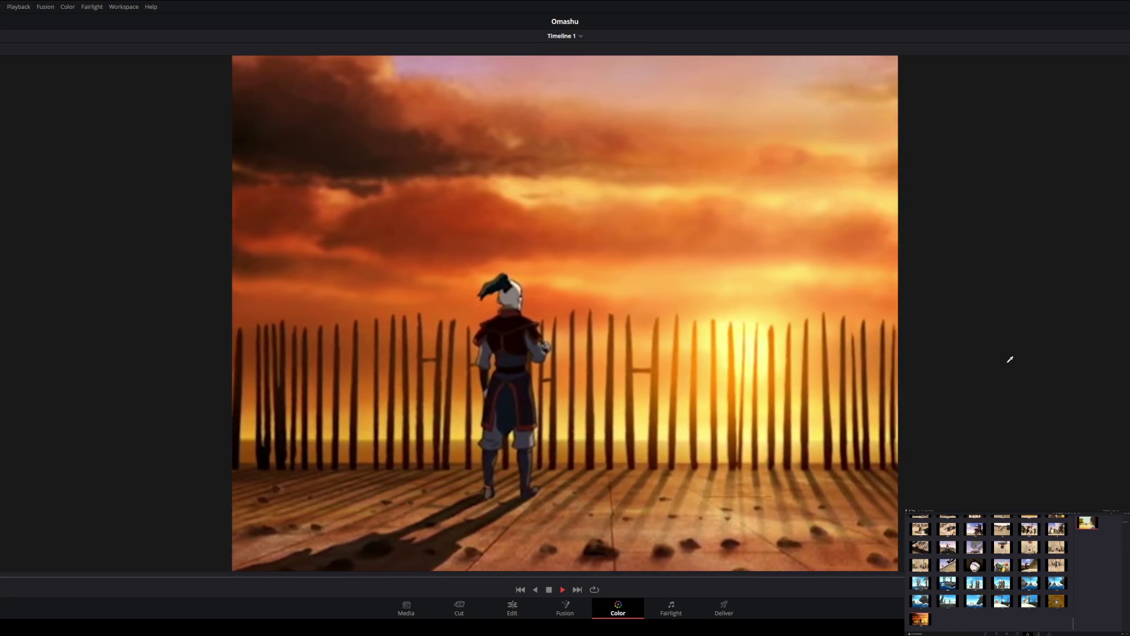
{"action": "key", "text": "space"}
{"action": "key", "text": "space"}
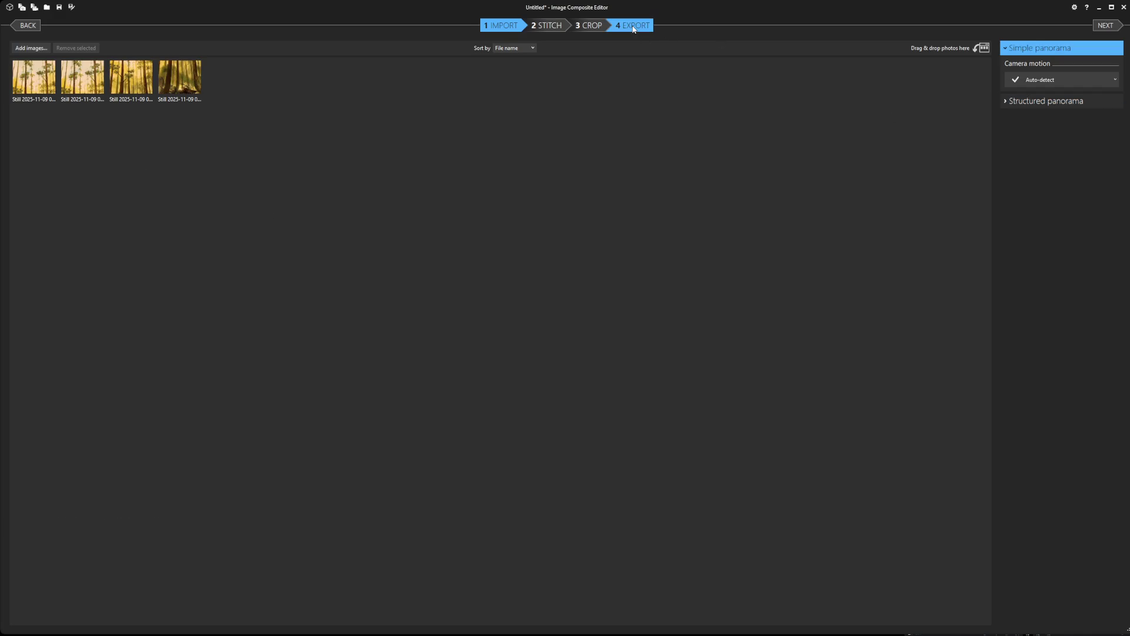
{"action": "left_click", "coordinate": [633, 28]}
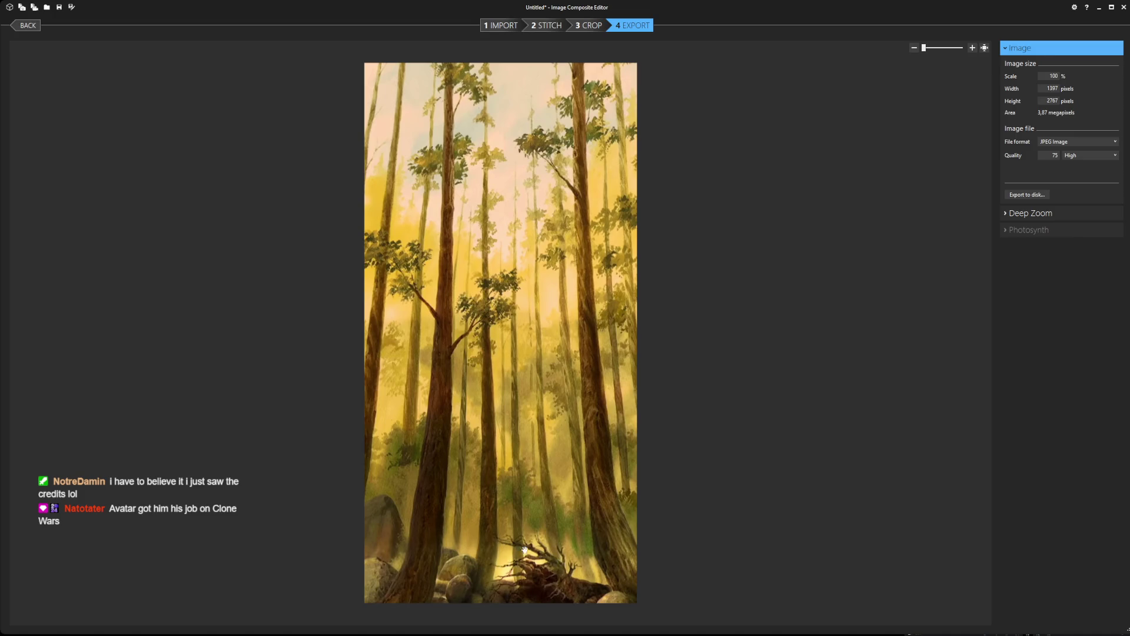
{"action": "left_click", "coordinate": [511, 25]}
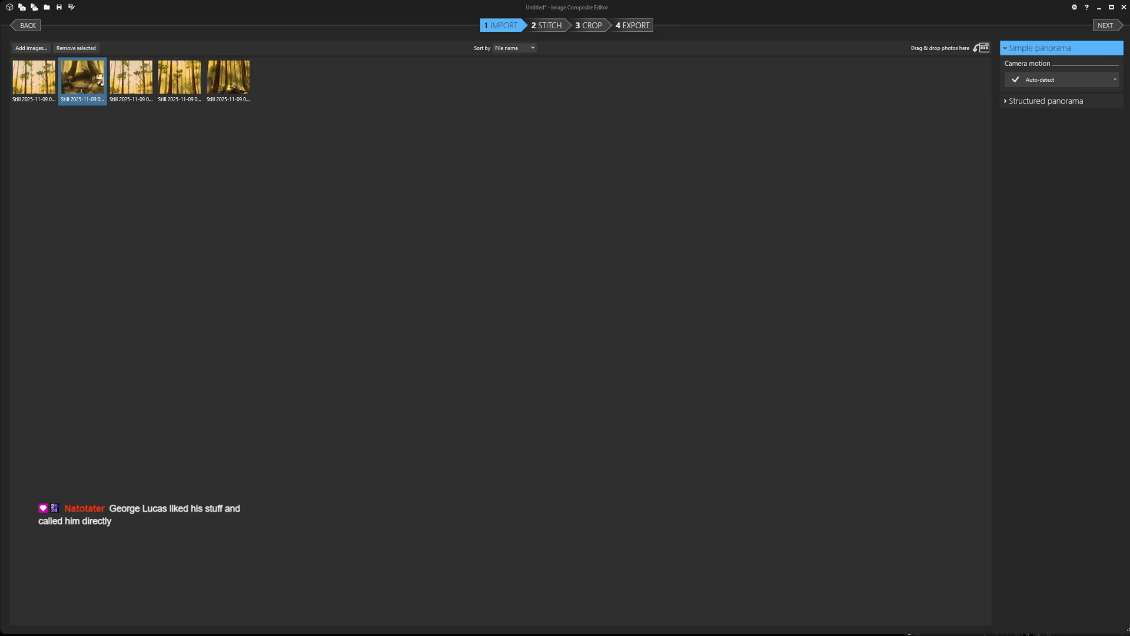
Export the stitched forest panorama to disk as a PNG with alpha channel.
{"action": "left_click", "coordinate": [636, 26]}
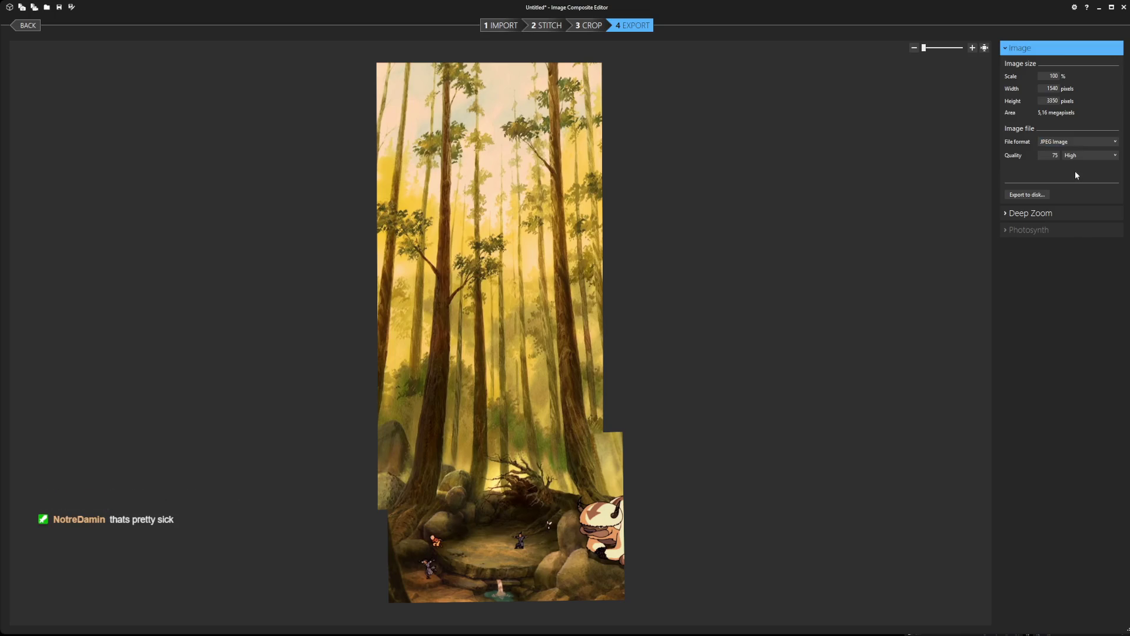
{"action": "key", "text": "Down"}
{"action": "left_click", "coordinate": [1041, 155]}
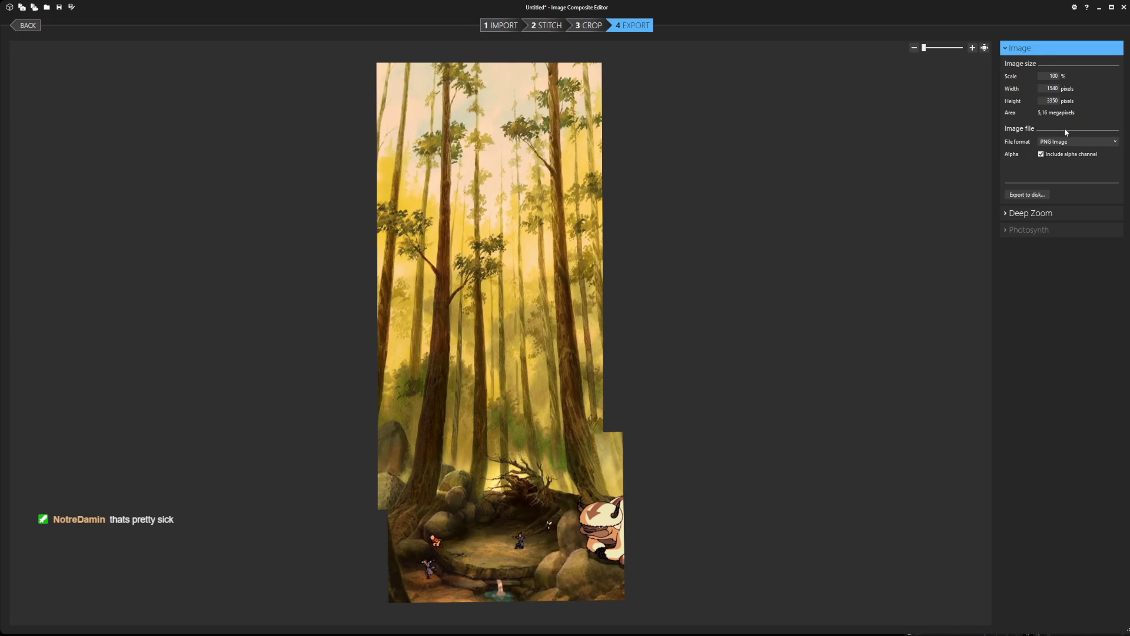
{"action": "left_click", "coordinate": [1029, 195]}
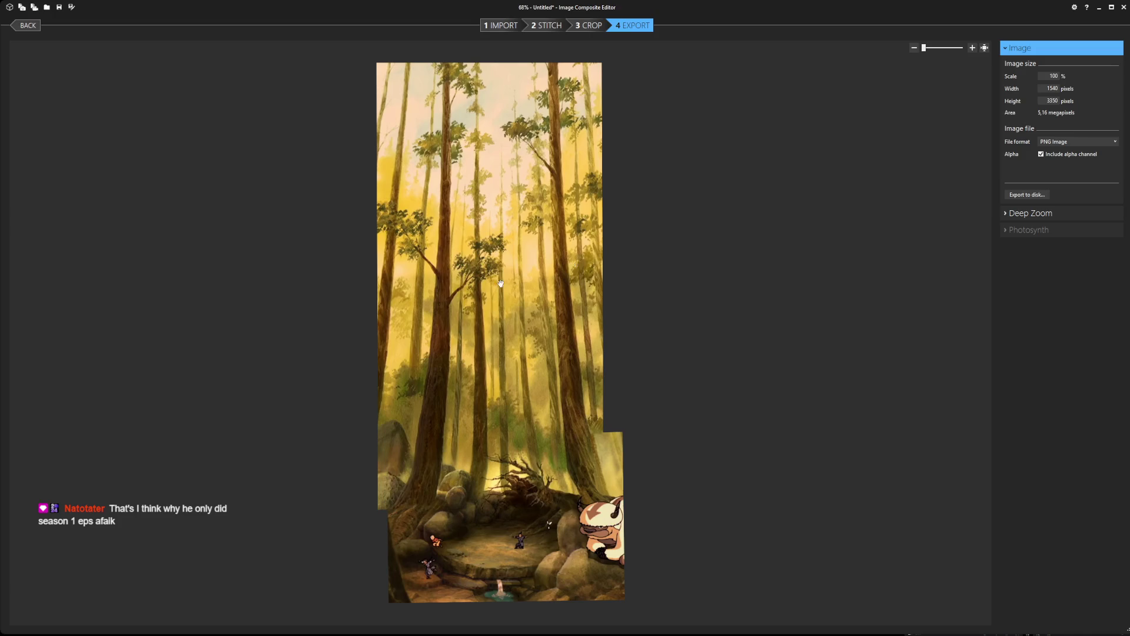
Select all five forest stills on the import step and remove them to close the project.
{"action": "left_click", "coordinate": [495, 26]}
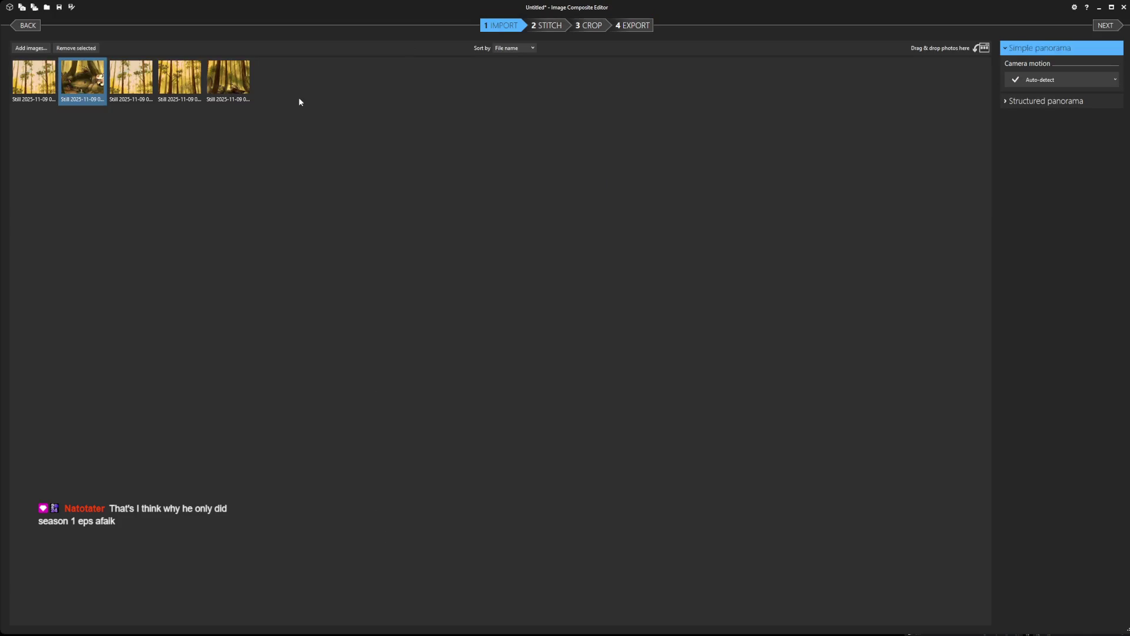
{"action": "left_click", "coordinate": [35, 85]}
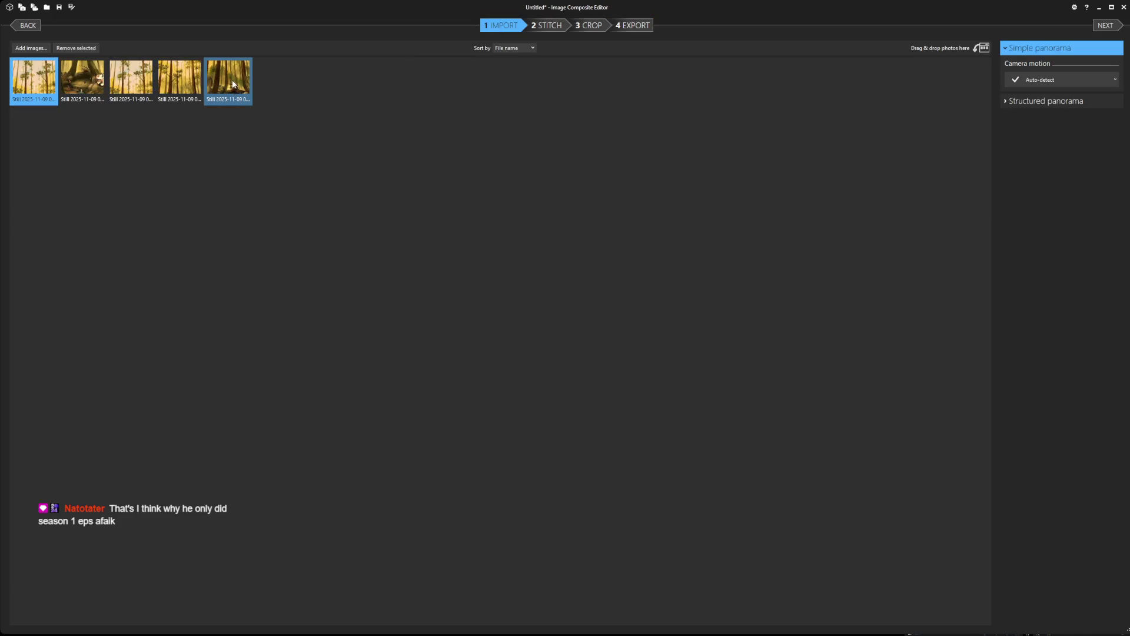
{"action": "left_click", "coordinate": [233, 84], "text": "shift"}
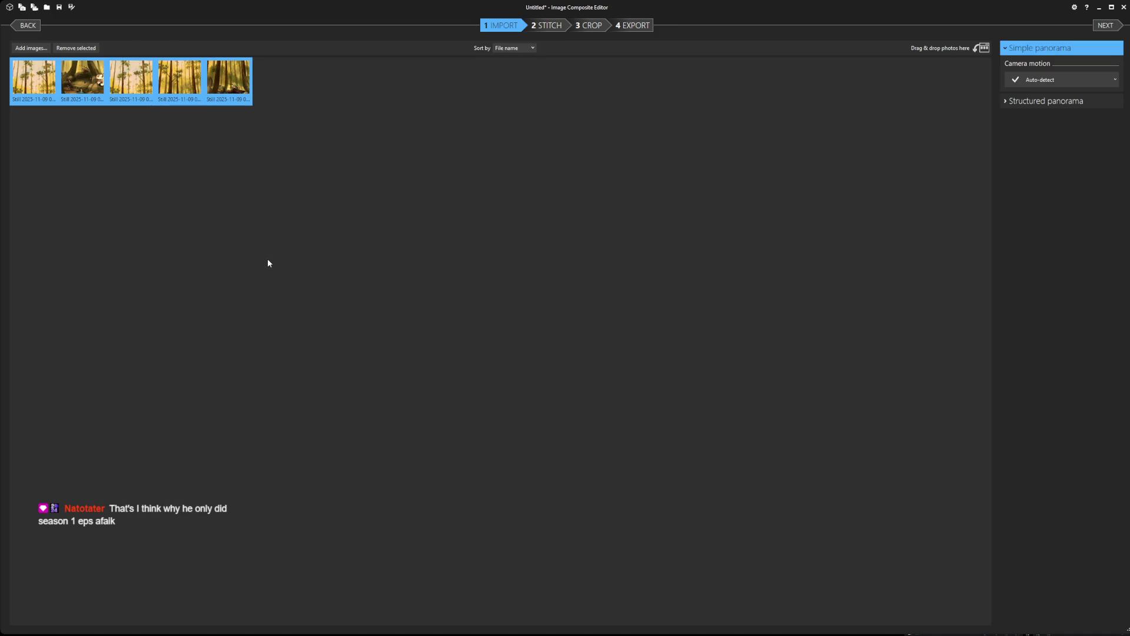
{"action": "key", "text": "Delete"}
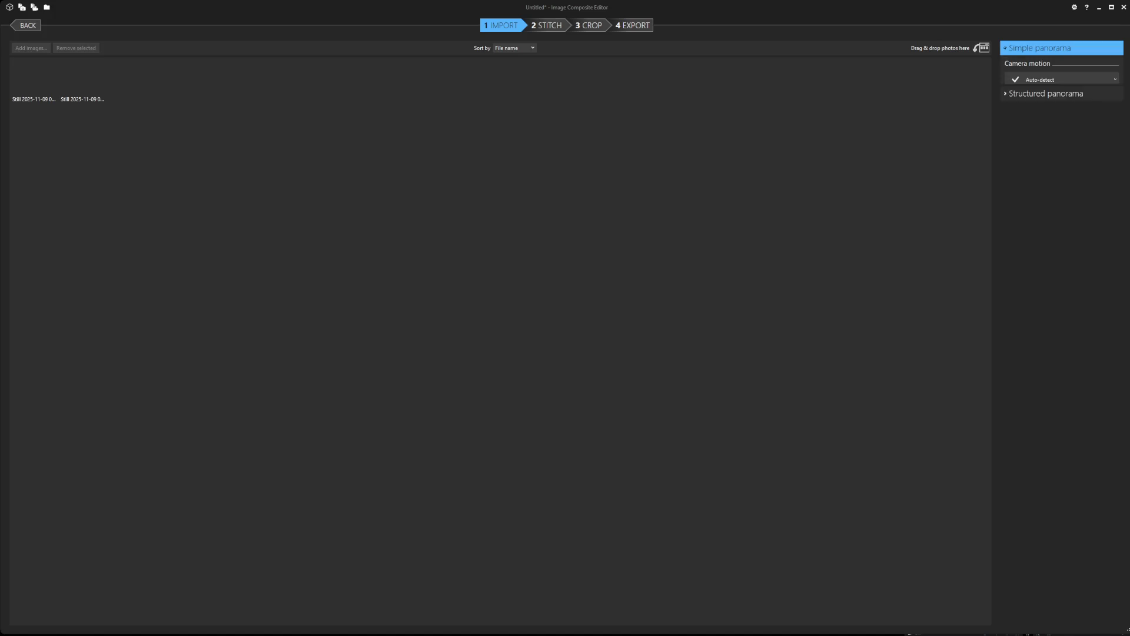
Stitch the two forest stills with the standing boy, export the panorama to disk and close the project.
{"action": "left_click", "coordinate": [634, 27]}
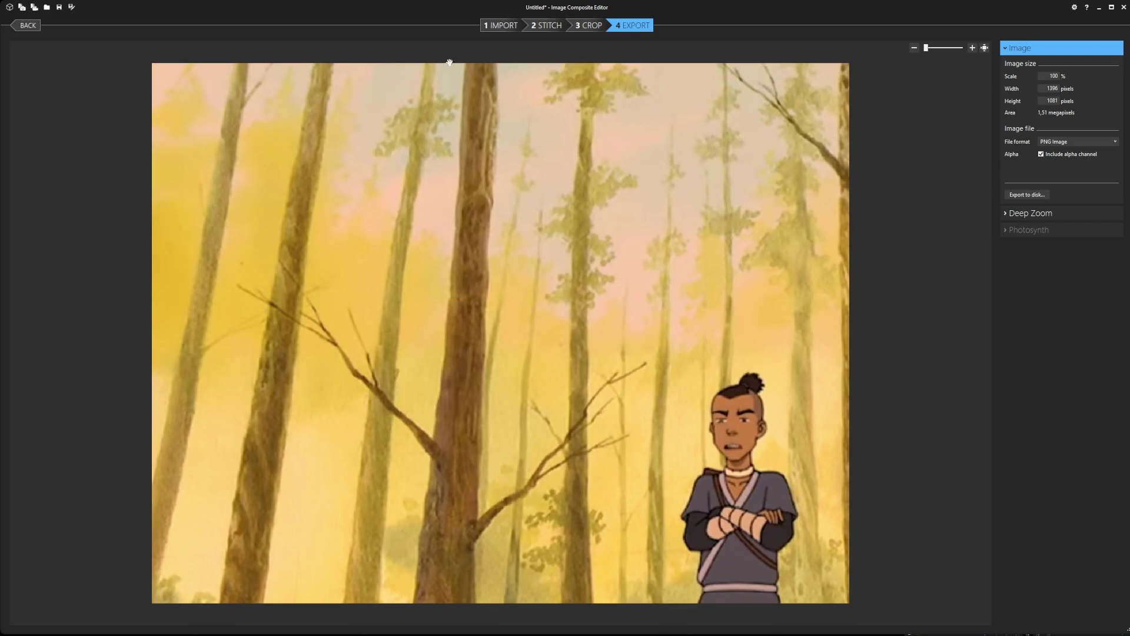
{"action": "left_click", "coordinate": [1037, 197]}
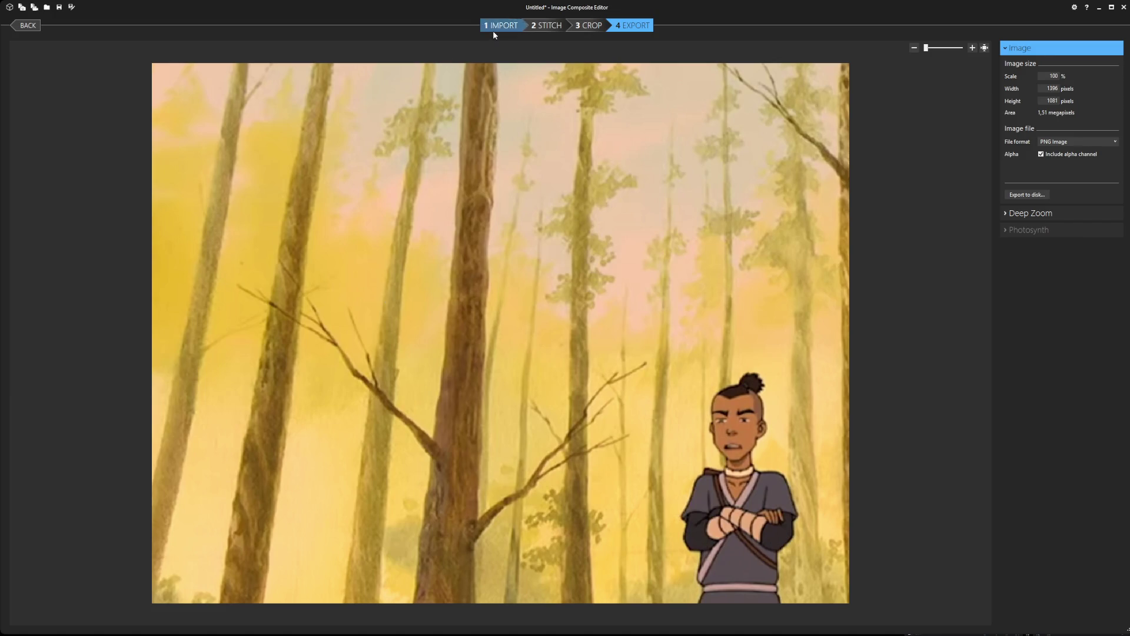
{"action": "left_click", "coordinate": [495, 28]}
{"action": "left_click", "coordinate": [46, 95]}
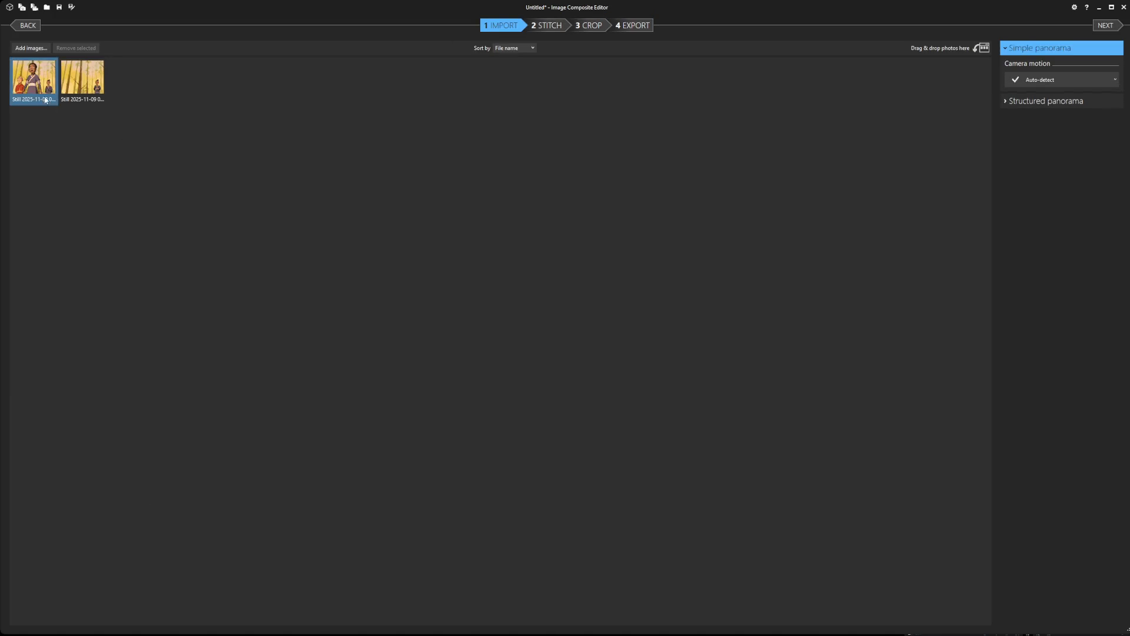
{"action": "key", "text": "Delete"}
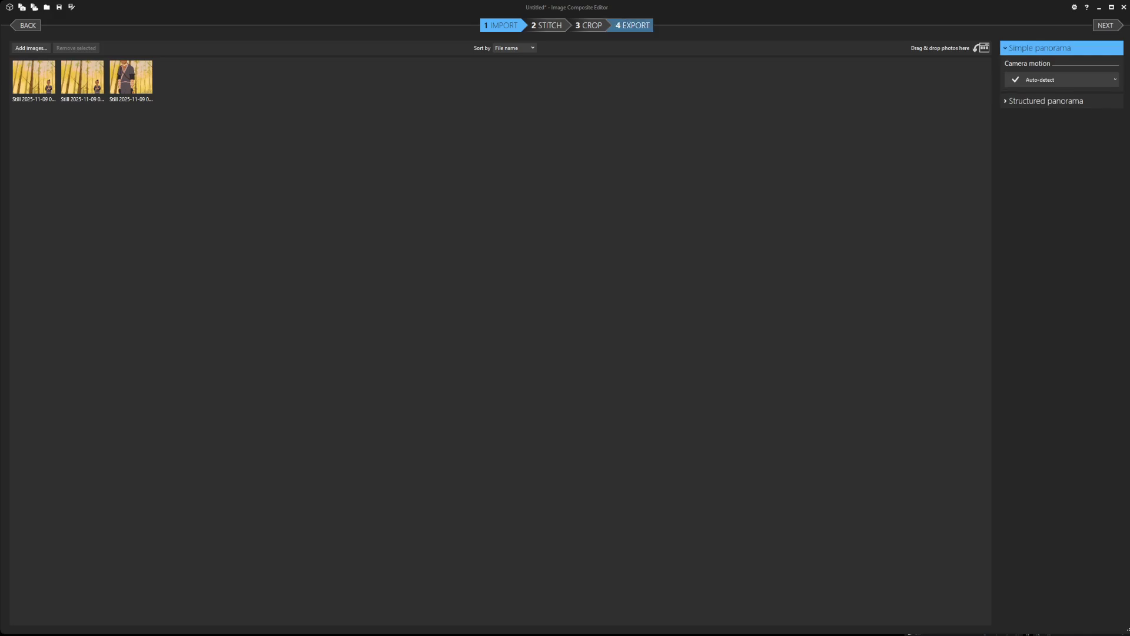
Stitch the three forest stills, export that panorama to disk and select all three source thumbnails.
{"action": "left_click", "coordinate": [649, 31]}
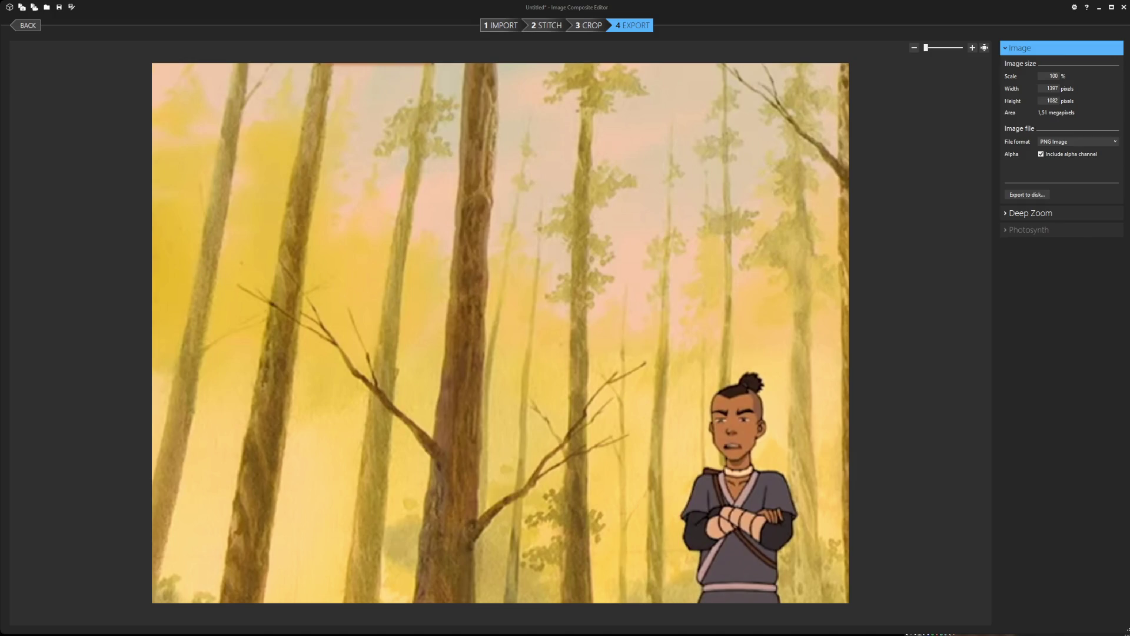
{"action": "left_click", "coordinate": [505, 30]}
{"action": "left_click", "coordinate": [618, 27]}
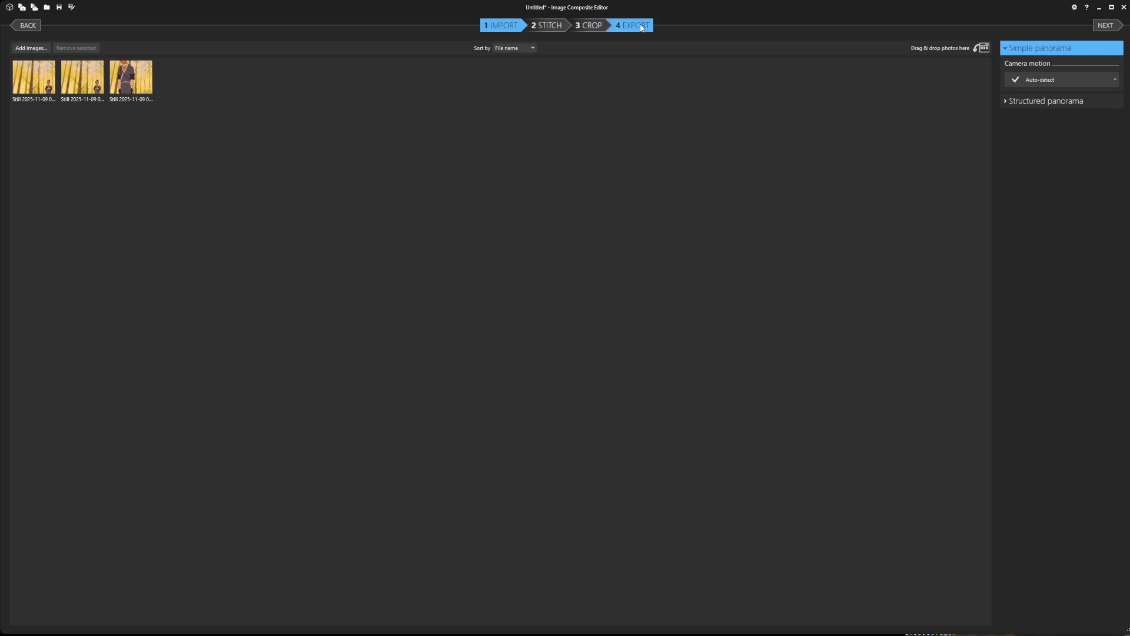
{"action": "left_click", "coordinate": [1034, 195]}
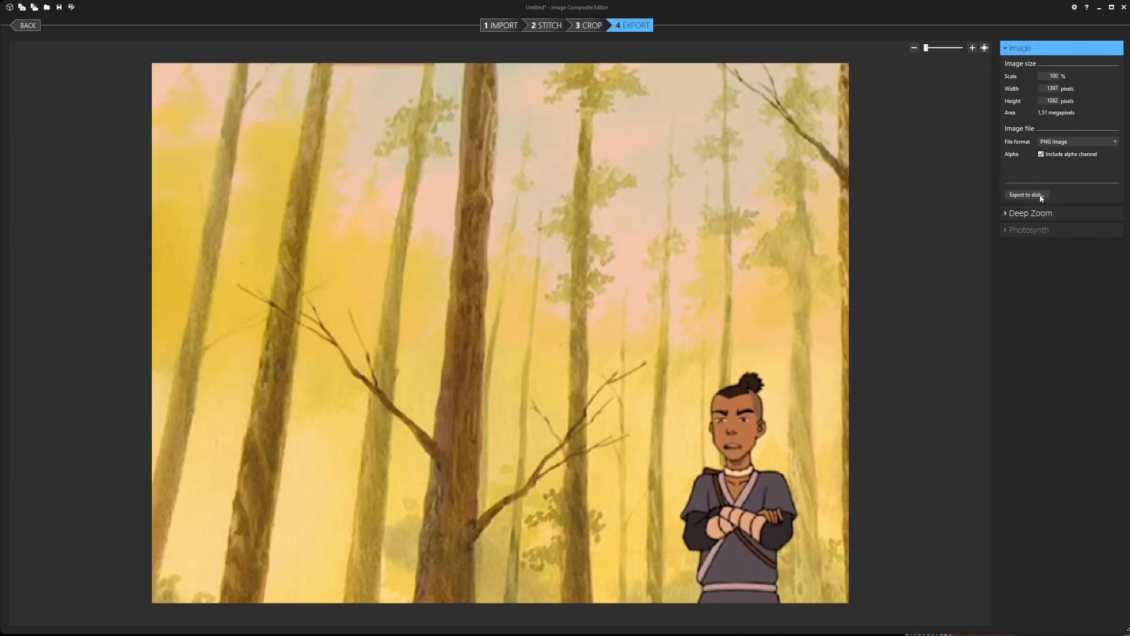
{"action": "left_click", "coordinate": [402, 305]}
{"action": "left_click", "coordinate": [489, 27]}
{"action": "left_click_drag", "start_coordinate": [44, 79], "coordinate": [151, 89]}
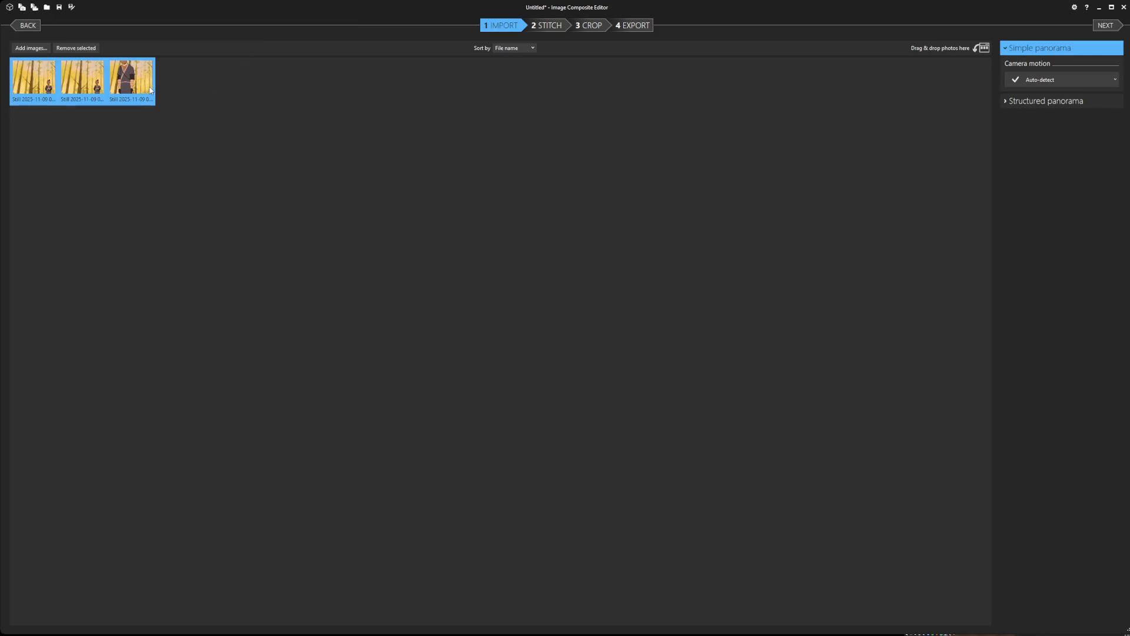
Discard the forest project, export the walled-town-below-the-cliff panorama to disk and close its project.
{"action": "key", "text": "Delete"}
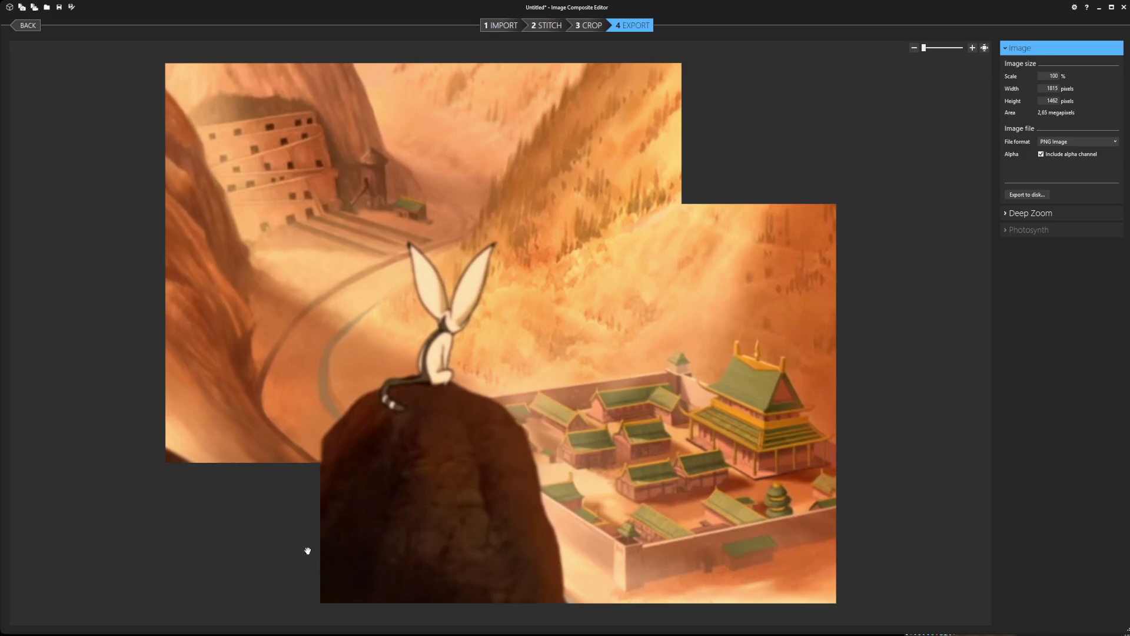
{"action": "left_click", "coordinate": [1026, 194]}
{"action": "left_click", "coordinate": [502, 25]}
{"action": "key", "text": "ctrl+a"}
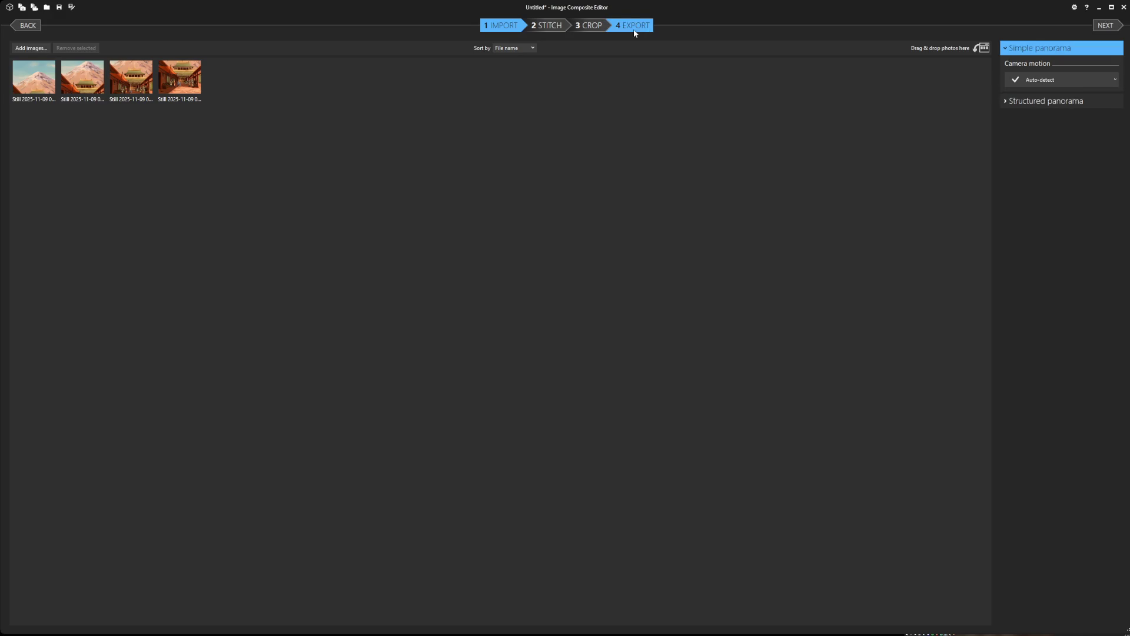
Stitch the four mountain temple street stills, export the panorama to disk and select the source stills.
{"action": "left_click", "coordinate": [647, 27]}
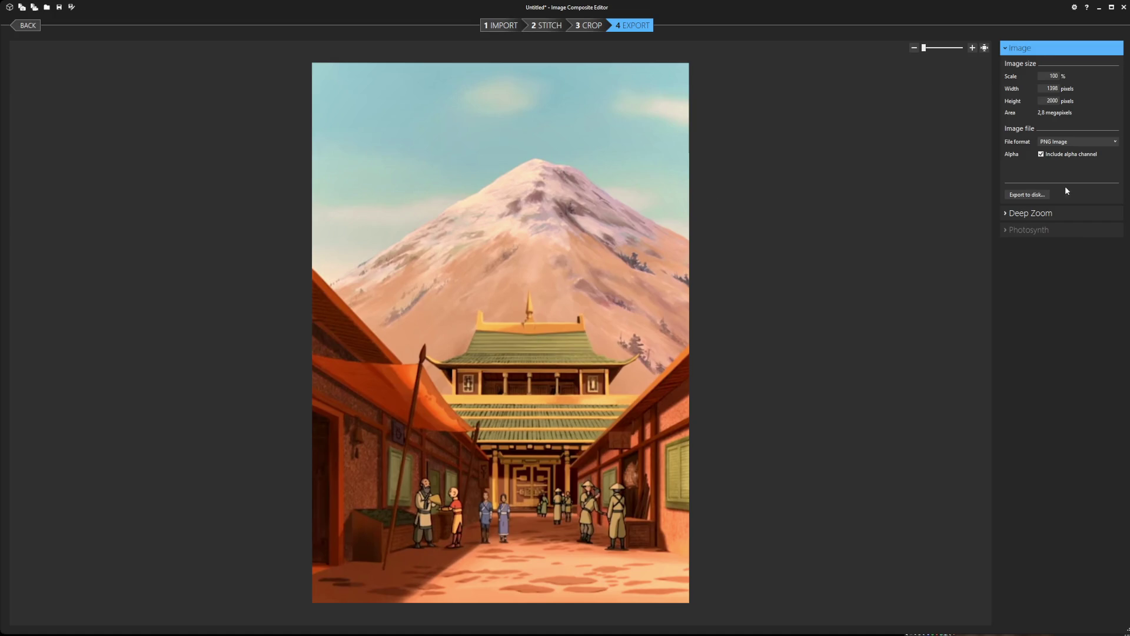
{"action": "left_click", "coordinate": [1027, 195]}
{"action": "left_click", "coordinate": [506, 24]}
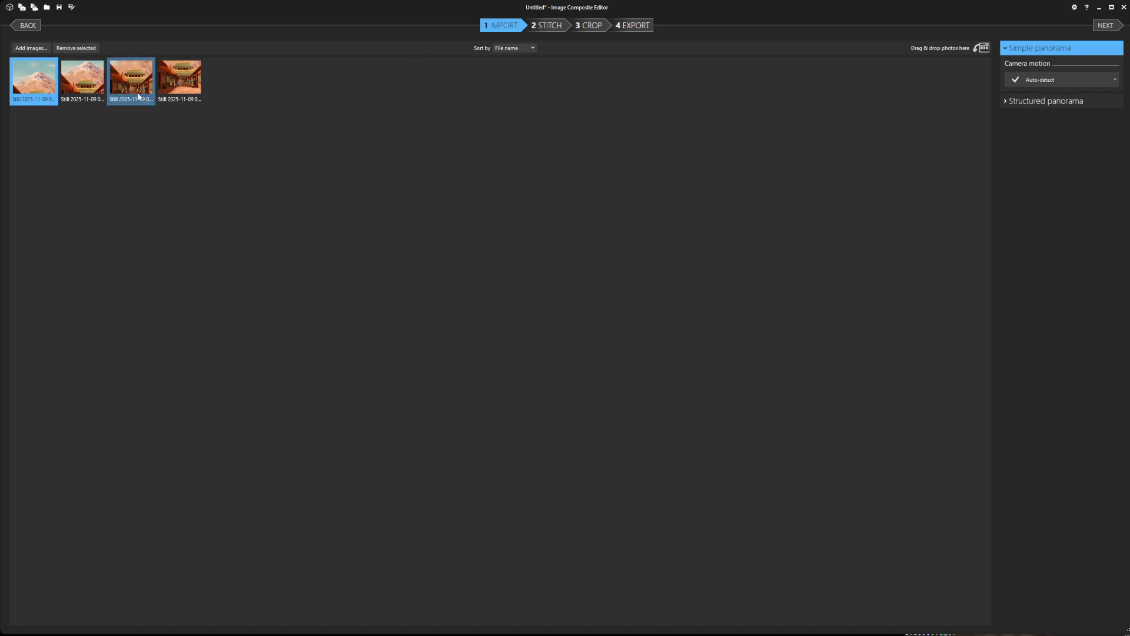
{"action": "left_click", "coordinate": [193, 84], "text": "shift"}
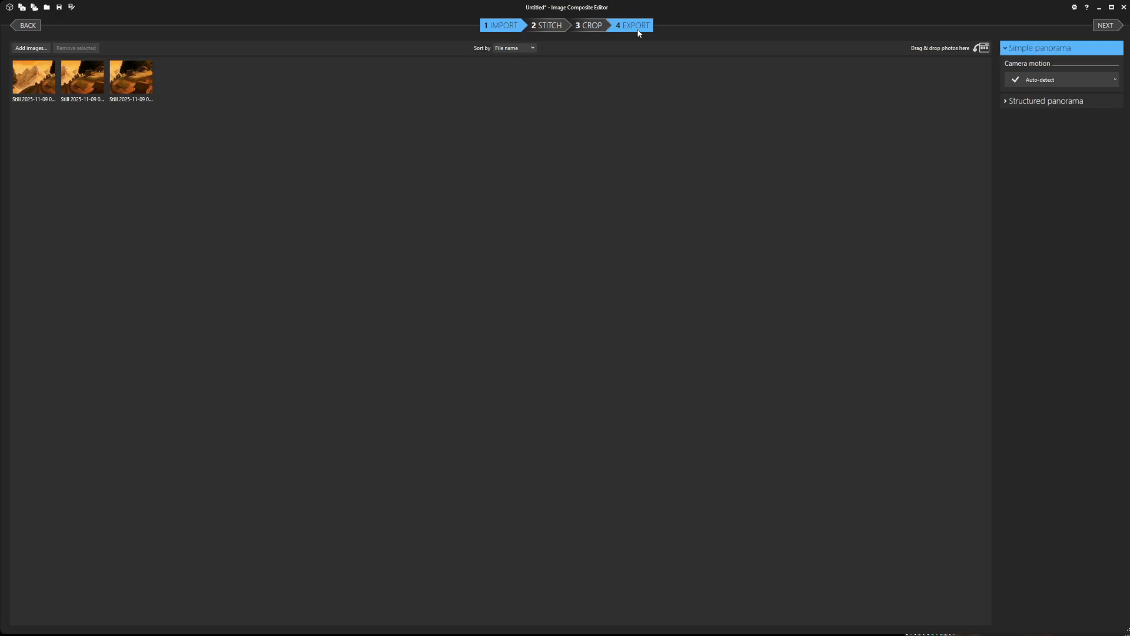
Stitch the three orange hillside stills, export the farmhouse panorama to disk and select all its stills.
{"action": "left_click", "coordinate": [634, 25]}
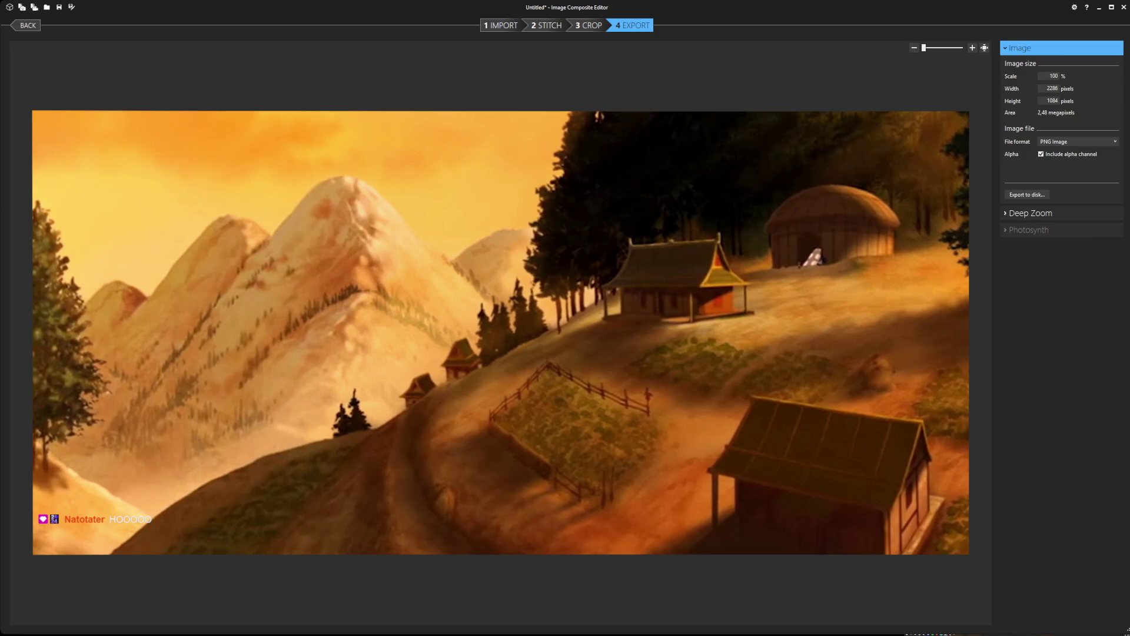
{"action": "left_click", "coordinate": [1022, 195]}
{"action": "left_click", "coordinate": [504, 25]}
{"action": "key", "text": "ctrl+a"}
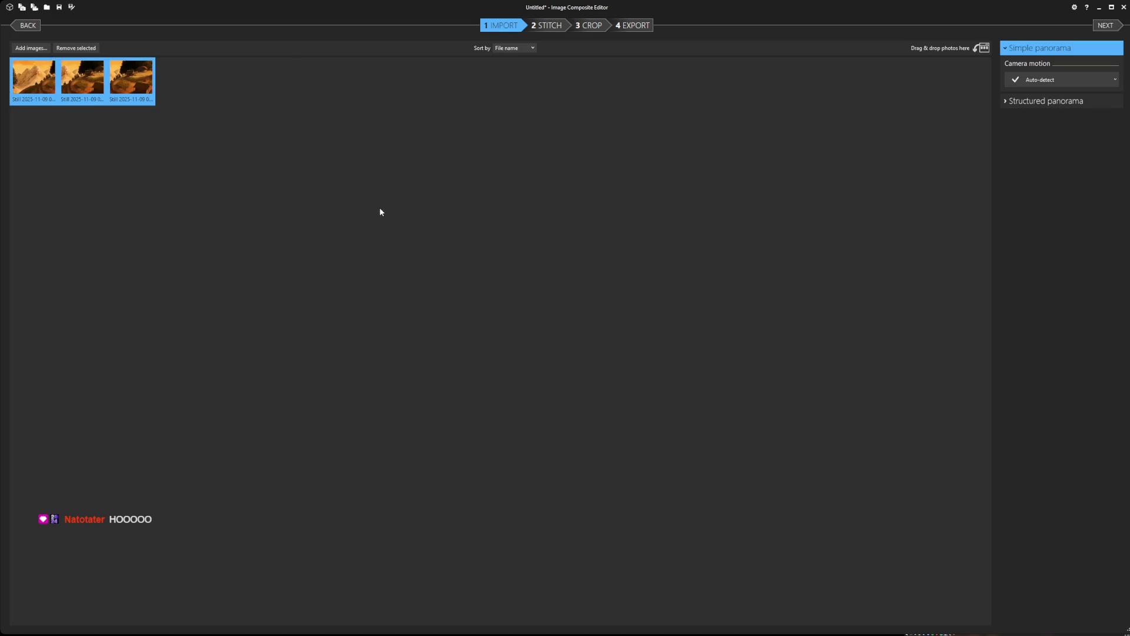
Discard the hillside project and stitch the dark forest hut stills into a panorama.
{"action": "key", "text": "Delete"}
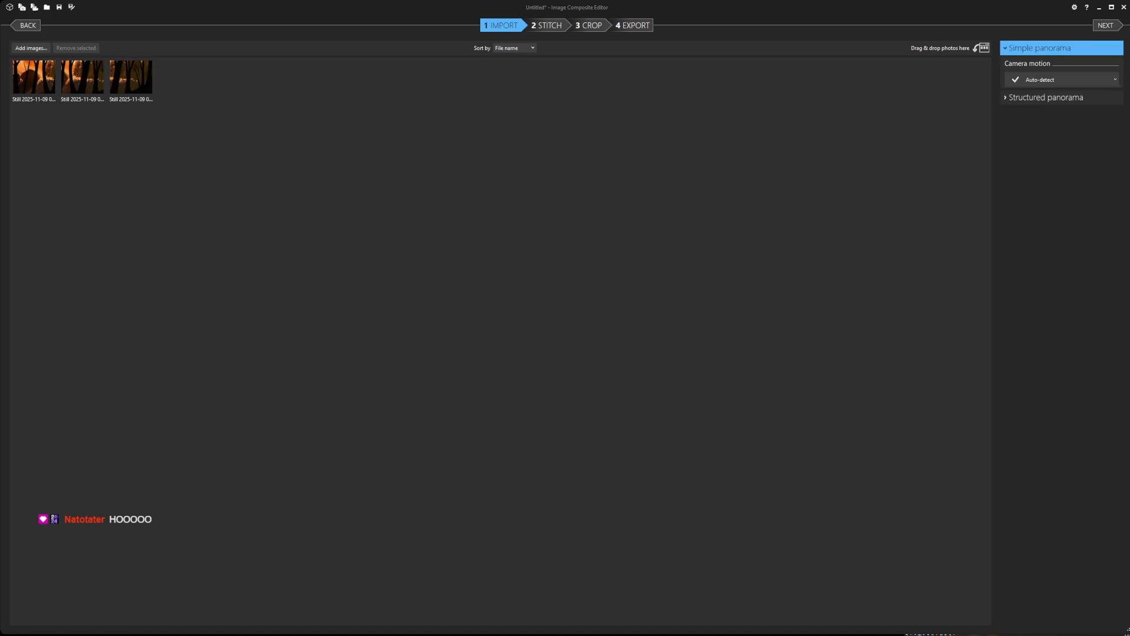
{"action": "left_click", "coordinate": [630, 25]}
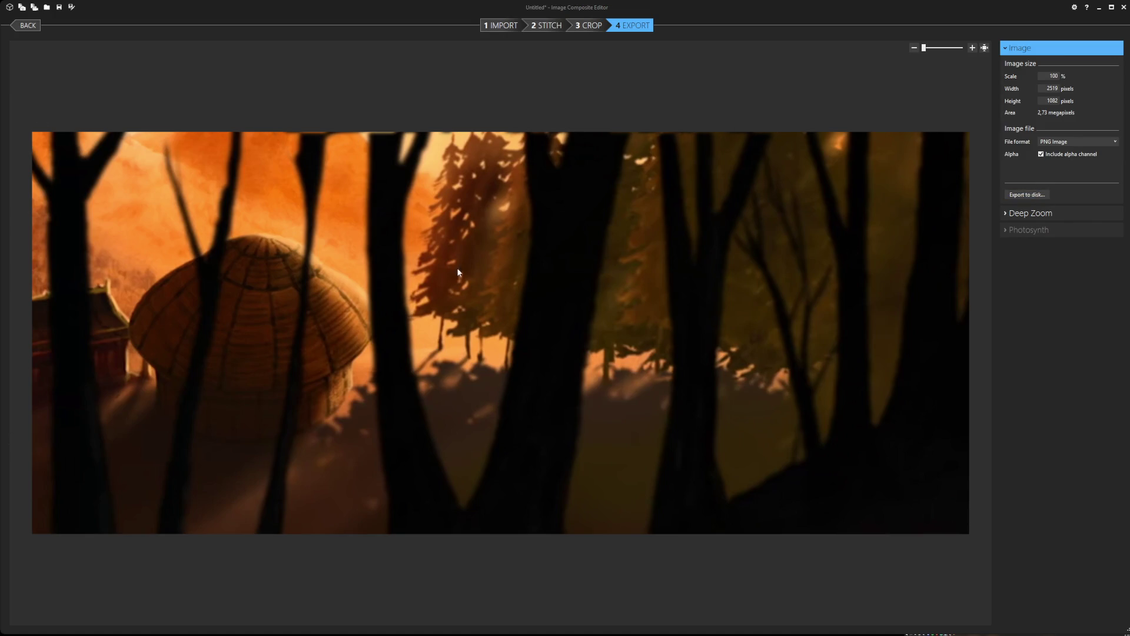
{"action": "left_click", "coordinate": [495, 26]}
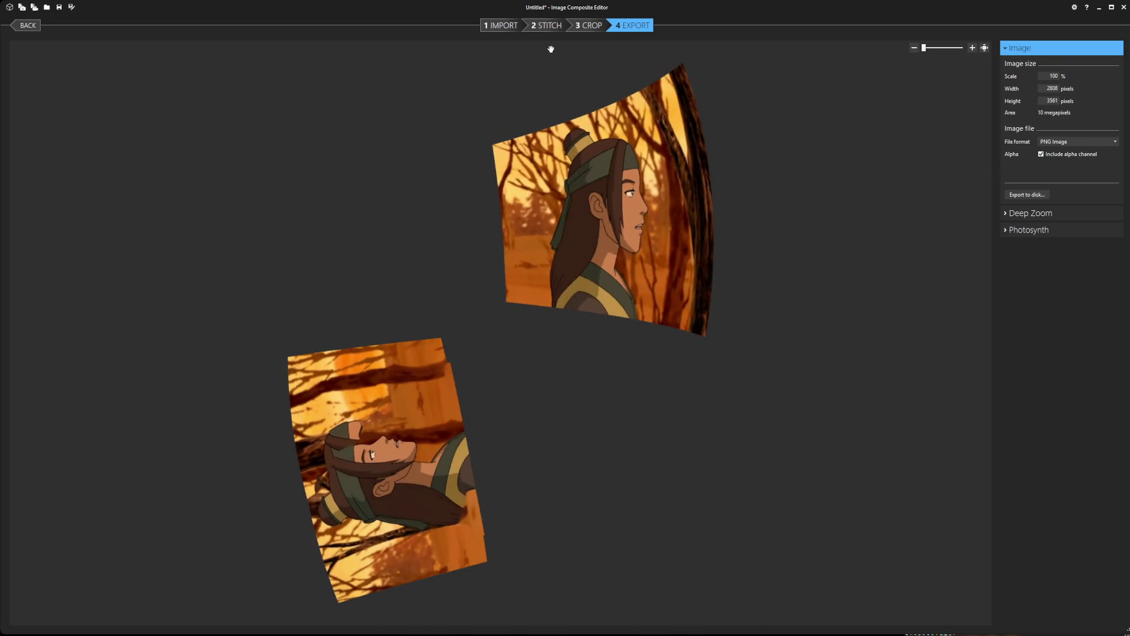
Return to the badly stitched four-still portrait set and select all its thumbnails.
{"action": "left_click", "coordinate": [500, 25]}
{"action": "left_click", "coordinate": [34, 77]}
{"action": "left_click", "coordinate": [168, 82], "text": "shift"}
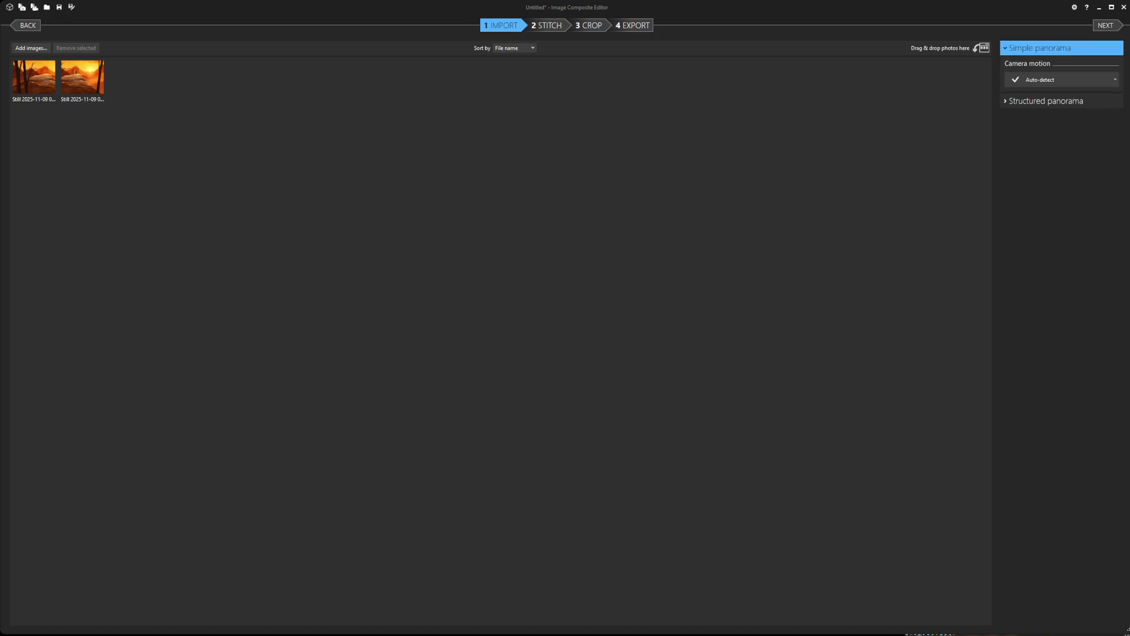
Stitch the two sunset cliff stills, export the panorama to disk and return to the source stills.
{"action": "left_click", "coordinate": [630, 26]}
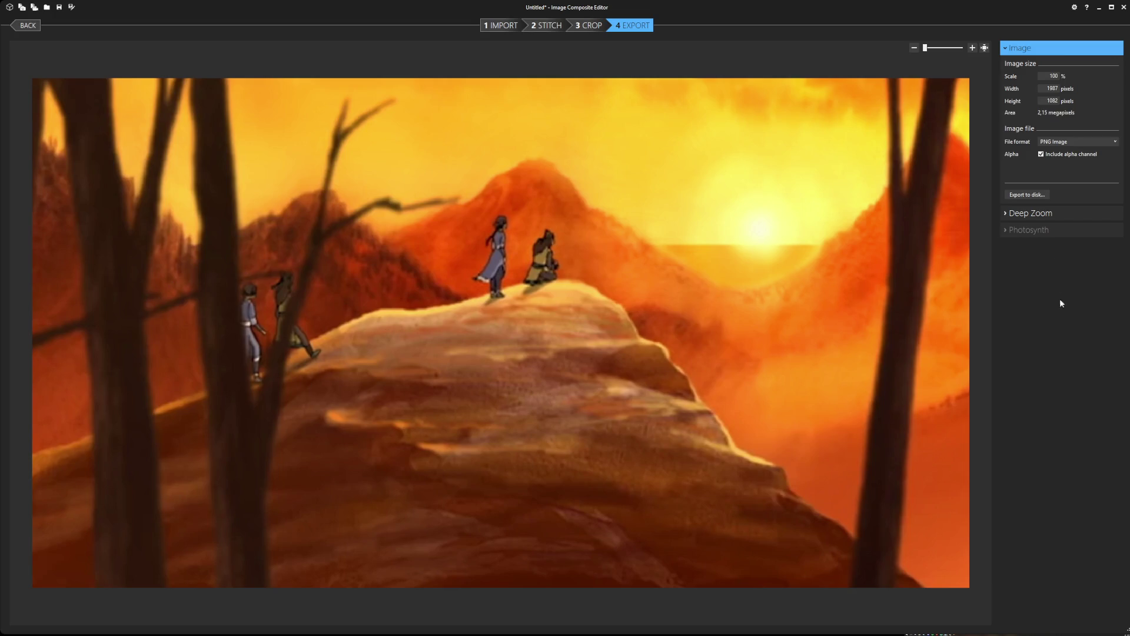
{"action": "left_click", "coordinate": [1022, 195]}
{"action": "left_click", "coordinate": [501, 24]}
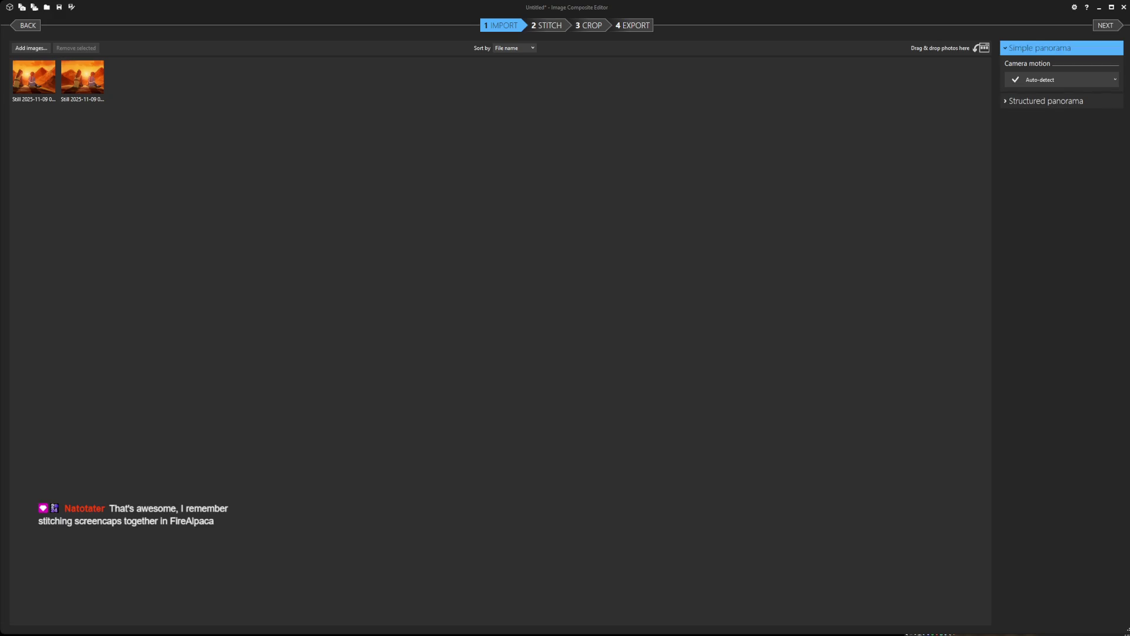
Stitch the two sitting-figures sunset stills and export the panorama to disk as PNG.
{"action": "left_click", "coordinate": [632, 25]}
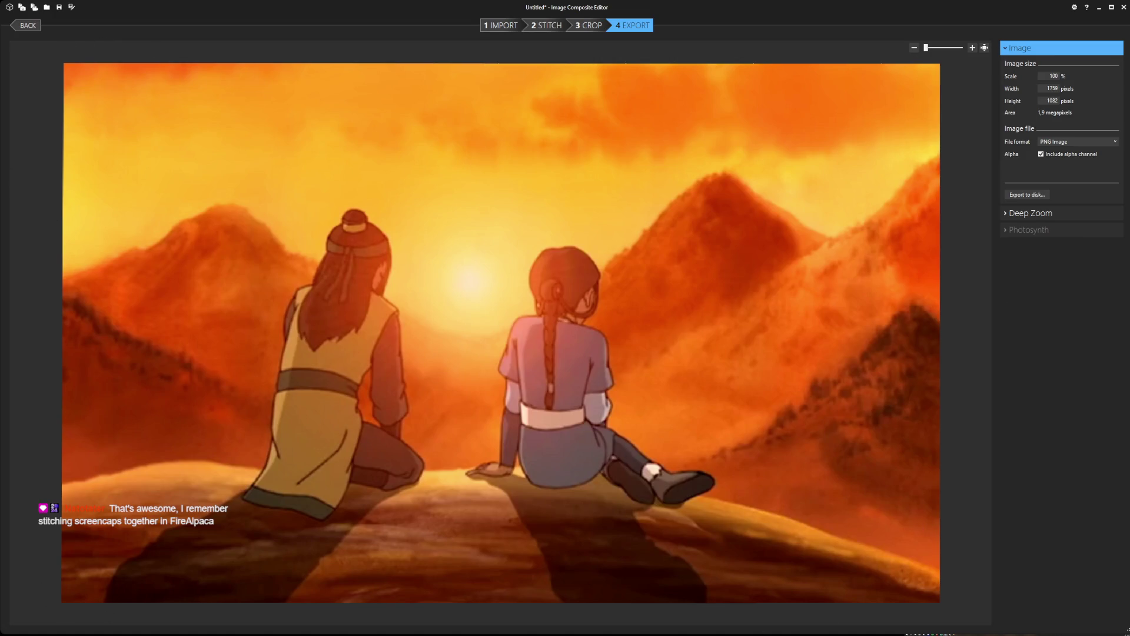
{"action": "left_click", "coordinate": [1038, 196]}
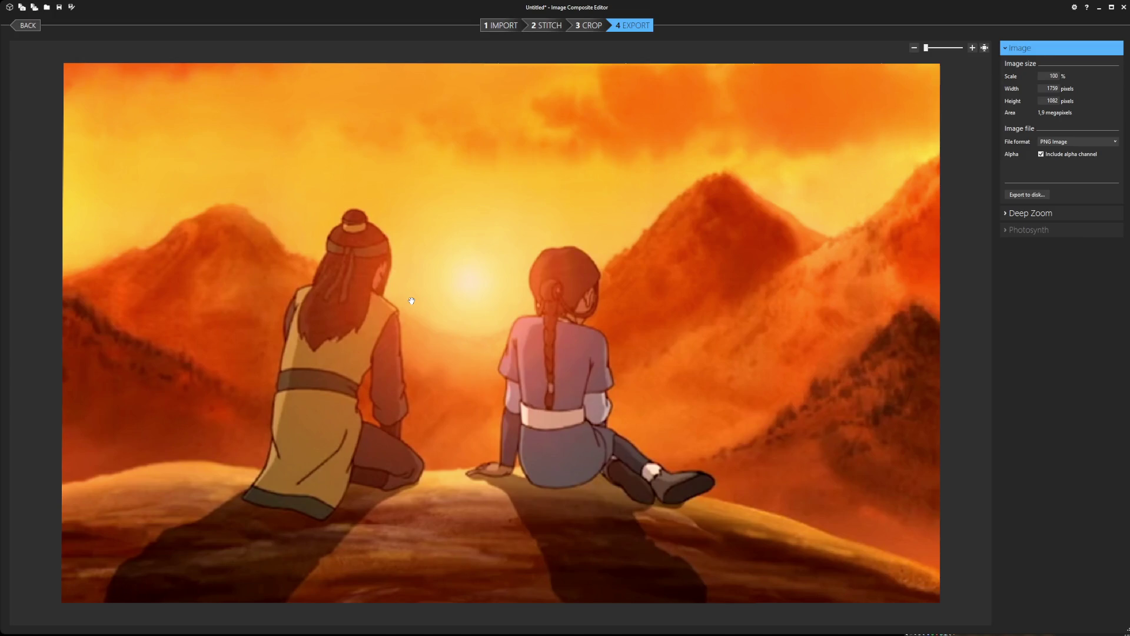
Return to the two seated-figures source stills after the PNG export finishes.
{"action": "left_click", "coordinate": [505, 27]}
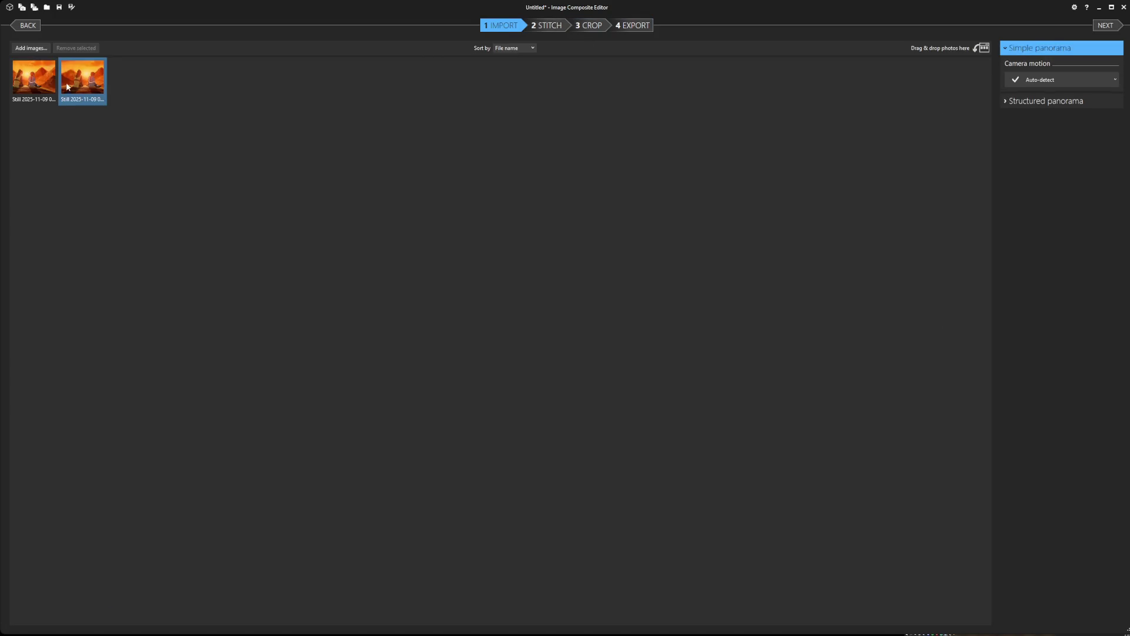
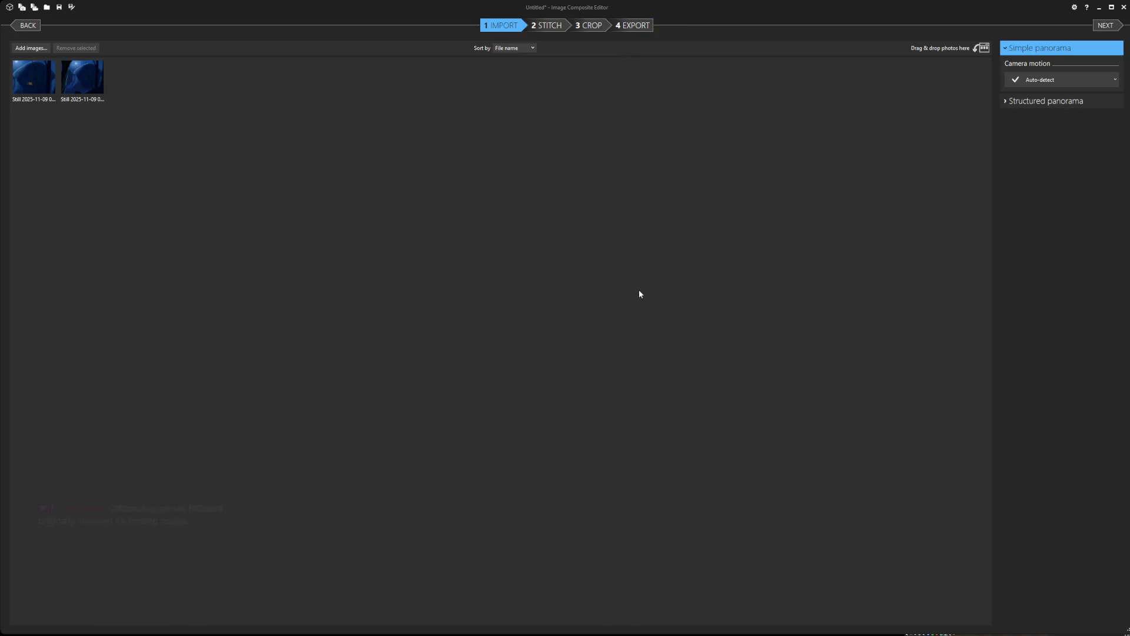
Stitch the two leftover hut-on-the-hill stills into a panorama and export it to disk.
{"action": "left_click_drag", "start_coordinate": [15, 121], "coordinate": [88, 86]}
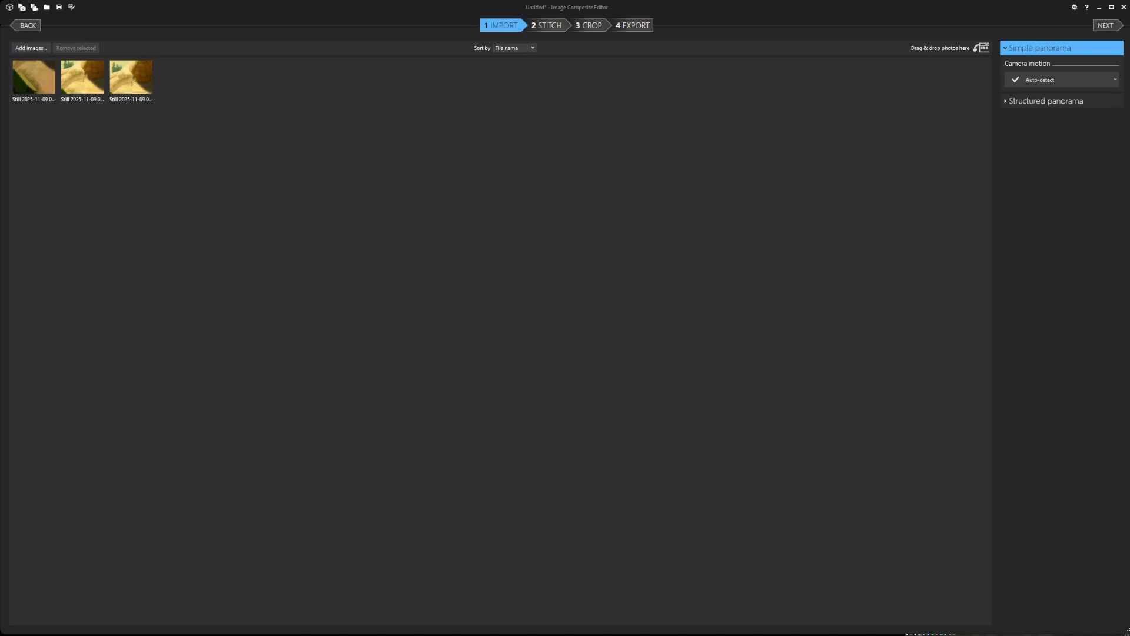
{"action": "left_click", "coordinate": [629, 25]}
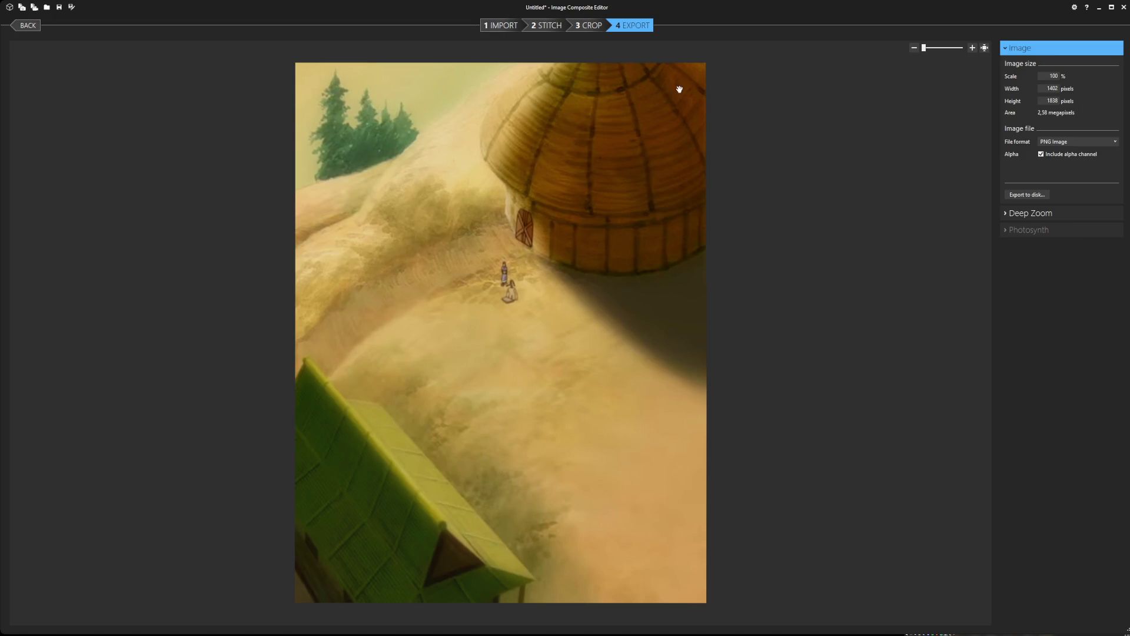
{"action": "left_click", "coordinate": [1036, 197]}
Close the hut project from the Import stage, then start stitching the water-pump stills.
{"action": "left_click", "coordinate": [495, 27]}
{"action": "left_click", "coordinate": [40, 84]}
{"action": "left_click", "coordinate": [145, 77], "text": "shift"}
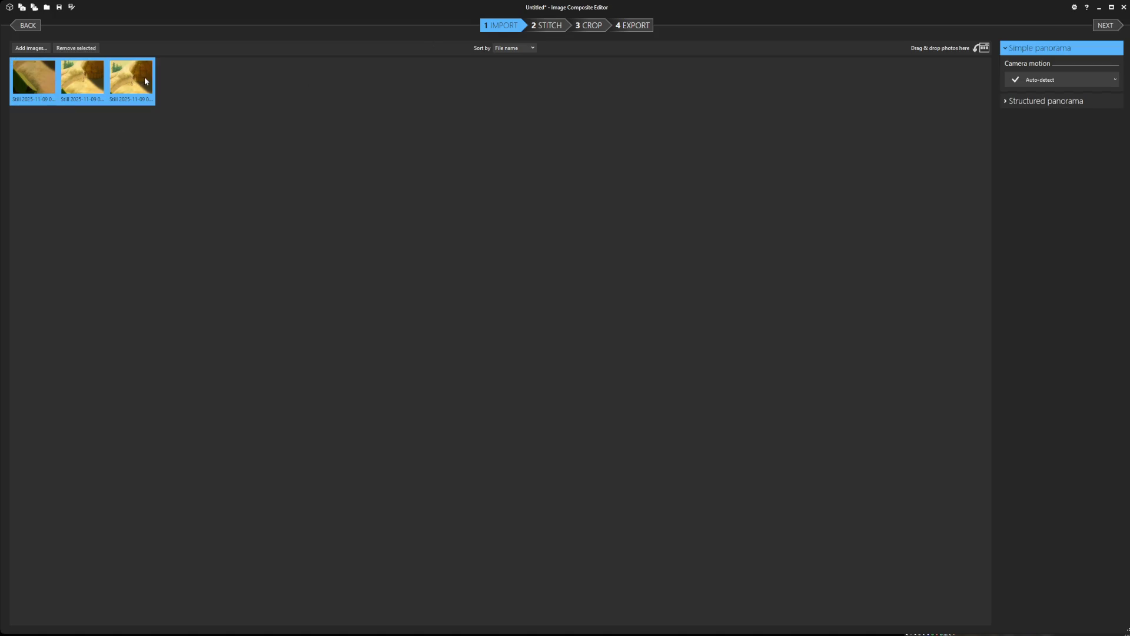
{"action": "key", "text": "Delete"}
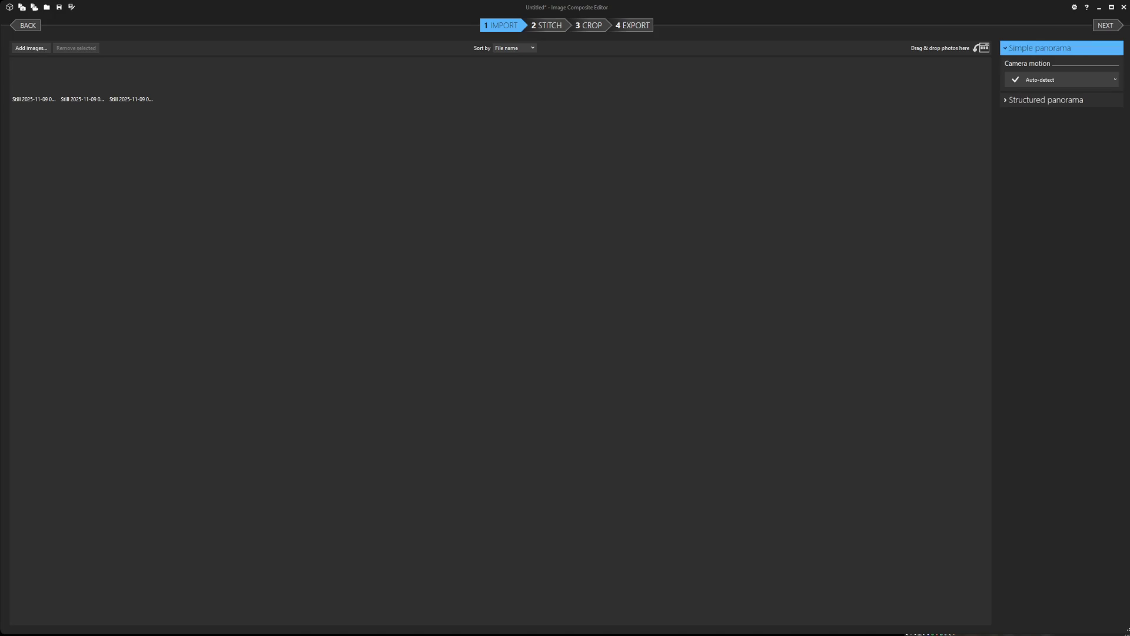
{"action": "left_click", "coordinate": [629, 25]}
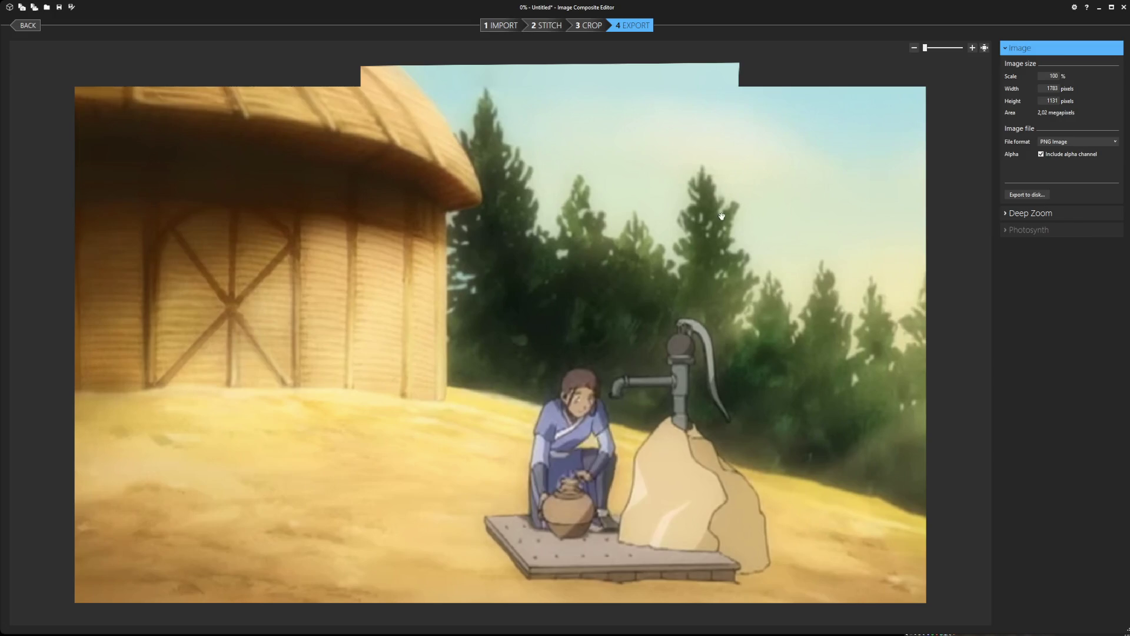
Close the finished water-pump panorama project from the Import stage.
{"action": "left_click", "coordinate": [502, 25]}
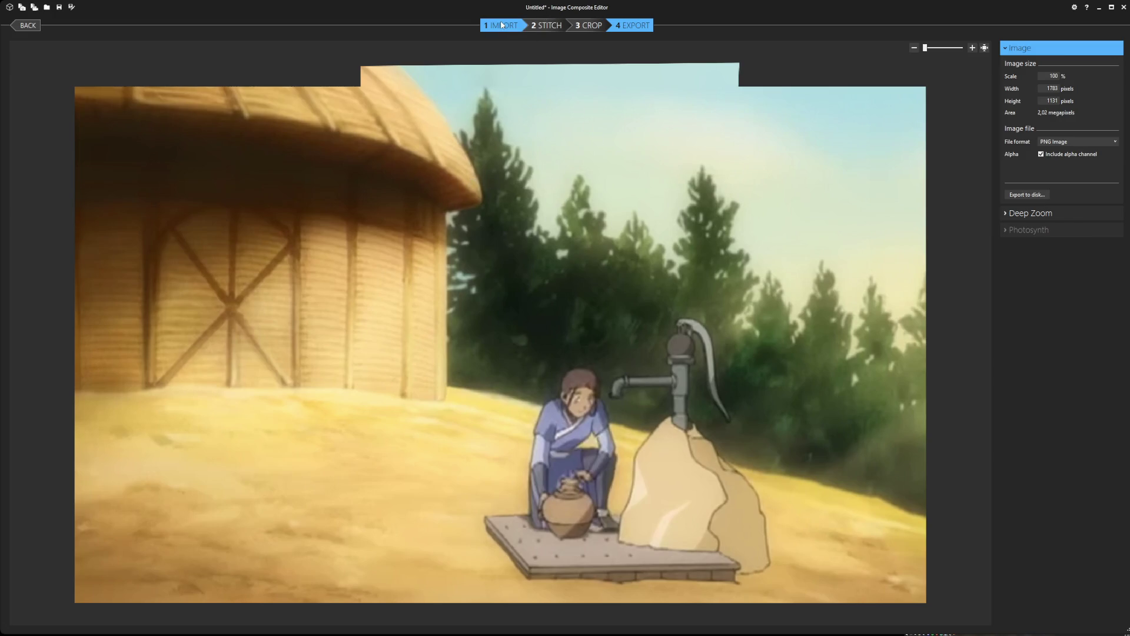
{"action": "left_click", "coordinate": [149, 82], "text": "shift"}
{"action": "key", "text": "ctrl+n"}
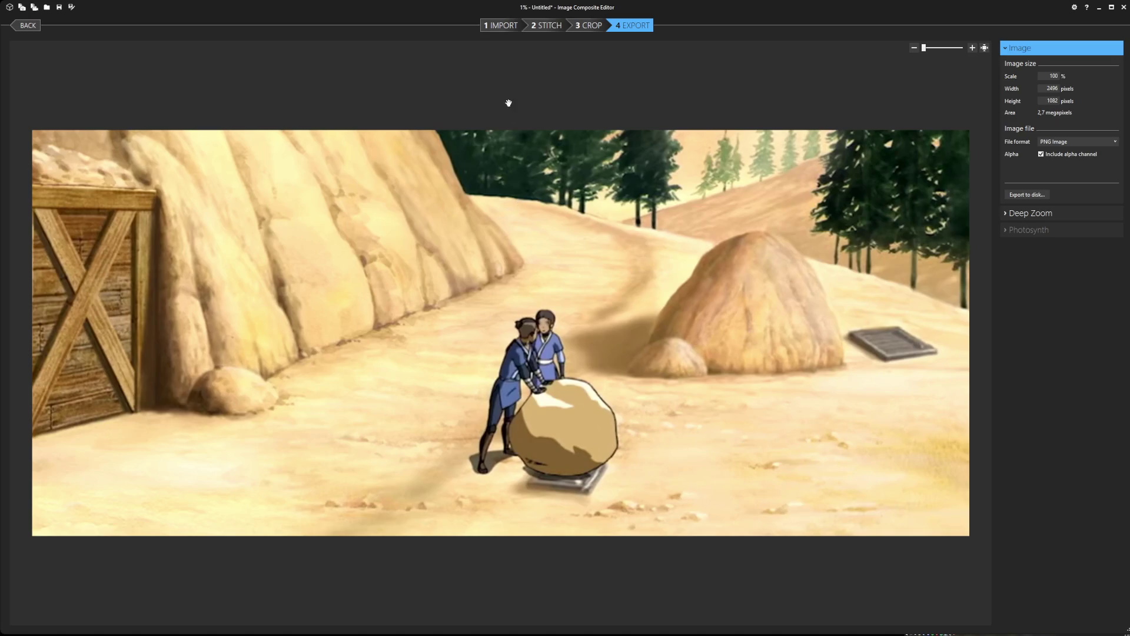
Select all the boulder-pushing stills on the Import stage to close that project.
{"action": "left_click", "coordinate": [490, 27]}
{"action": "left_click", "coordinate": [34, 79]}
{"action": "left_click", "coordinate": [134, 79], "text": "shift"}
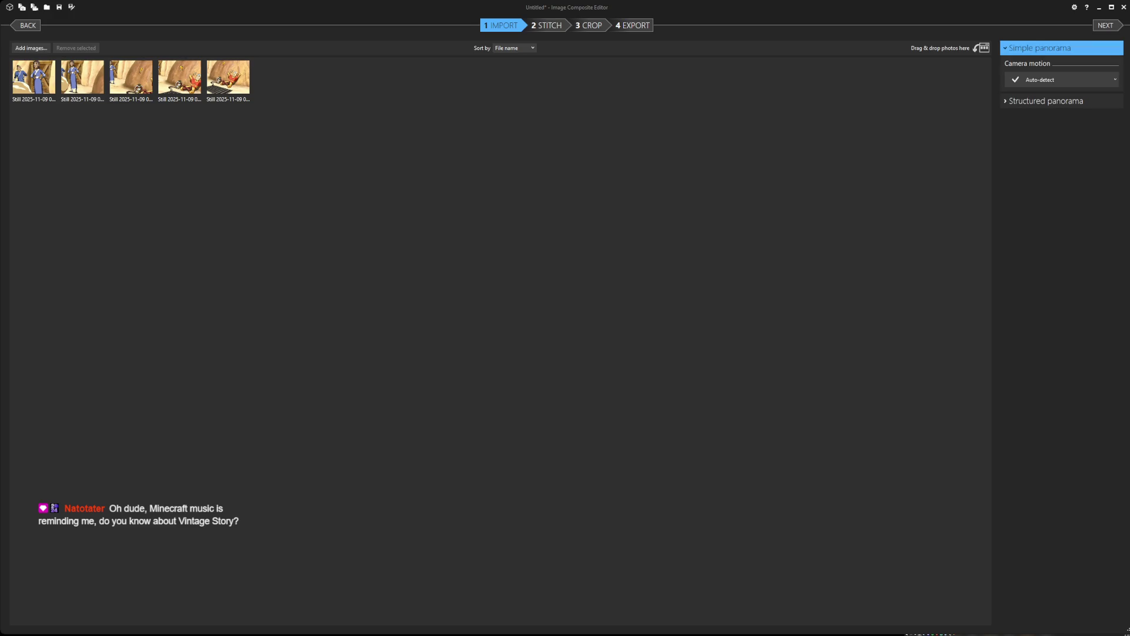
Stitch the five resting-boy stills into a panorama and export it to disk.
{"action": "left_click", "coordinate": [635, 24]}
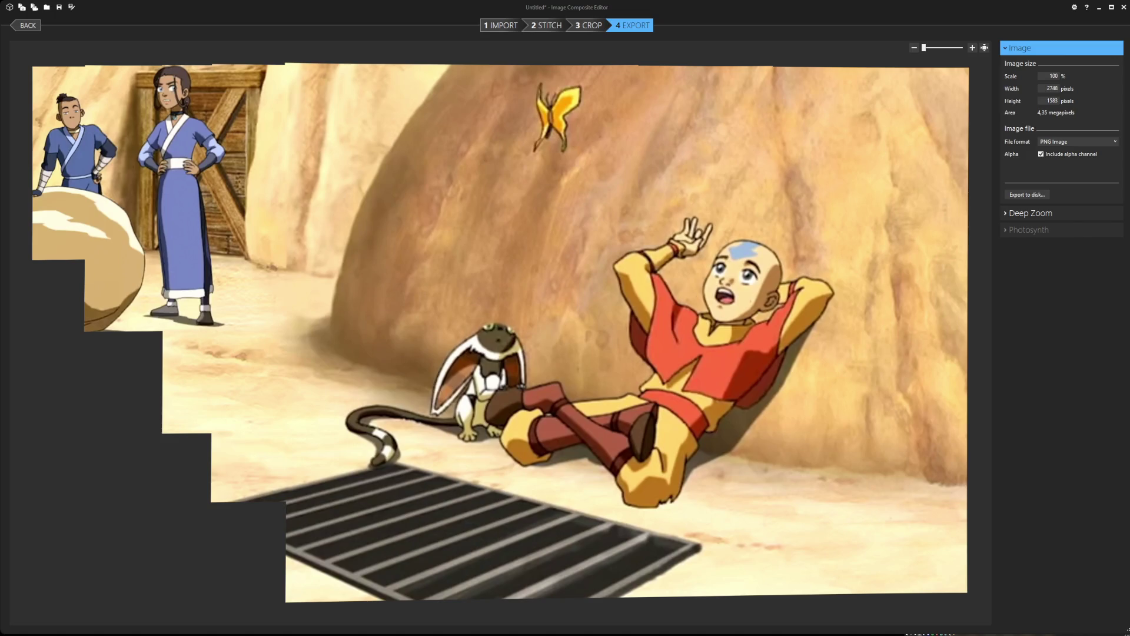
{"action": "left_click", "coordinate": [1027, 194]}
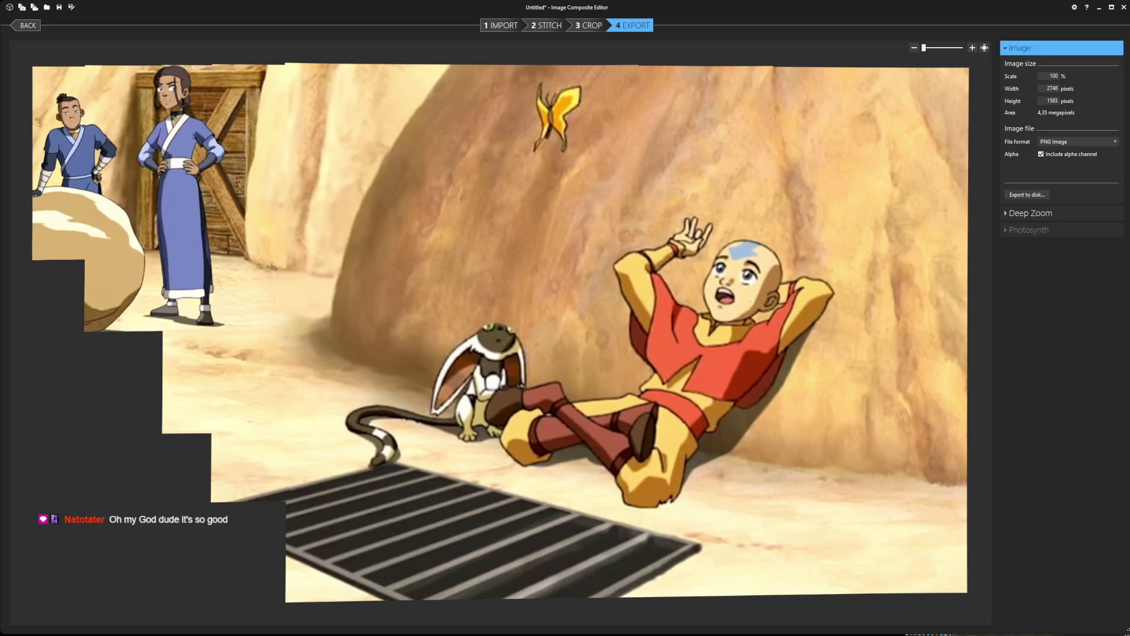
{"action": "left_click", "coordinate": [1027, 195]}
Select all five stills on the Import stage and close the project.
{"action": "left_click", "coordinate": [504, 25]}
{"action": "key", "text": "ctrl+a"}
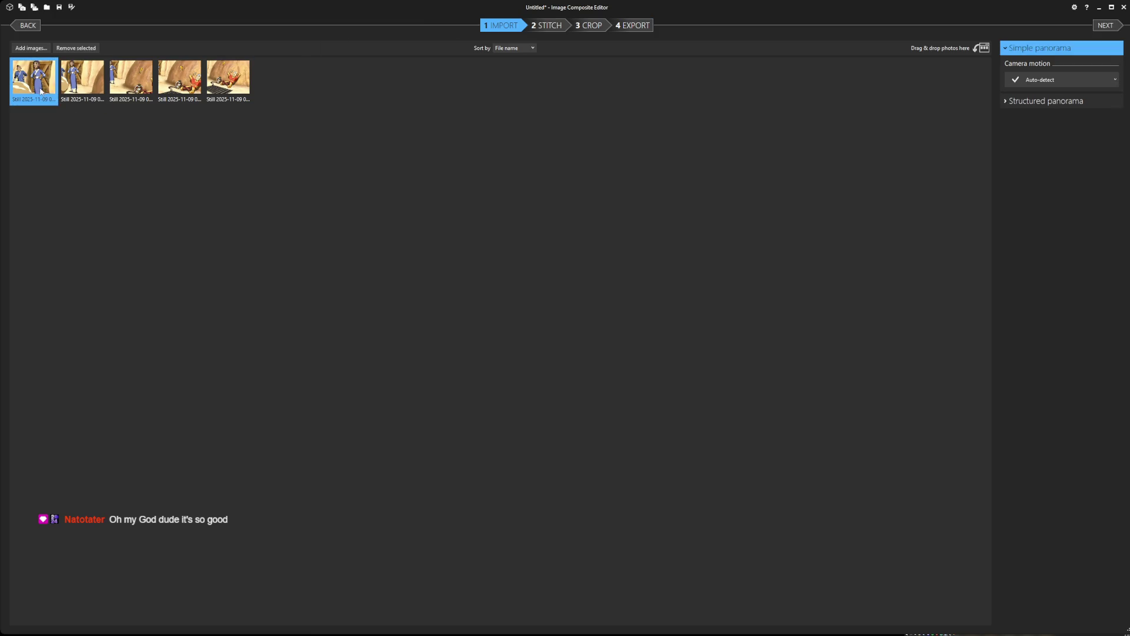
{"action": "key", "text": "Delete"}
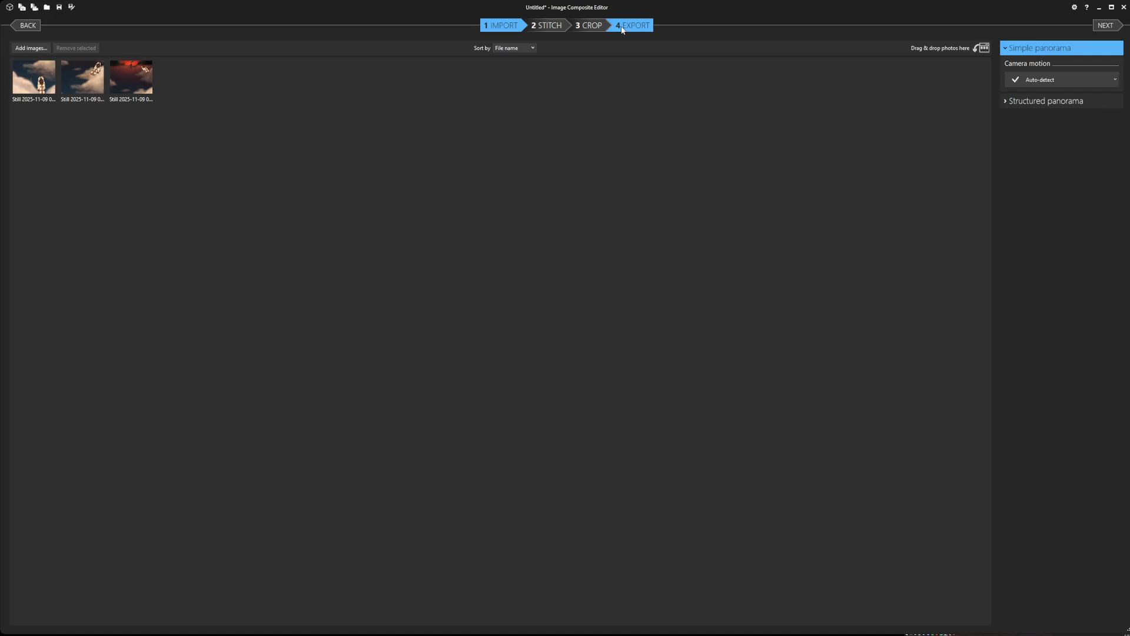
Stitch the three sky stills into the flying-bison panorama and export it to disk.
{"action": "left_click", "coordinate": [630, 24]}
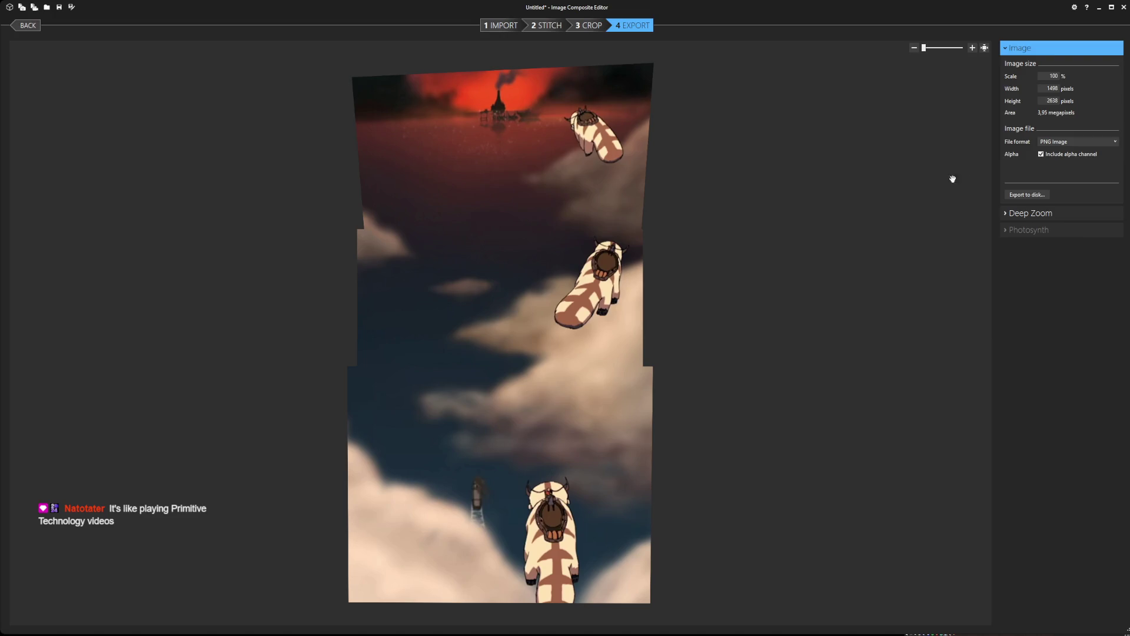
{"action": "left_click", "coordinate": [1033, 193]}
{"action": "key", "text": "Return"}
Level the panorama with a roll of about −2 degrees and export the corrected version.
{"action": "left_click", "coordinate": [546, 25]}
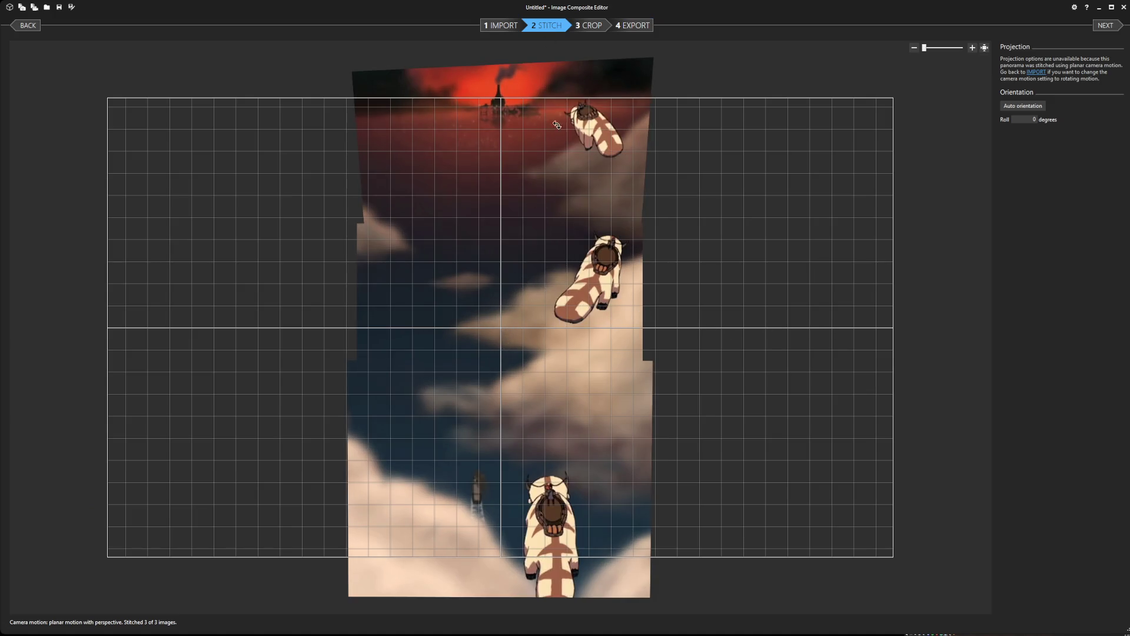
{"action": "left_click_drag", "start_coordinate": [532, 209], "coordinate": [538, 209]}
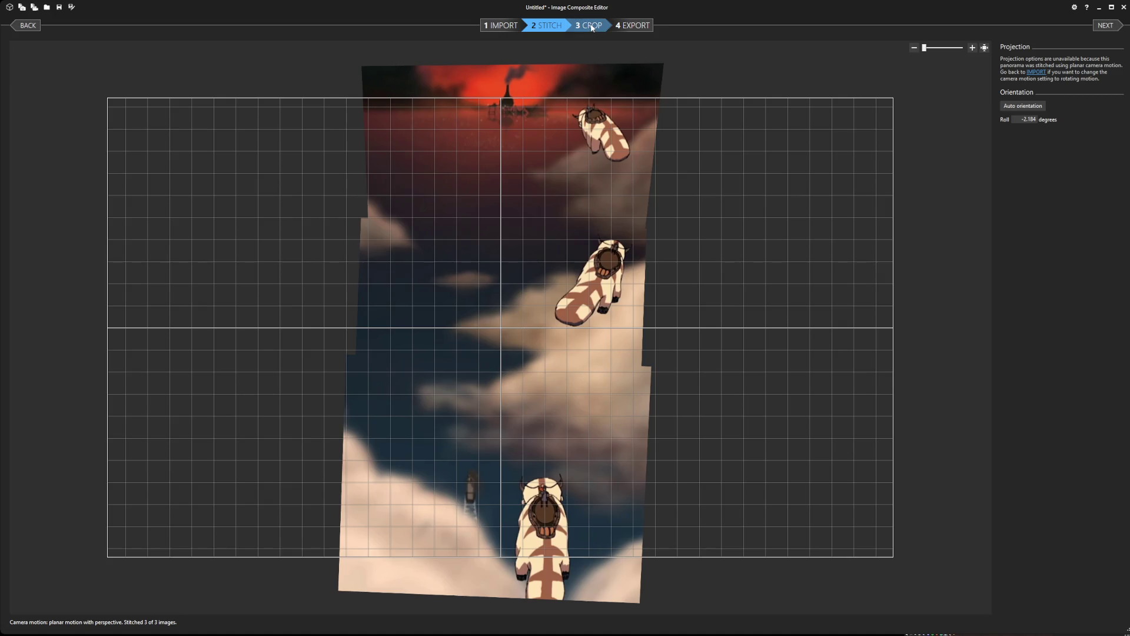
{"action": "left_click", "coordinate": [636, 26]}
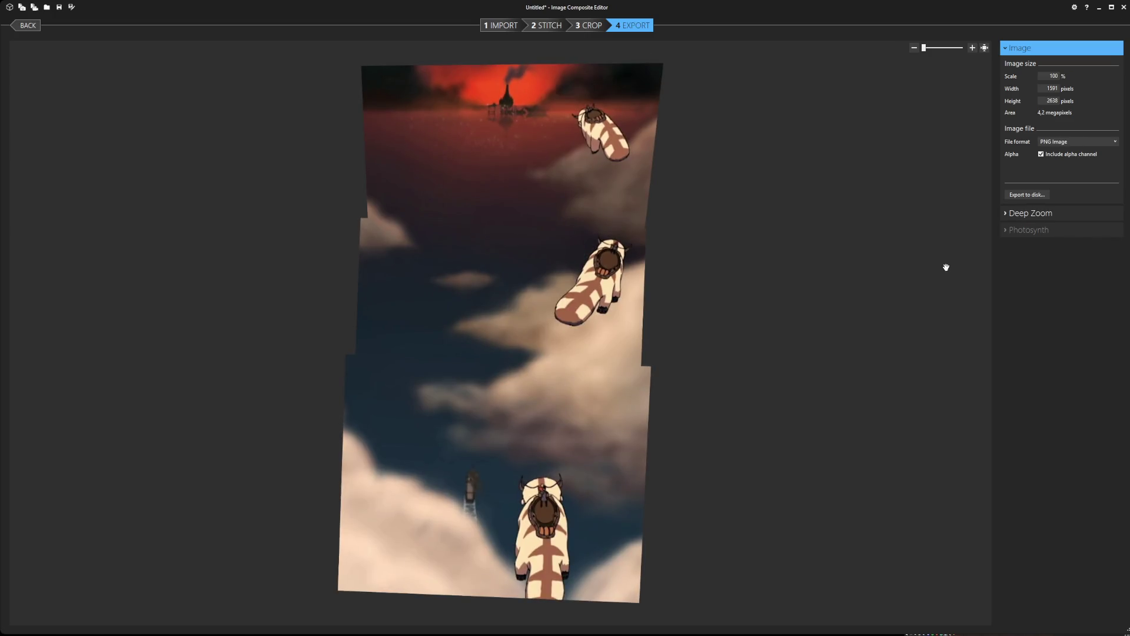
{"action": "left_click", "coordinate": [1029, 197]}
{"action": "key", "text": "Return"}
Select all three stills on the Import stage and close the project.
{"action": "left_click", "coordinate": [502, 26]}
{"action": "left_click", "coordinate": [44, 88]}
{"action": "left_click", "coordinate": [149, 90], "text": "shift"}
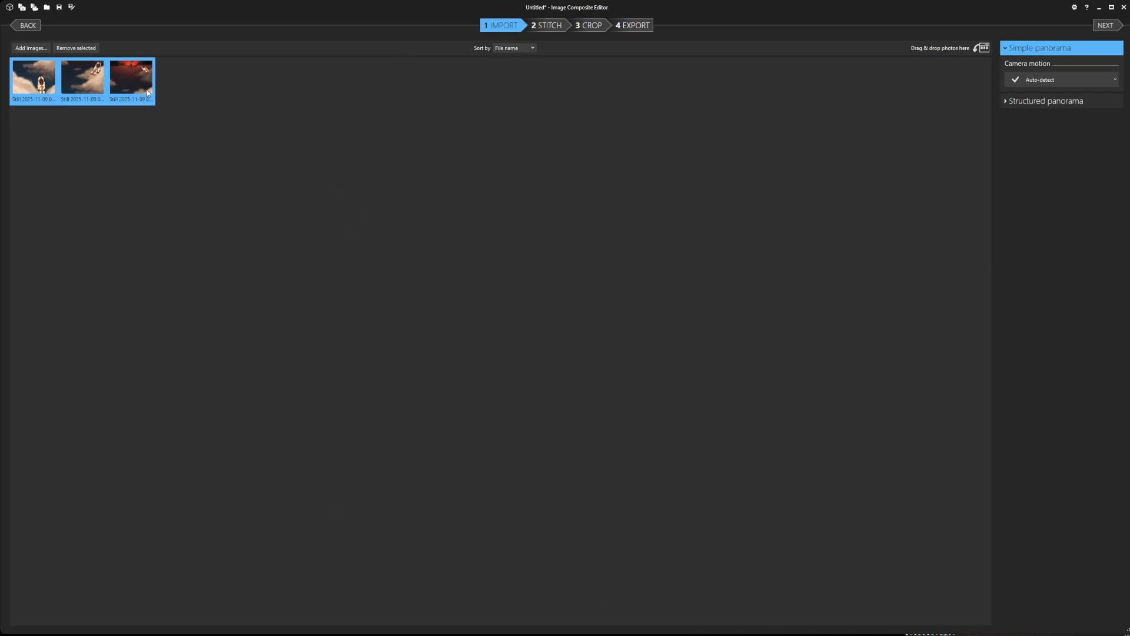
{"action": "key", "text": "Delete"}
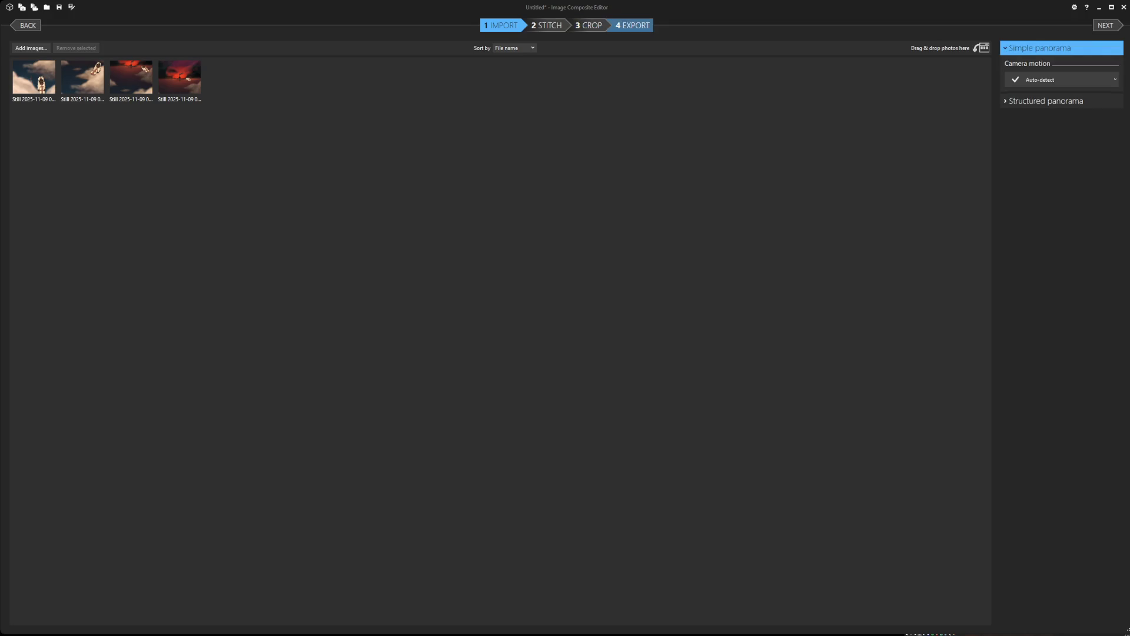
Stitch the four sky stills into a flying-bison panorama and export it to disk.
{"action": "left_click", "coordinate": [582, 26]}
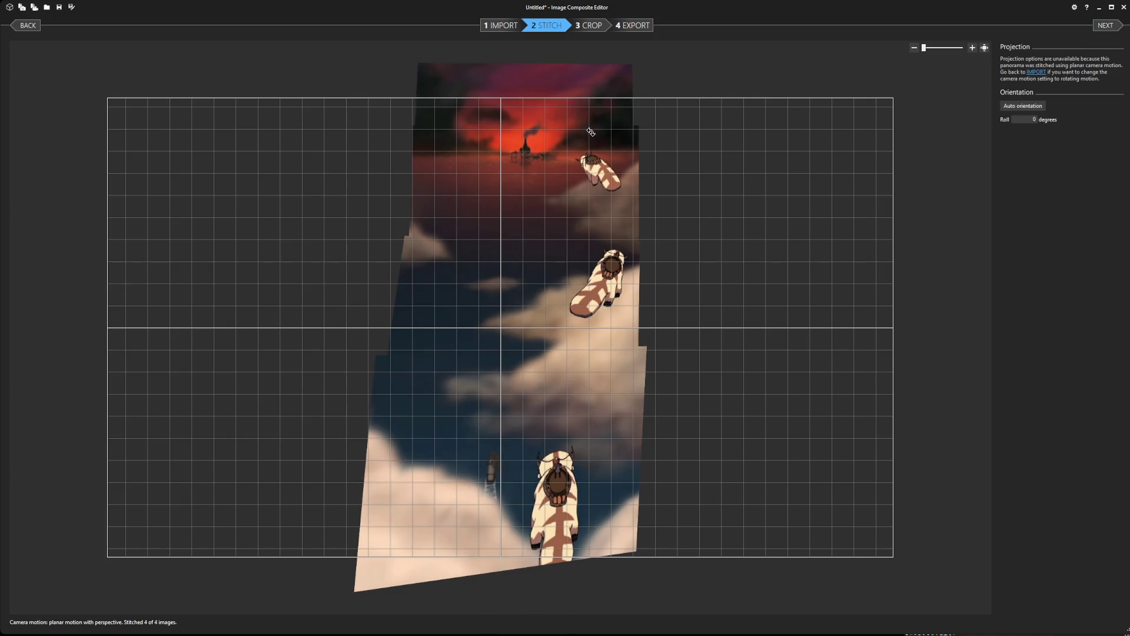
{"action": "left_click", "coordinate": [647, 25]}
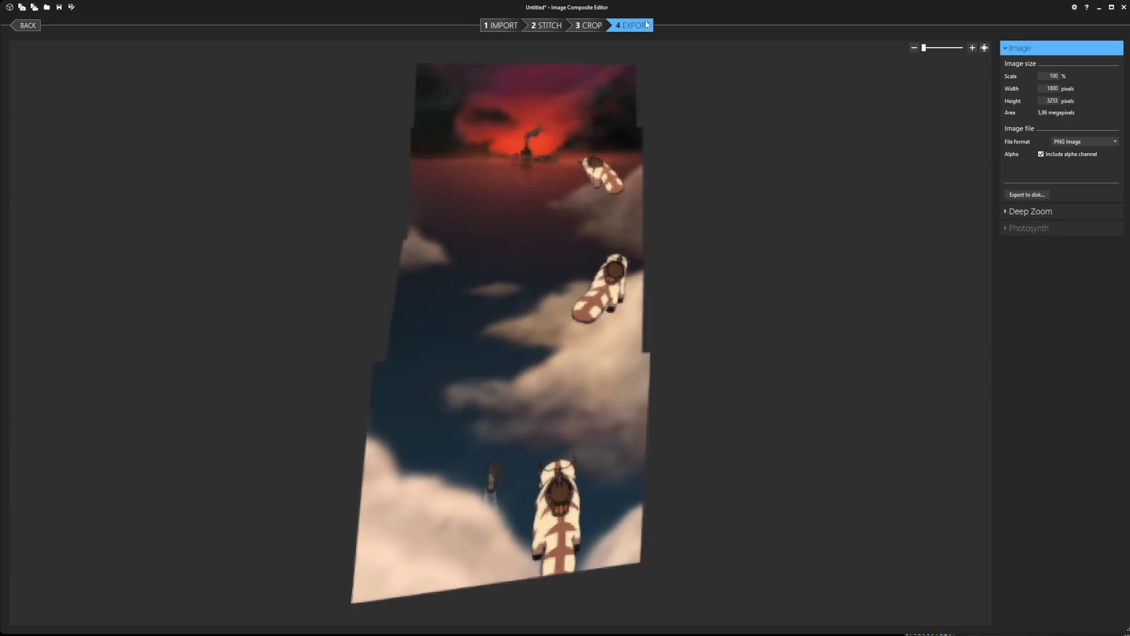
{"action": "left_click", "coordinate": [1026, 195]}
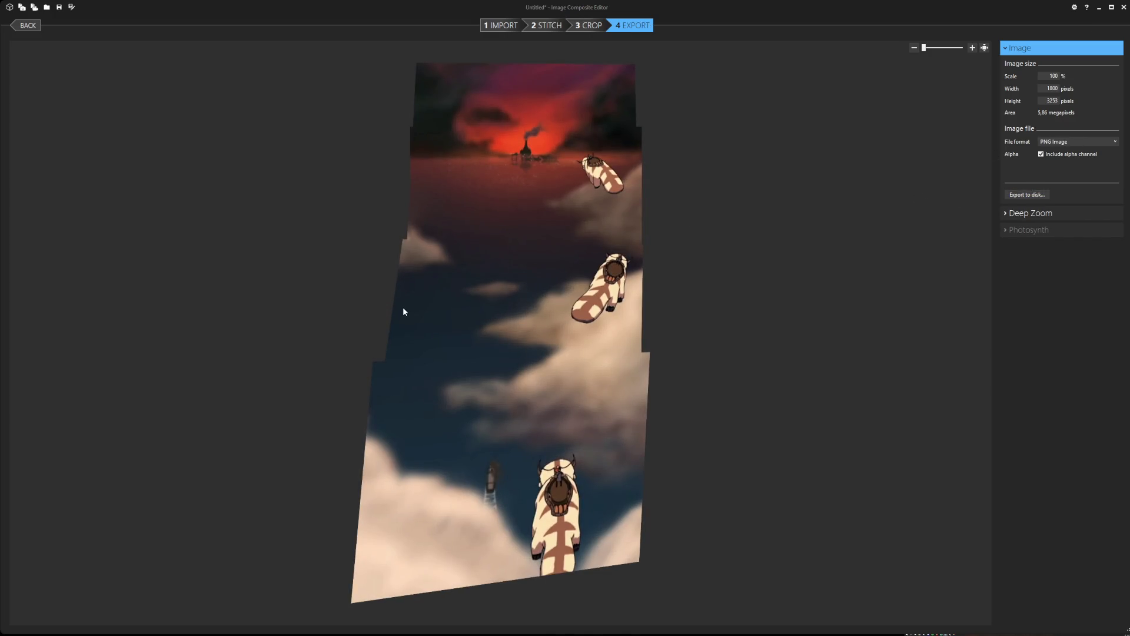
{"action": "key", "text": "Return"}
Close the four-still project, then start stitching the factory-tower stills.
{"action": "left_click", "coordinate": [498, 27]}
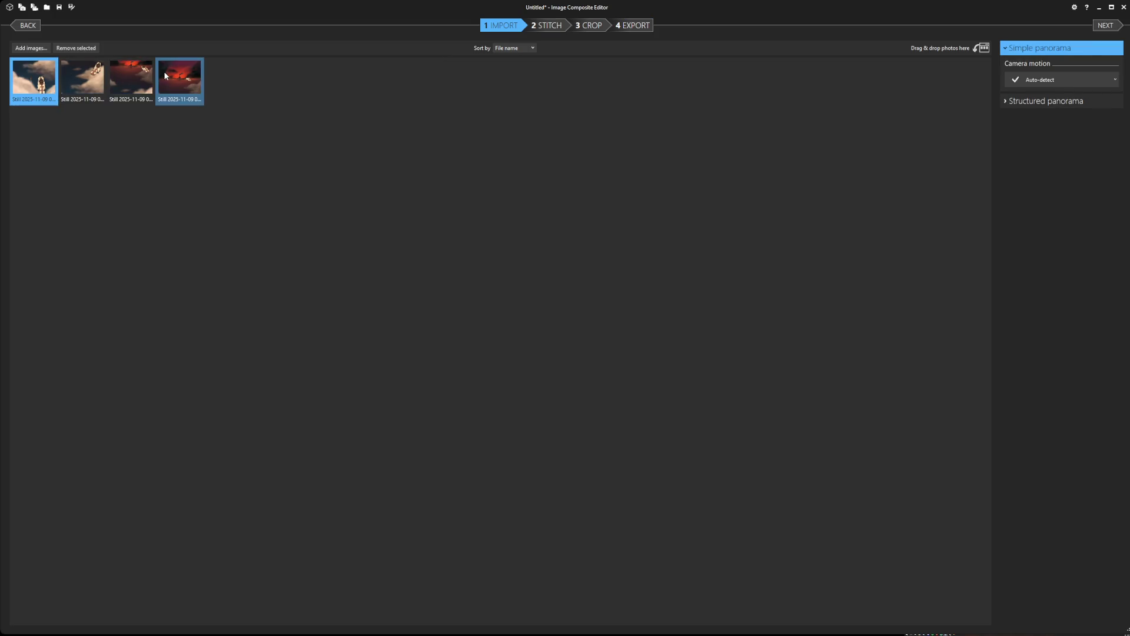
{"action": "left_click", "coordinate": [180, 88], "text": "shift"}
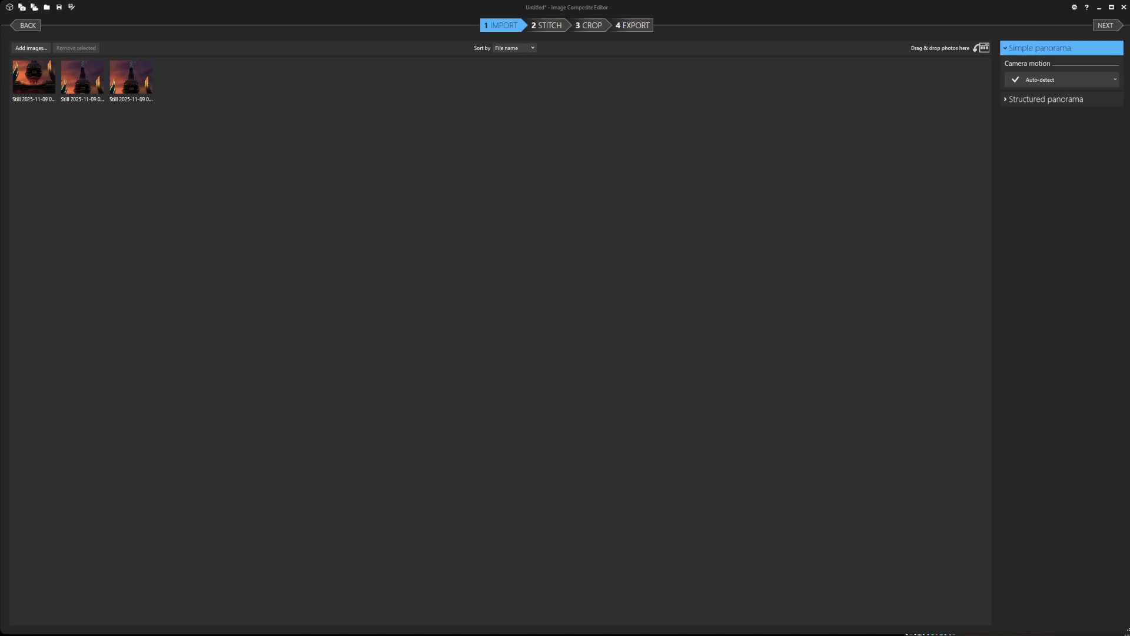
{"action": "left_click", "coordinate": [630, 24]}
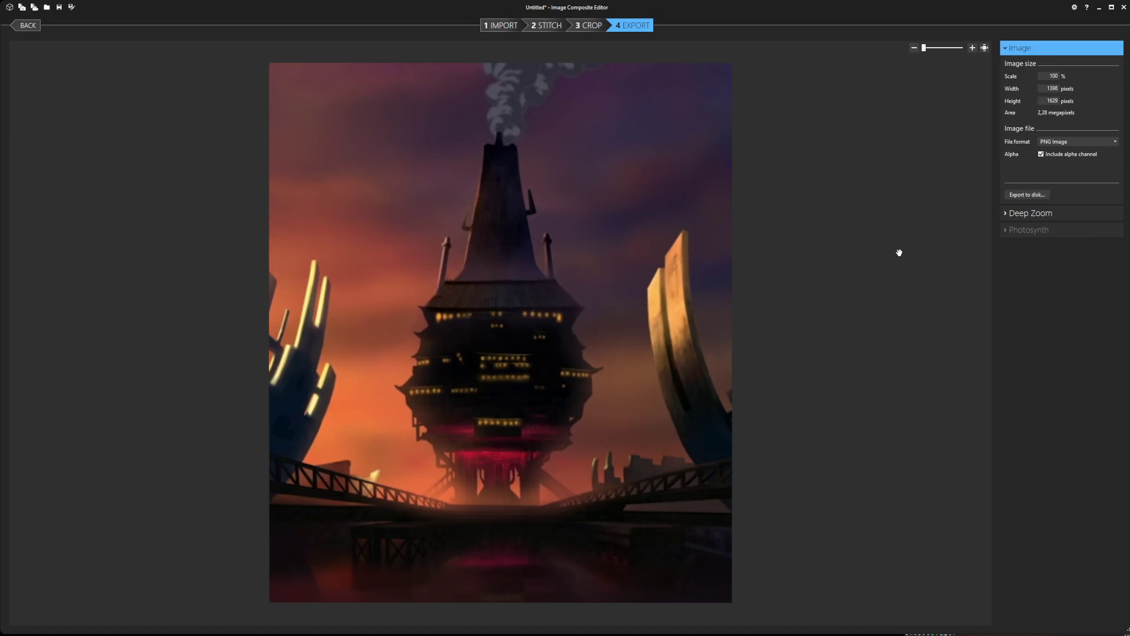
Export the factory-tower panorama to disk and close its project from the Import stage.
{"action": "left_click", "coordinate": [1026, 194]}
{"action": "left_click", "coordinate": [497, 27]}
{"action": "left_click", "coordinate": [44, 81]}
{"action": "left_click", "coordinate": [143, 88], "text": "shift"}
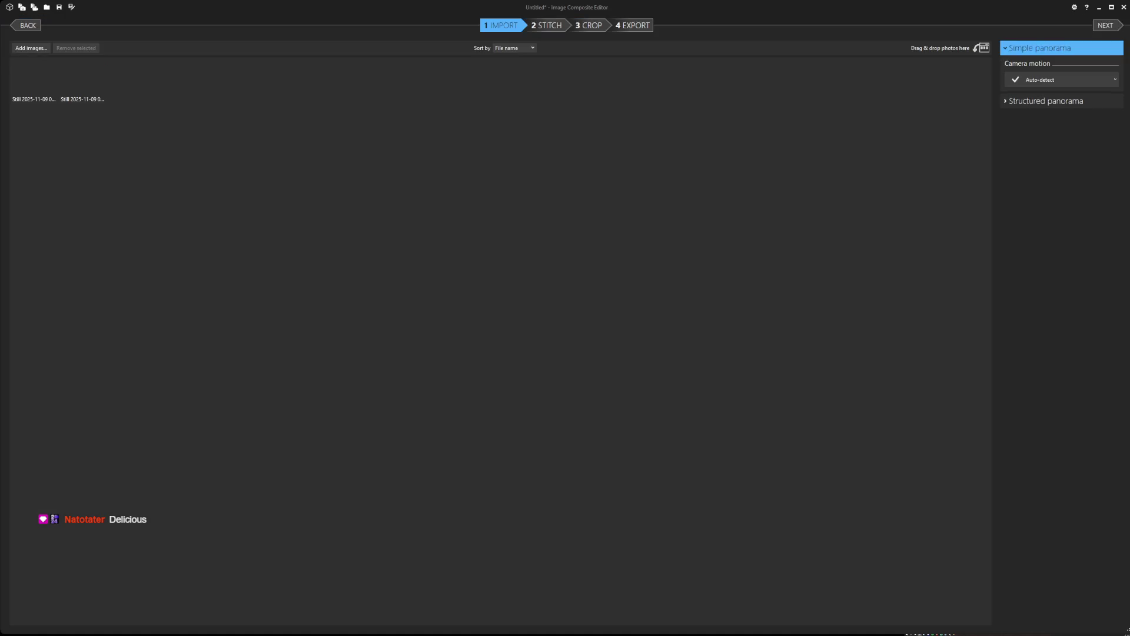
Stitch the two villager stills, export the panorama and close the project.
{"action": "left_click", "coordinate": [631, 26]}
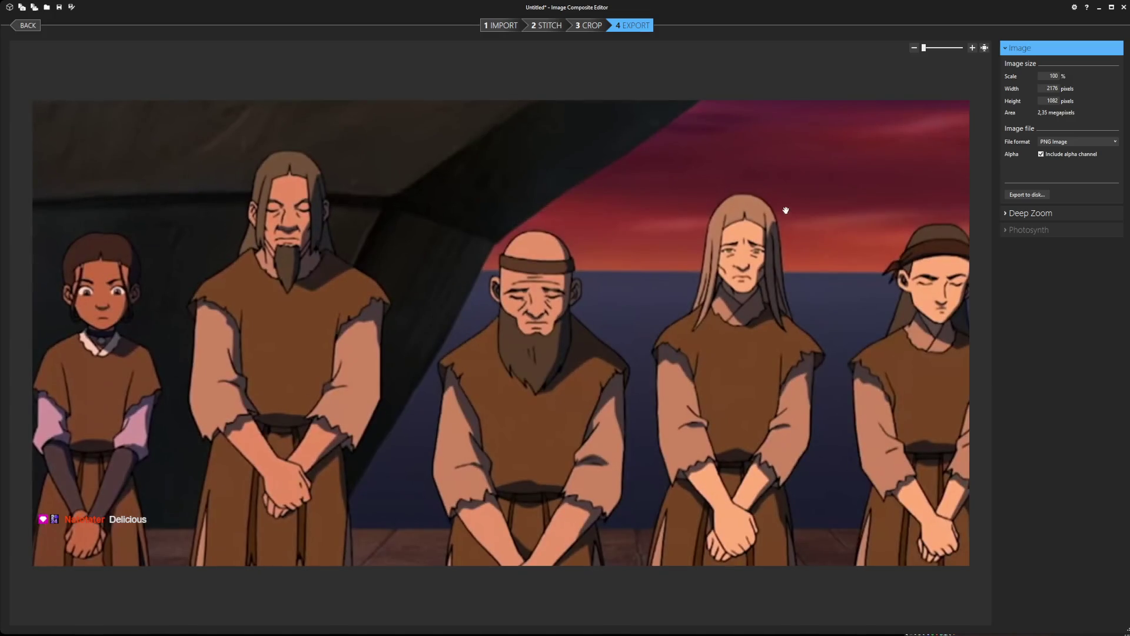
{"action": "left_click", "coordinate": [1035, 196]}
{"action": "left_click", "coordinate": [500, 24]}
{"action": "key", "text": "ctrl+a"}
{"action": "key", "text": "Delete"}
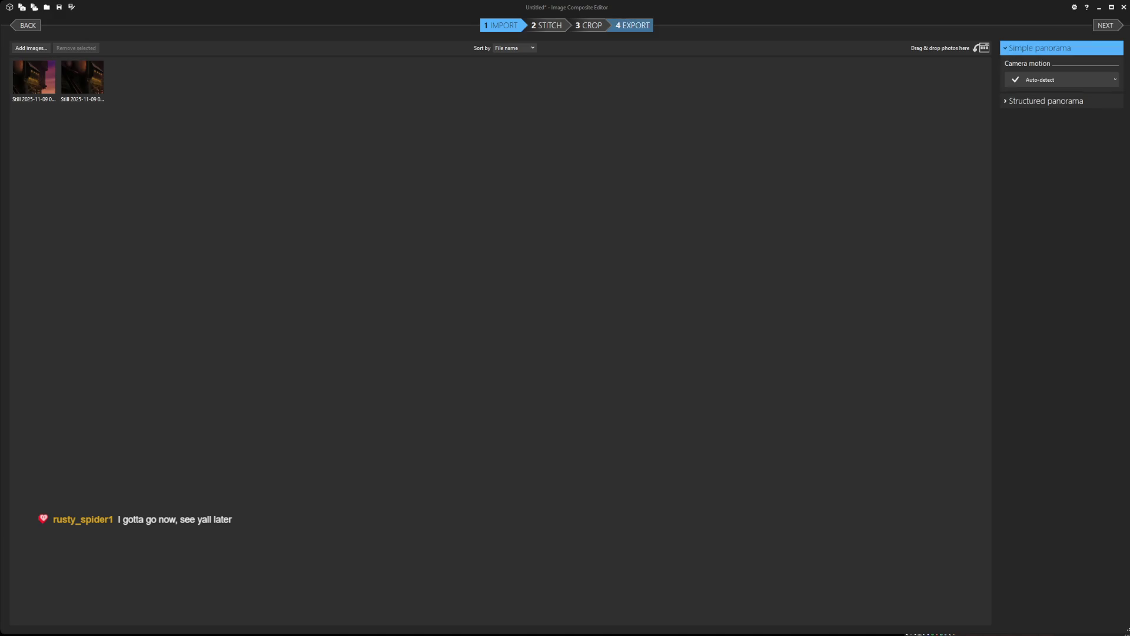
Stitch the lit-building and tall-fortress still sets and export the fortress panorama.
{"action": "left_click", "coordinate": [629, 25]}
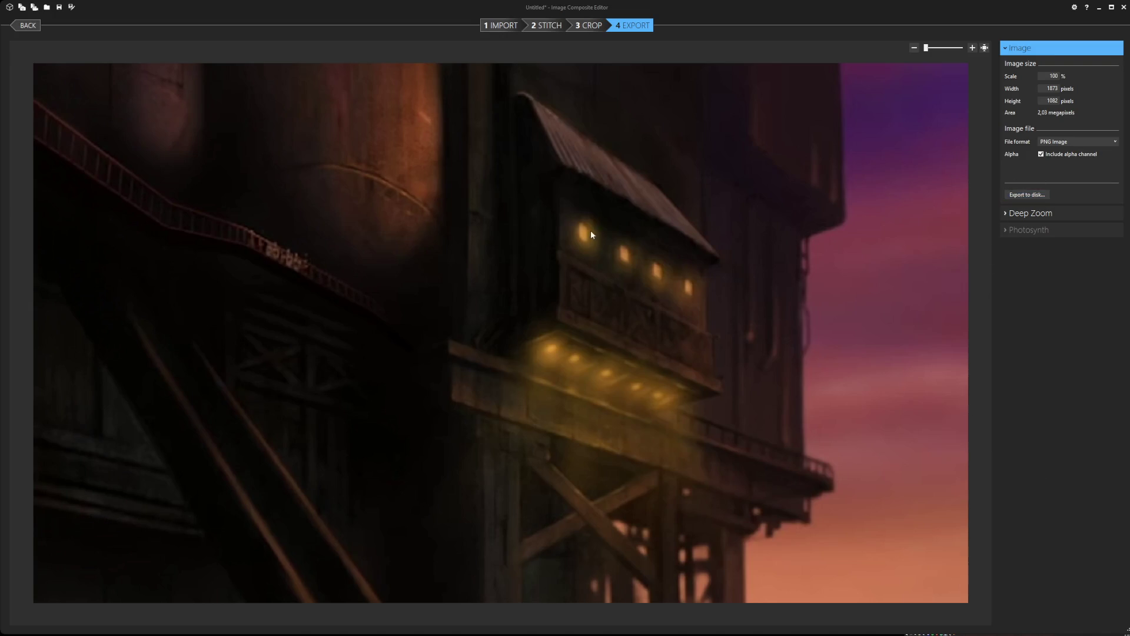
{"action": "left_click", "coordinate": [498, 25]}
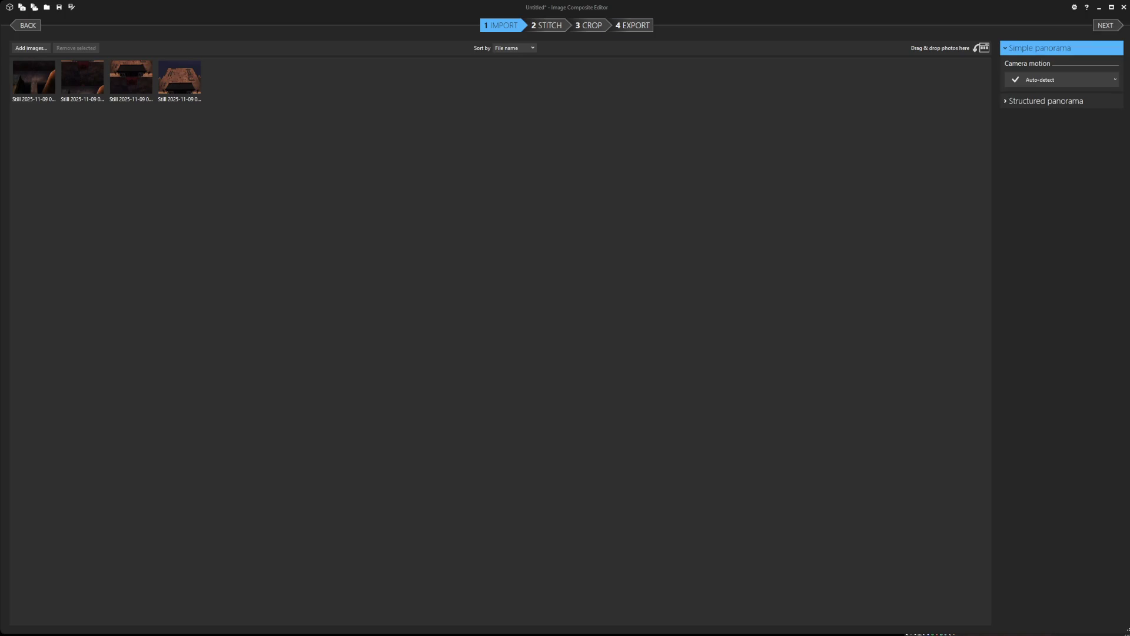
{"action": "left_click", "coordinate": [631, 26]}
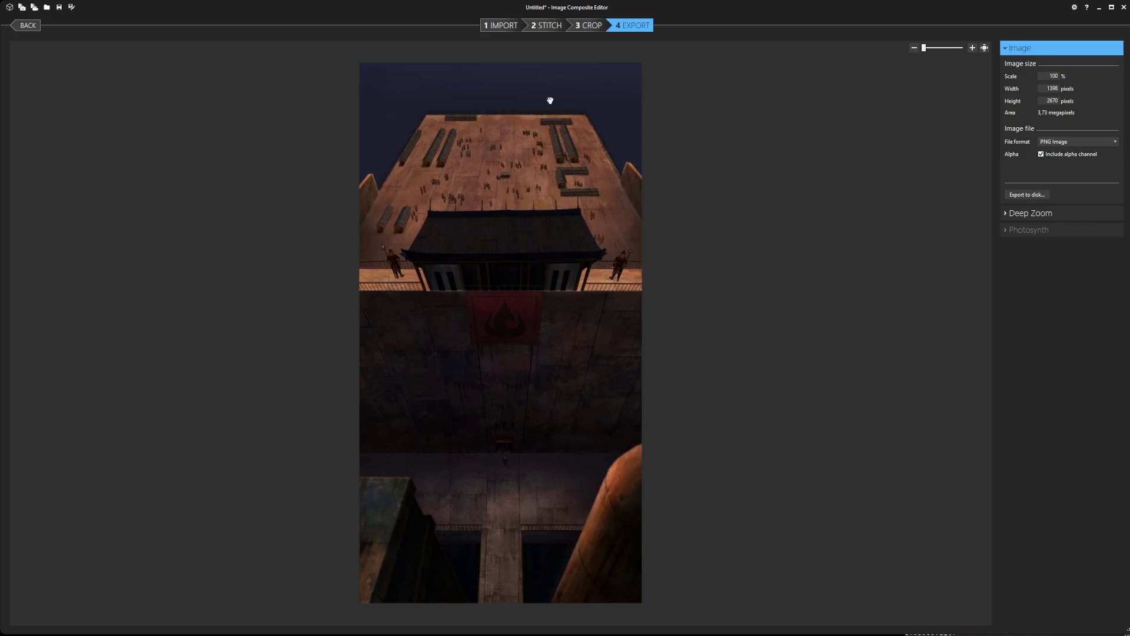
{"action": "left_click", "coordinate": [1034, 196]}
Close the fortress project and stitch the three red-sky prisoner stills.
{"action": "left_click", "coordinate": [486, 27]}
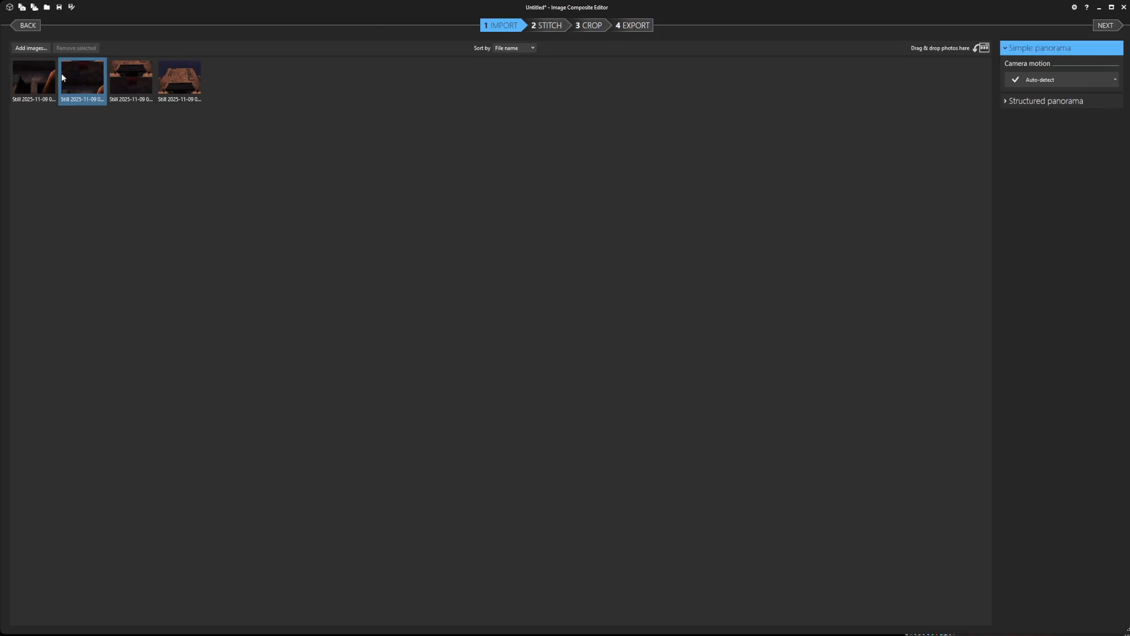
{"action": "key", "text": "ctrl+a"}
{"action": "key", "text": "Delete"}
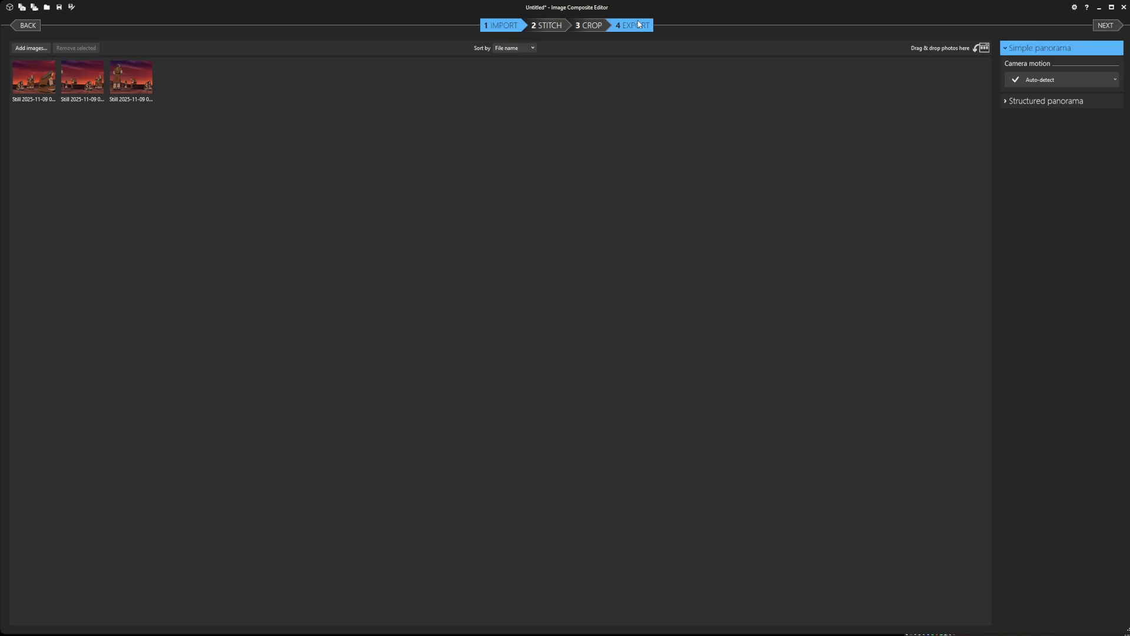
{"action": "left_click", "coordinate": [629, 25]}
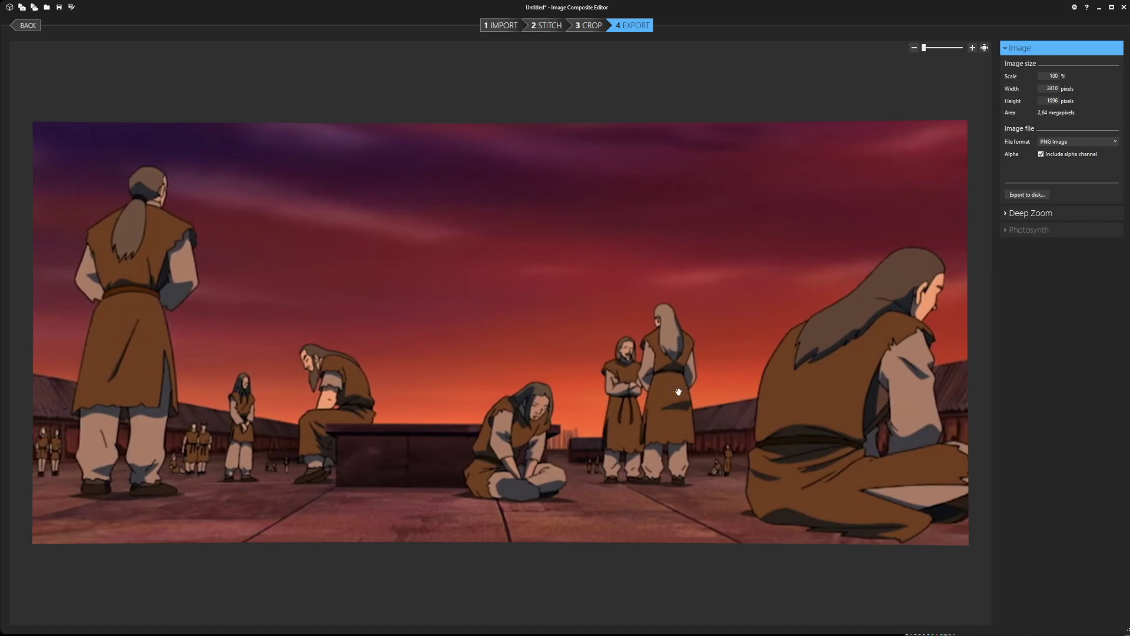
Export the red-sky prisoners panorama, close it, and stitch then close the next three-still set.
{"action": "left_click", "coordinate": [1027, 194]}
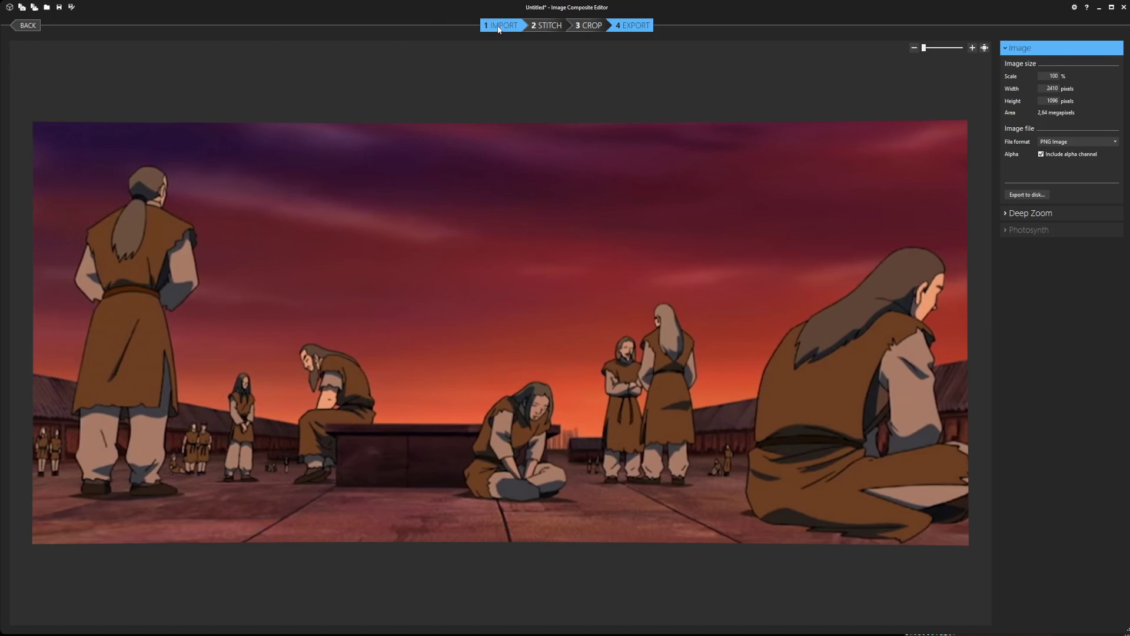
{"action": "left_click", "coordinate": [499, 25]}
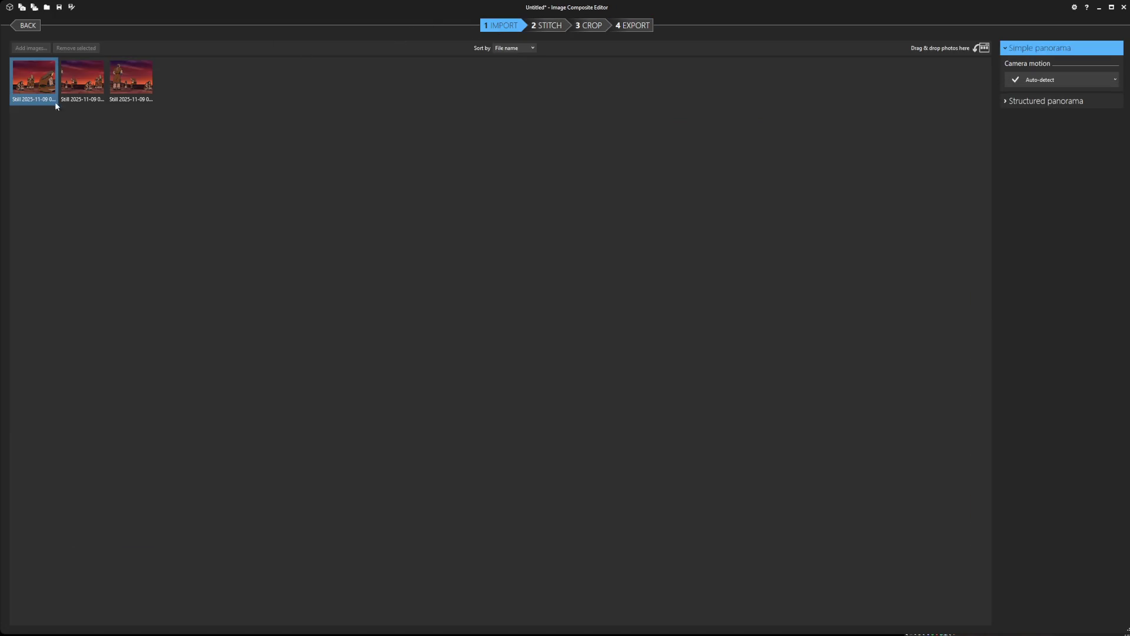
{"action": "left_click", "coordinate": [131, 78], "text": "shift"}
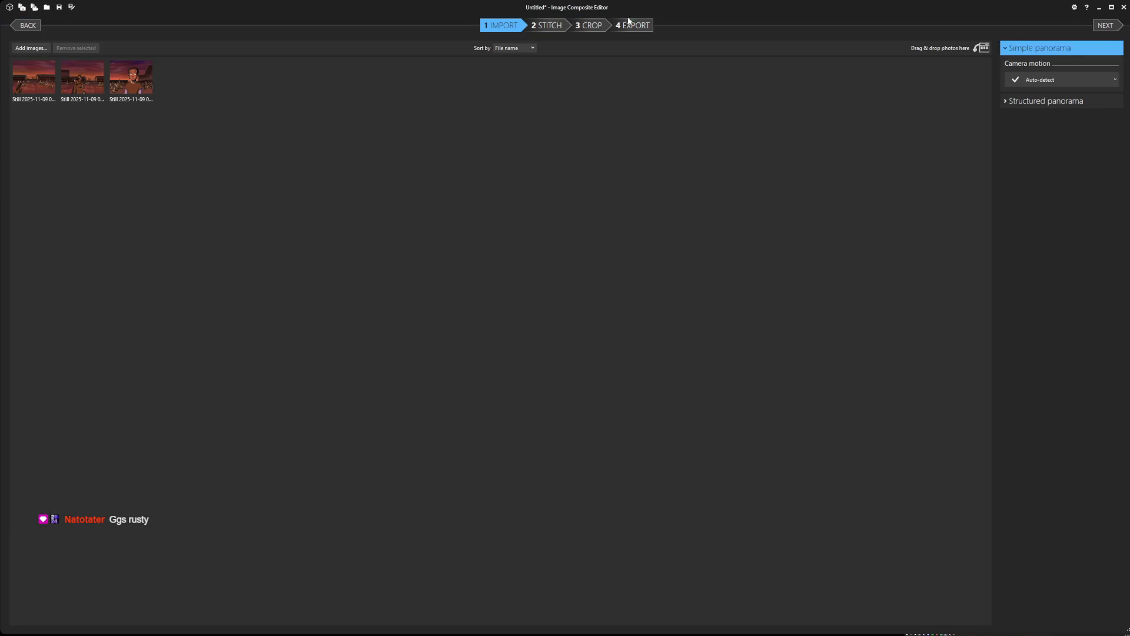
{"action": "left_click", "coordinate": [634, 26]}
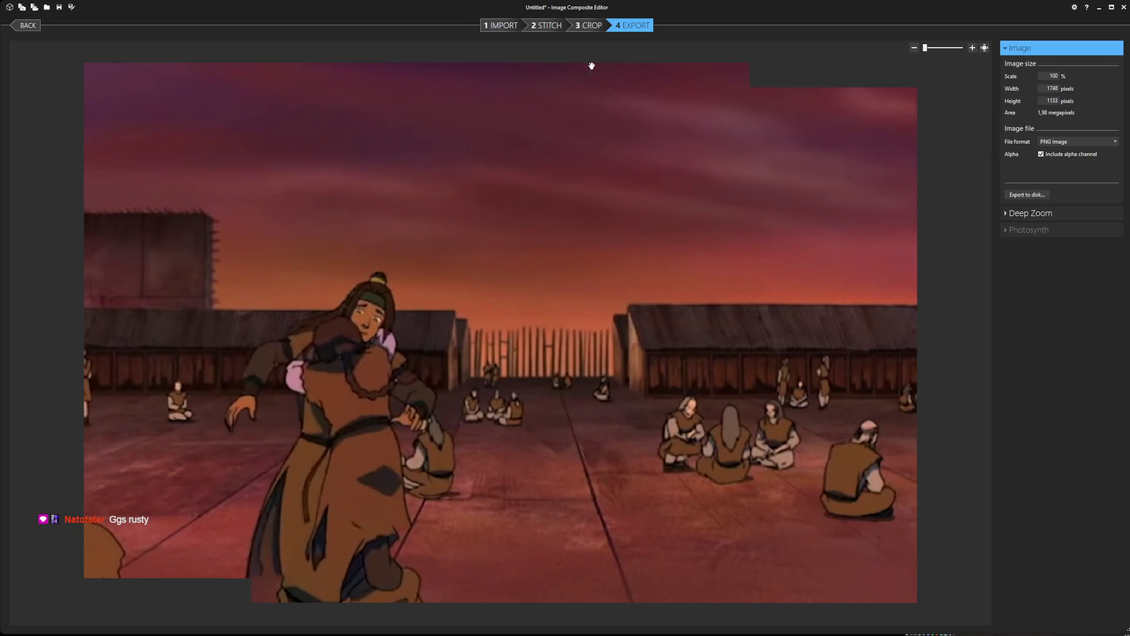
{"action": "left_click", "coordinate": [500, 24]}
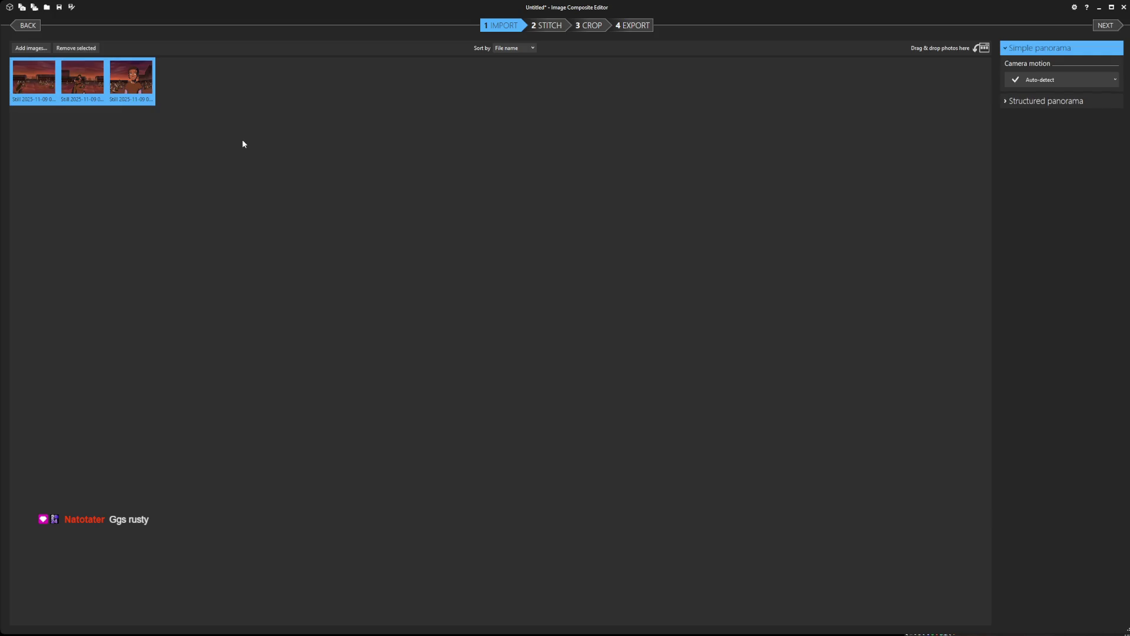
{"action": "key", "text": "alt+Left"}
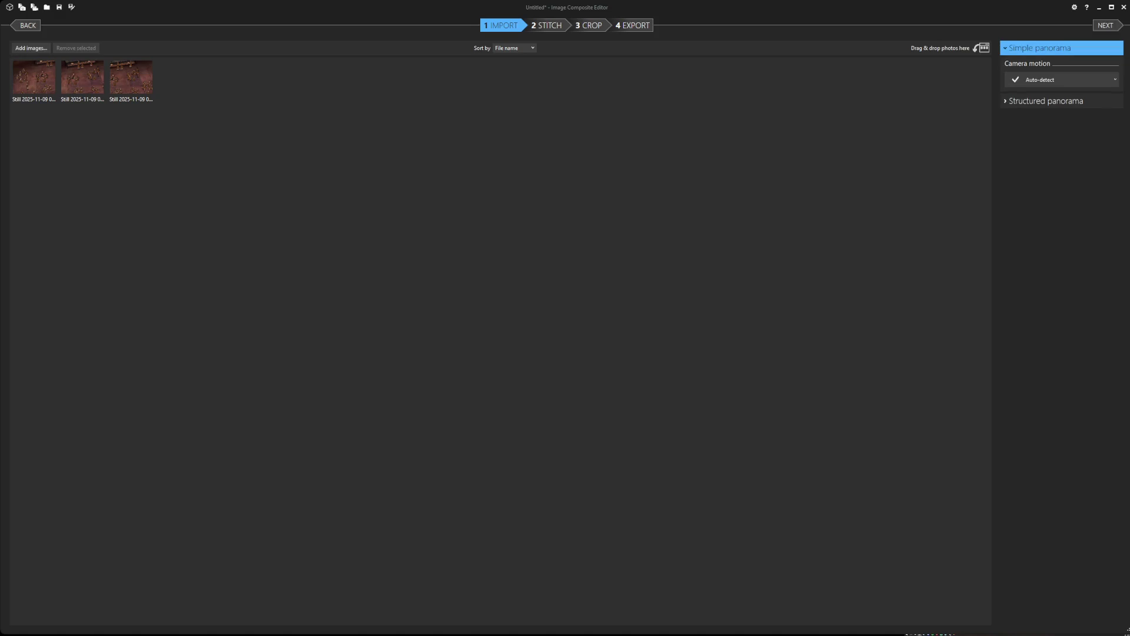
Stitch the overhead prisoners stills and export the panorama to disk.
{"action": "left_click", "coordinate": [629, 25]}
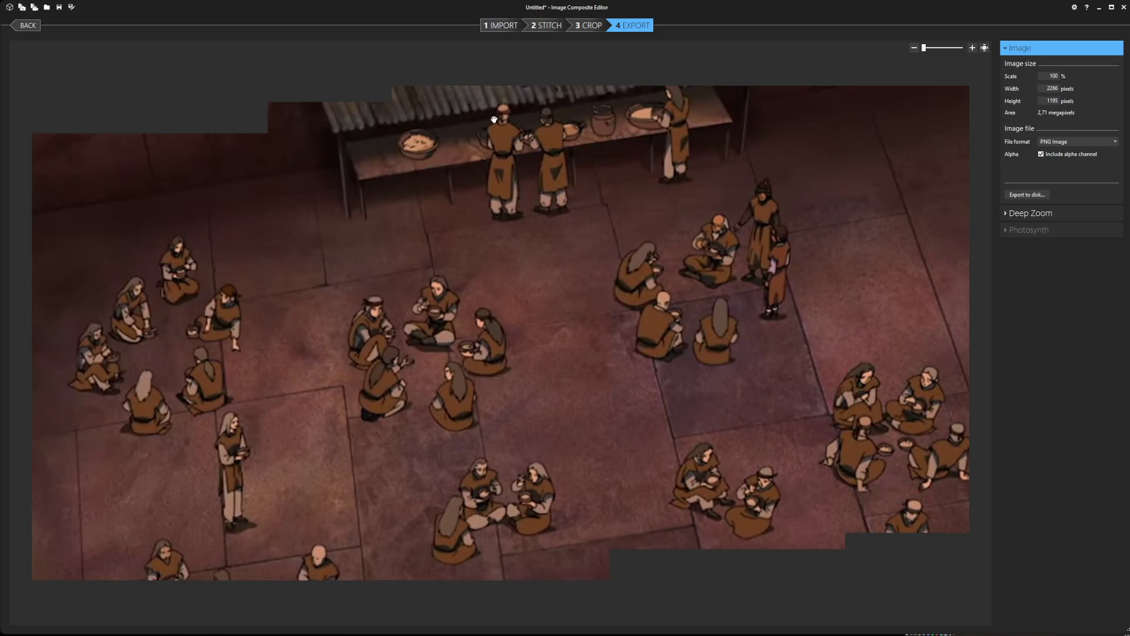
{"action": "left_click", "coordinate": [1023, 194]}
{"action": "left_click", "coordinate": [495, 28]}
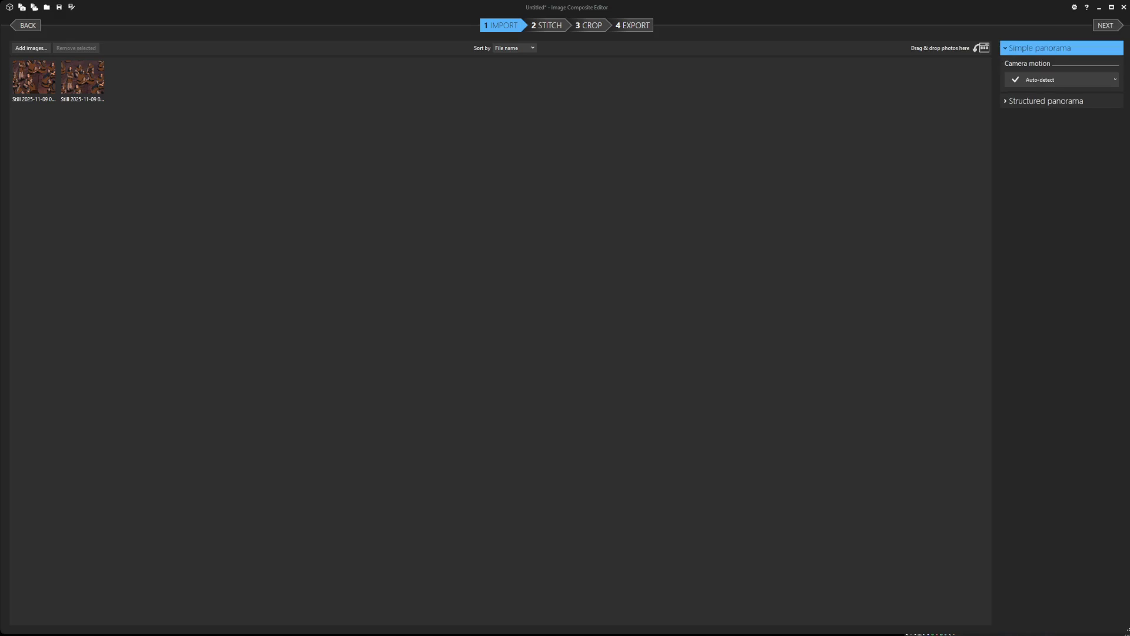
Stitch the close-up prisoners stills, export the panorama and return to the Import stage.
{"action": "left_click", "coordinate": [630, 25]}
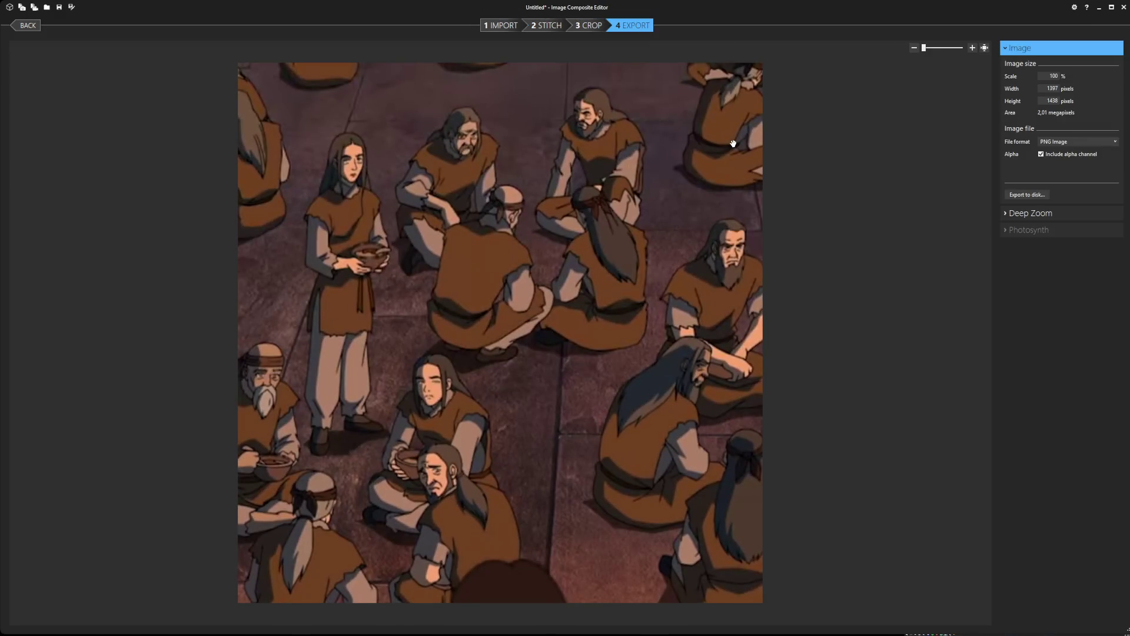
{"action": "left_click", "coordinate": [1030, 196]}
{"action": "left_click", "coordinate": [504, 26]}
{"action": "left_click", "coordinate": [79, 78], "text": "shift"}
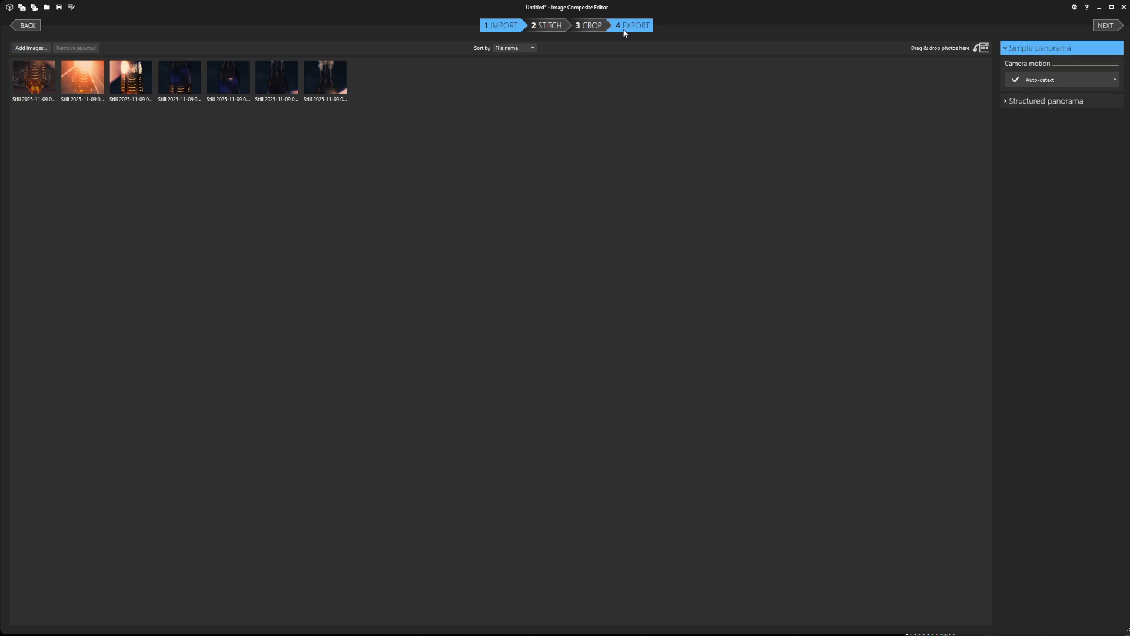
Stitch and export the glowing furnace panorama, then the sky-bison panorama.
{"action": "left_click", "coordinate": [629, 27]}
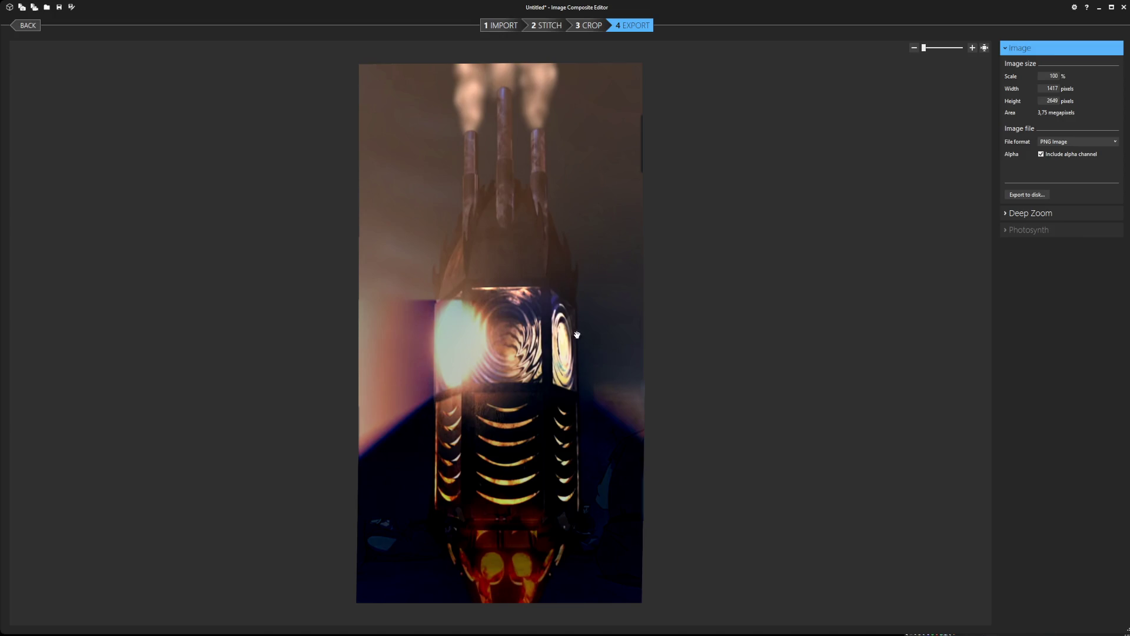
{"action": "left_click", "coordinate": [1027, 194]}
{"action": "left_click", "coordinate": [508, 28]}
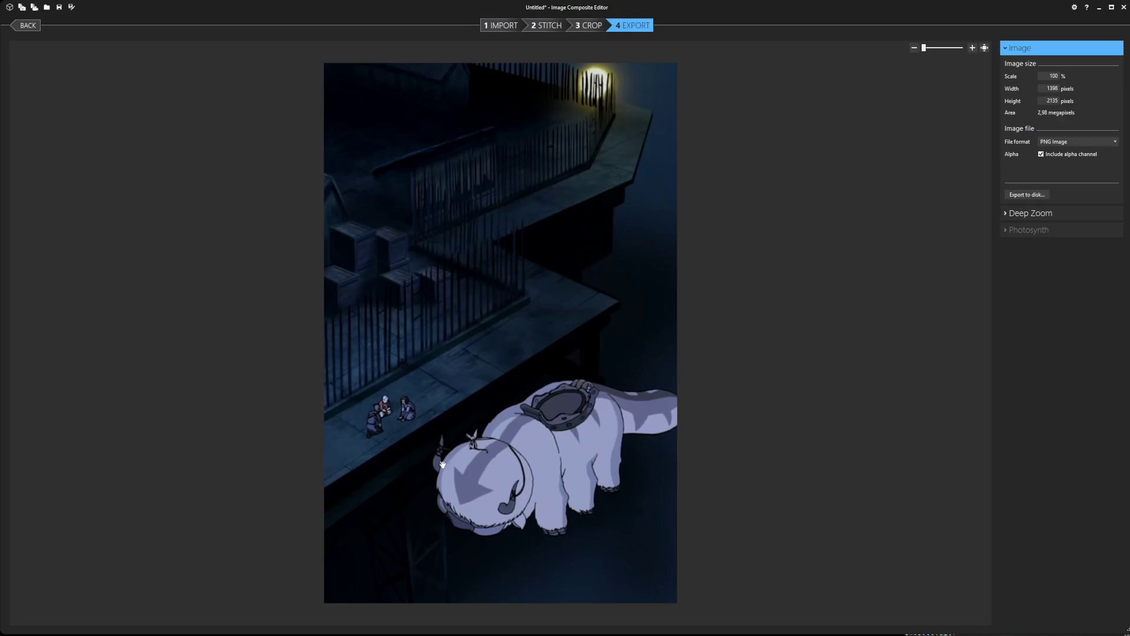
{"action": "left_click", "coordinate": [1028, 195]}
Select all stills on the Import stage and close the project.
{"action": "left_click", "coordinate": [500, 25]}
{"action": "key", "text": "ctrl+a"}
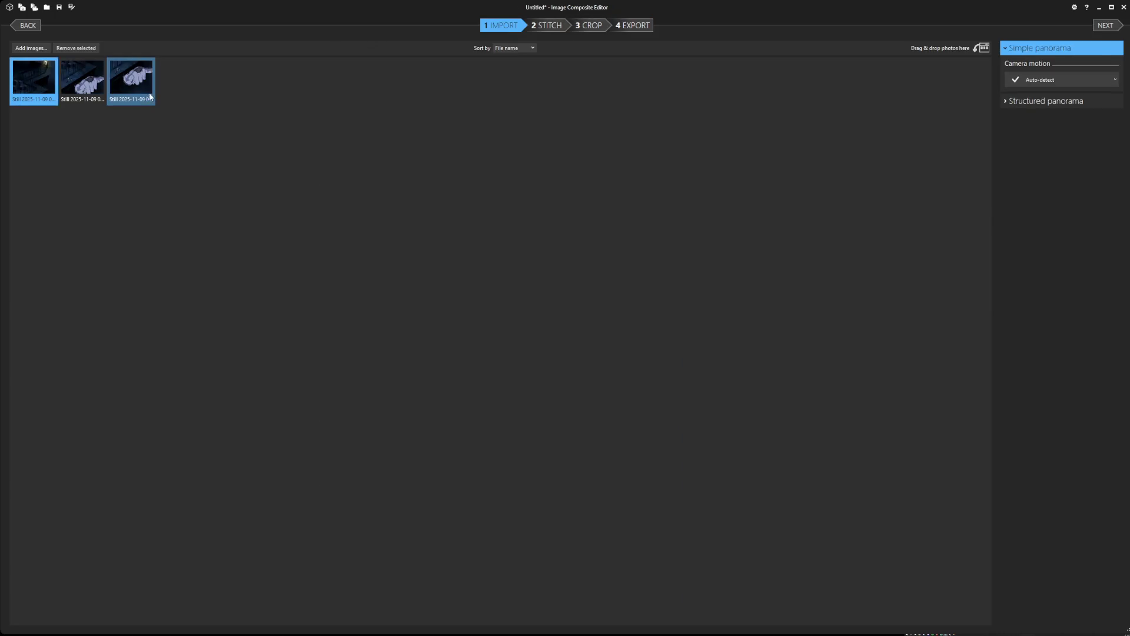
{"action": "key", "text": "Delete"}
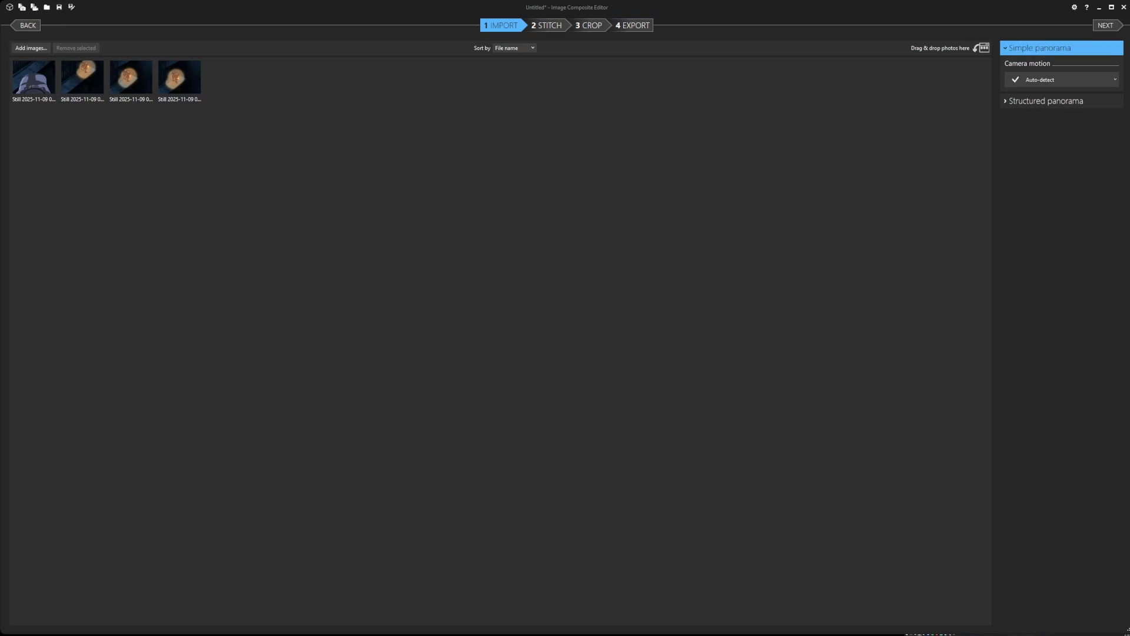
Stitch the four lantern-guard stills, close that project, and start the two-still rooftop panorama.
{"action": "left_click", "coordinate": [630, 25]}
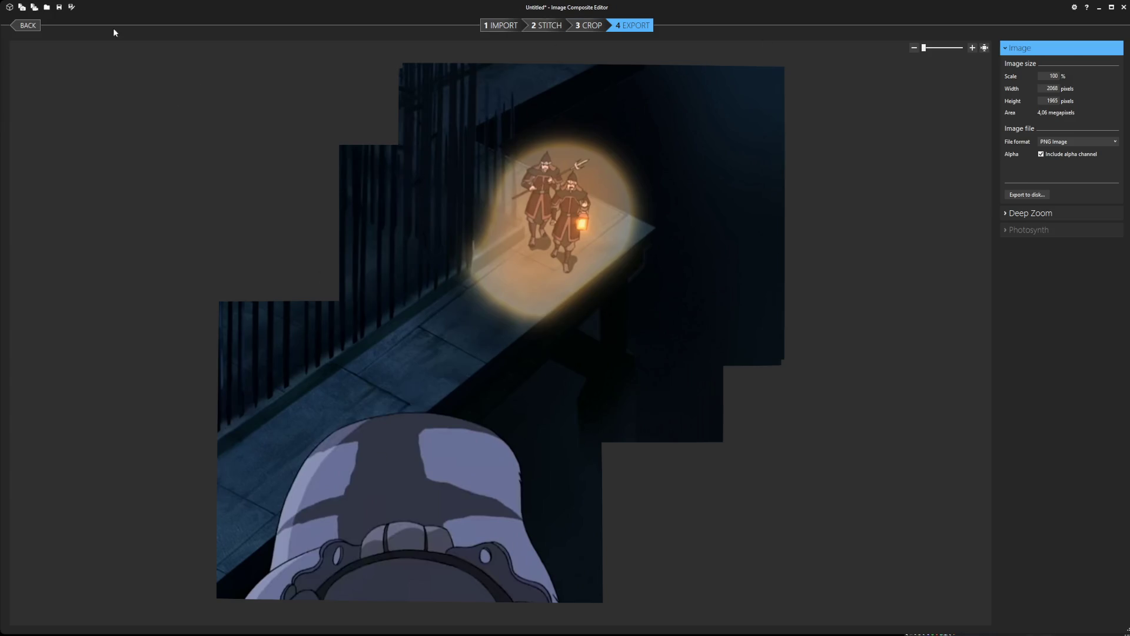
{"action": "left_click", "coordinate": [496, 26]}
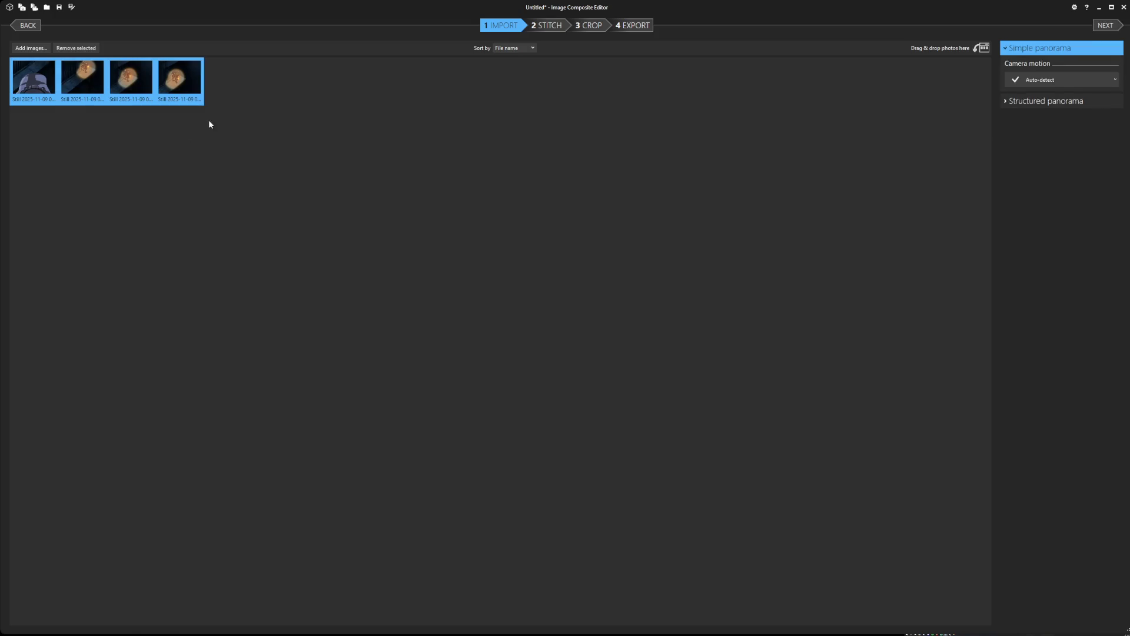
{"action": "key", "text": "Delete"}
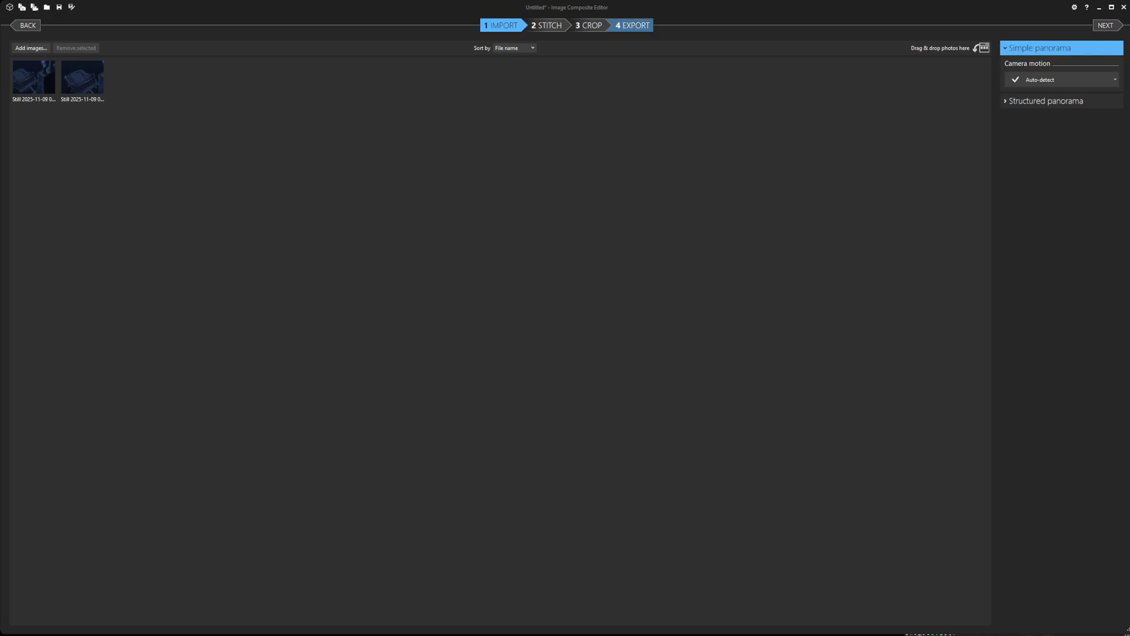
{"action": "left_click", "coordinate": [635, 25]}
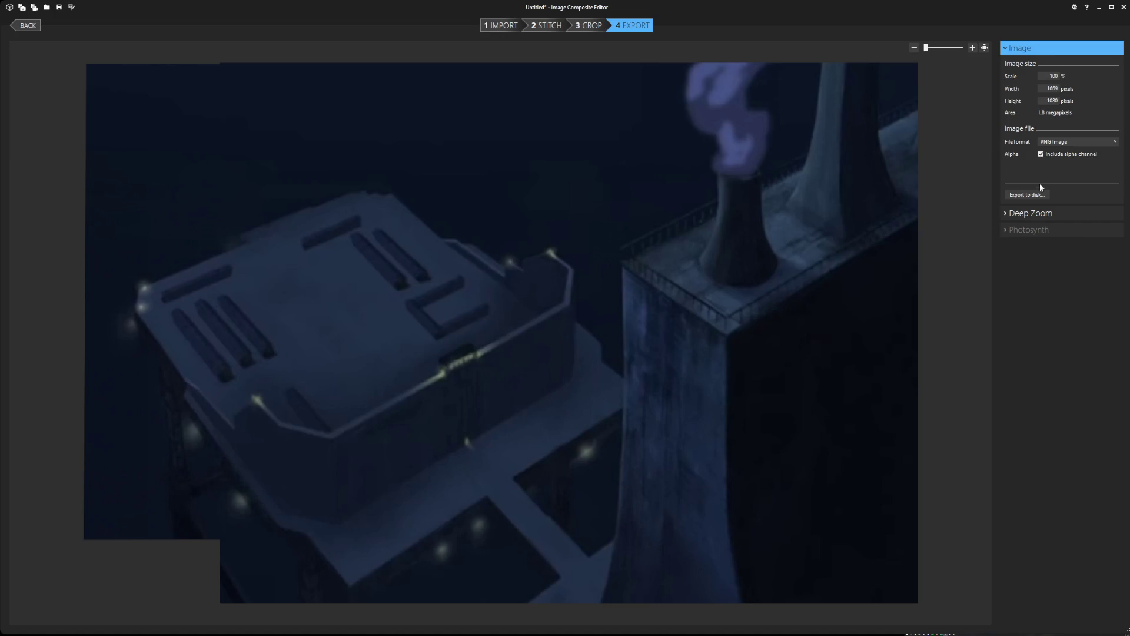
Export the night rooftop panorama, then stitch the four smoking-tower stills into a new panorama and export it.
{"action": "left_click", "coordinate": [1029, 195]}
{"action": "left_click", "coordinate": [500, 25]}
{"action": "left_click_drag", "start_coordinate": [18, 94], "coordinate": [79, 88]}
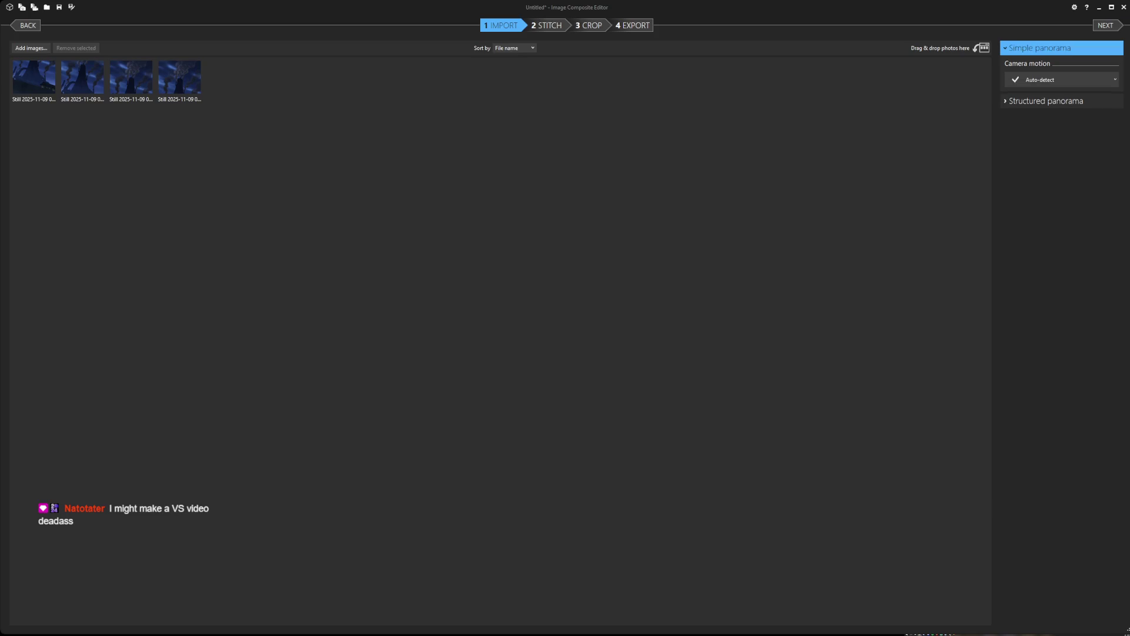
{"action": "left_click", "coordinate": [633, 26]}
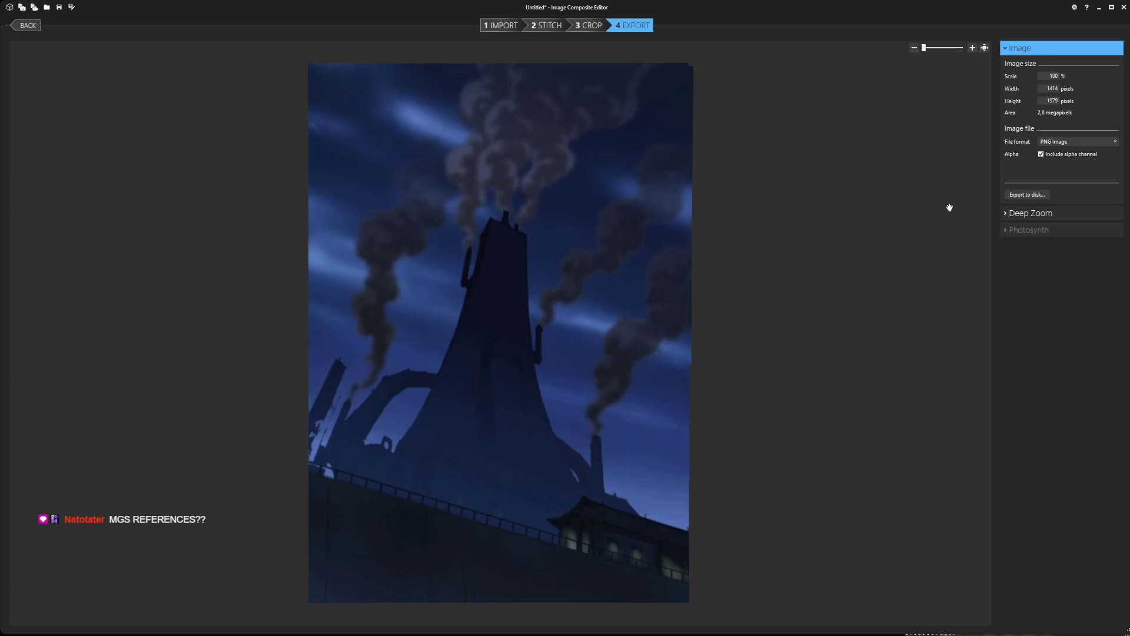
{"action": "left_click", "coordinate": [1024, 196]}
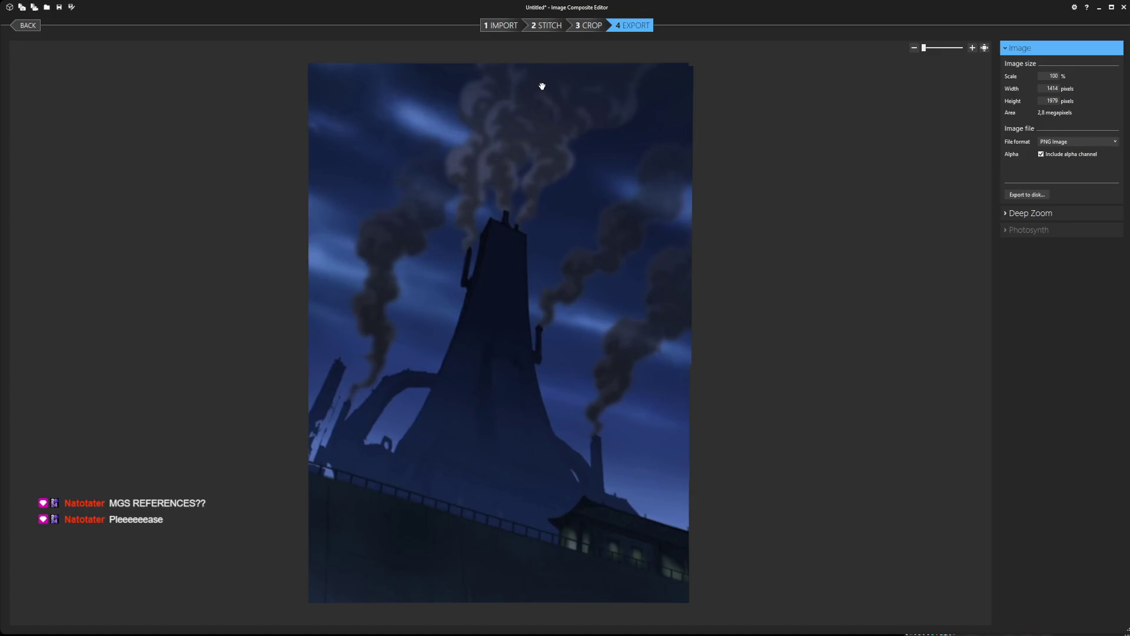
Clear the tower stills, stitch the two overhead guard stills and export the guards panorama.
{"action": "left_click", "coordinate": [497, 26]}
{"action": "left_click", "coordinate": [40, 80]}
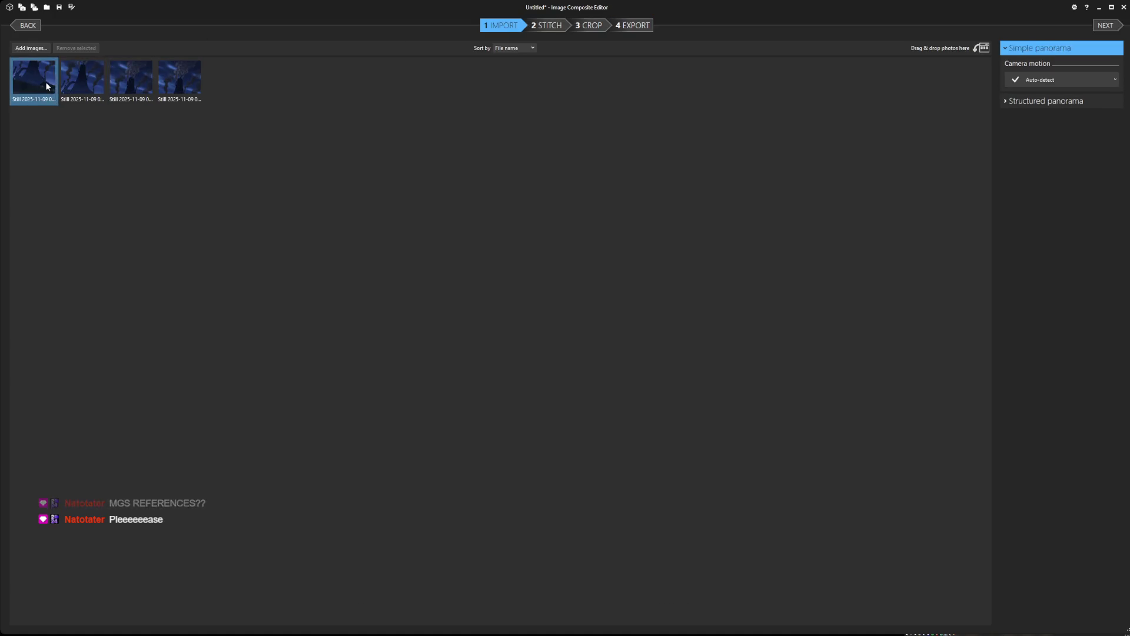
{"action": "left_click", "coordinate": [177, 83], "text": "shift"}
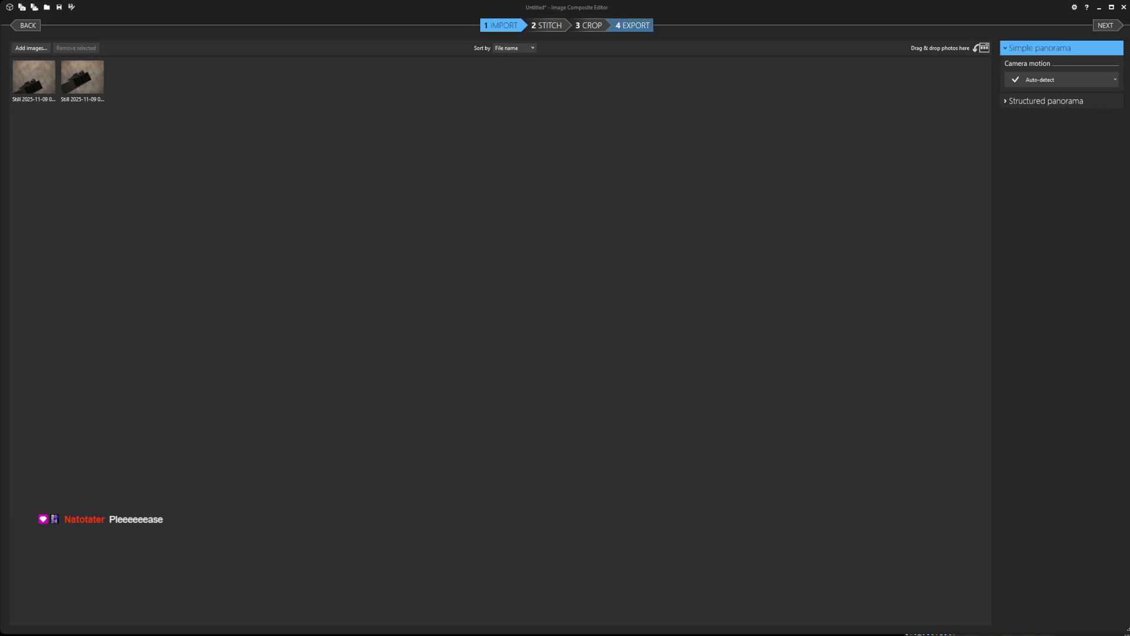
{"action": "left_click", "coordinate": [630, 25]}
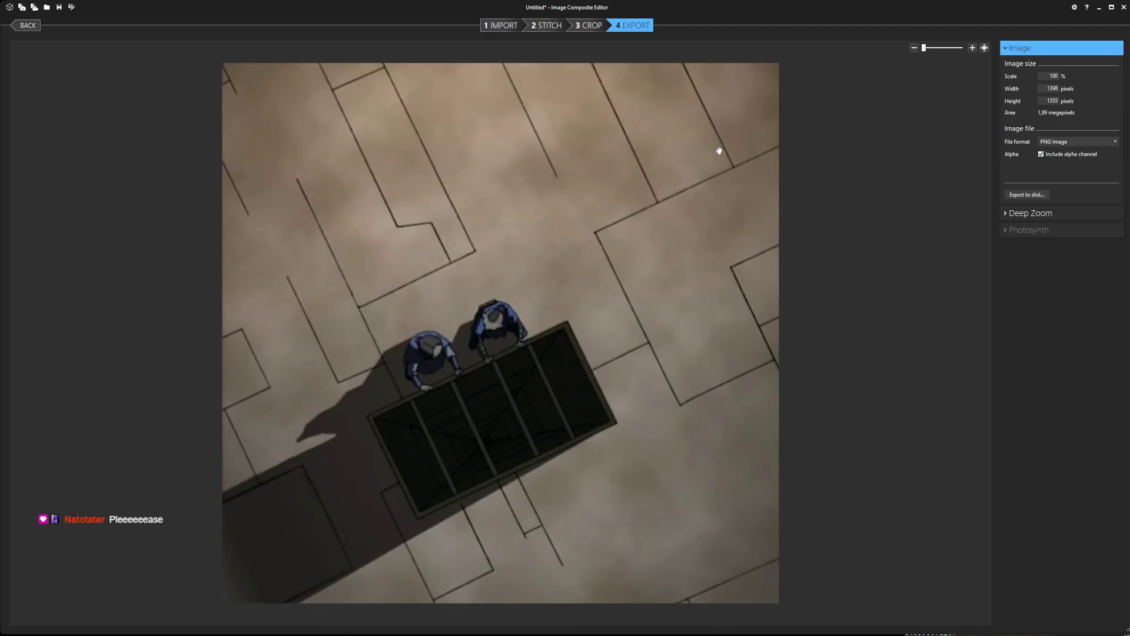
{"action": "left_click", "coordinate": [1037, 196]}
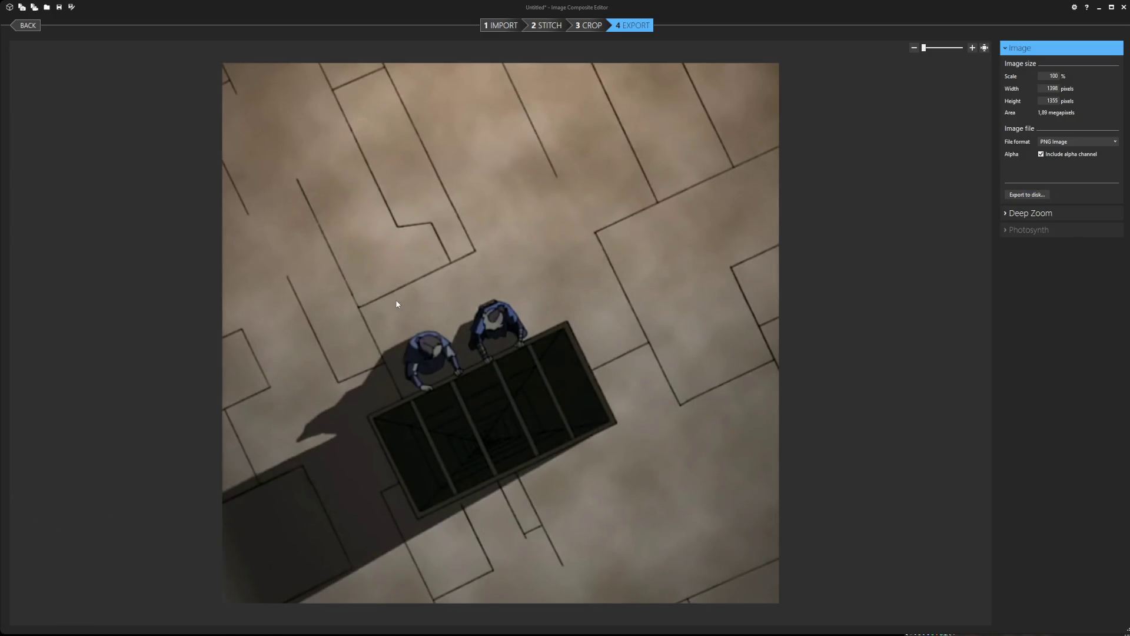
Swap the guard stills for the general-and-soldiers stills and export that panorama to disk.
{"action": "left_click", "coordinate": [500, 25]}
{"action": "left_click_drag", "start_coordinate": [58, 116], "coordinate": [89, 87]}
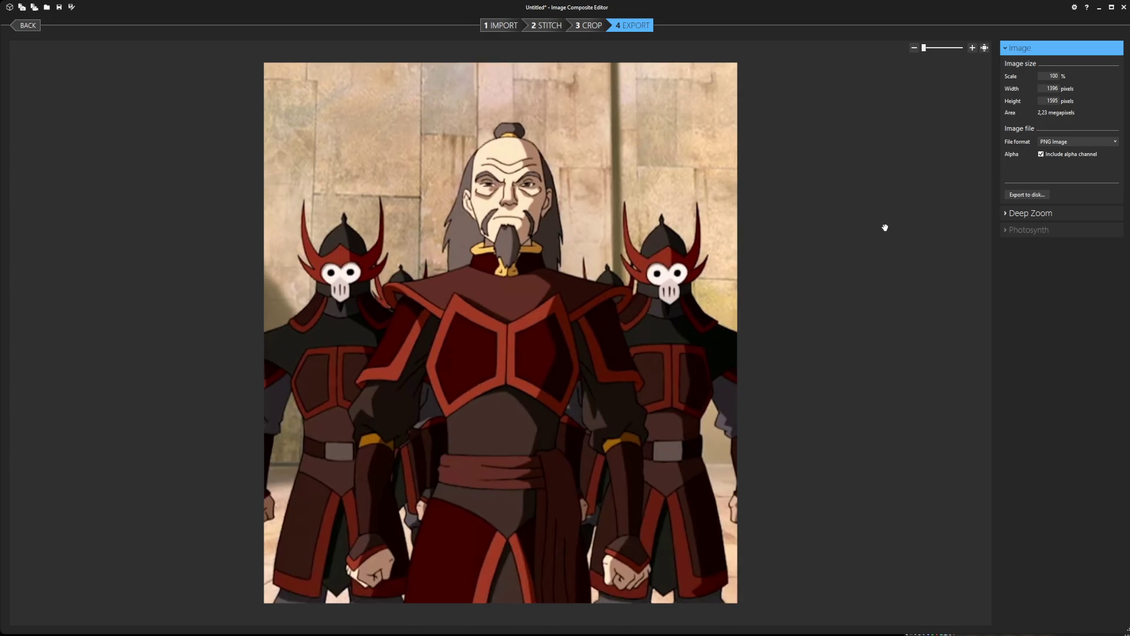
{"action": "left_click", "coordinate": [1029, 195]}
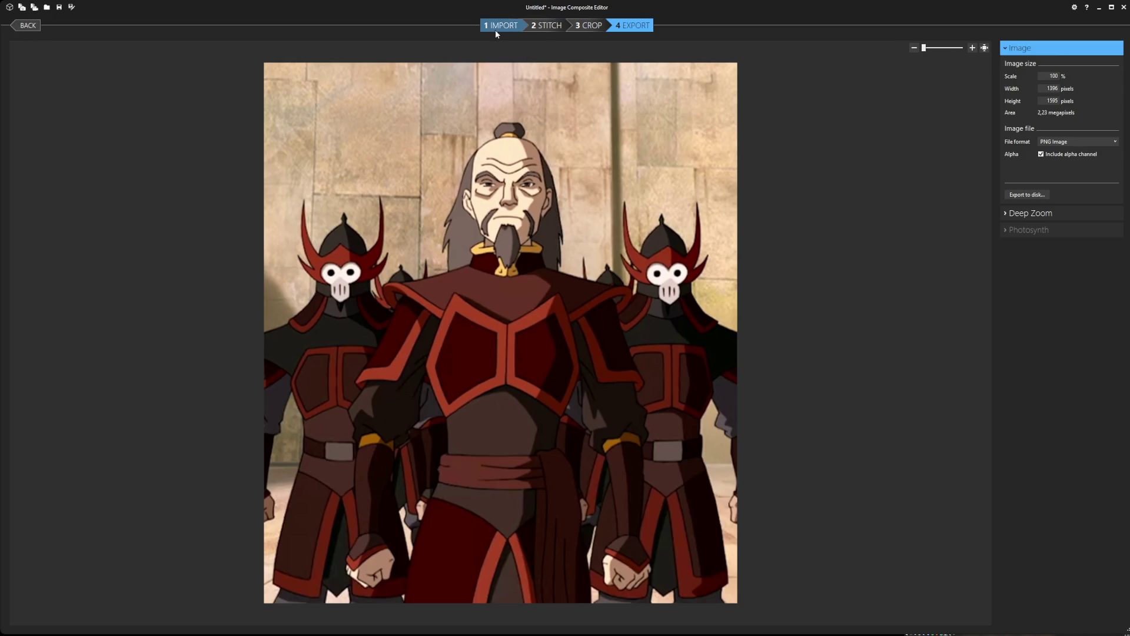
{"action": "left_click", "coordinate": [494, 29]}
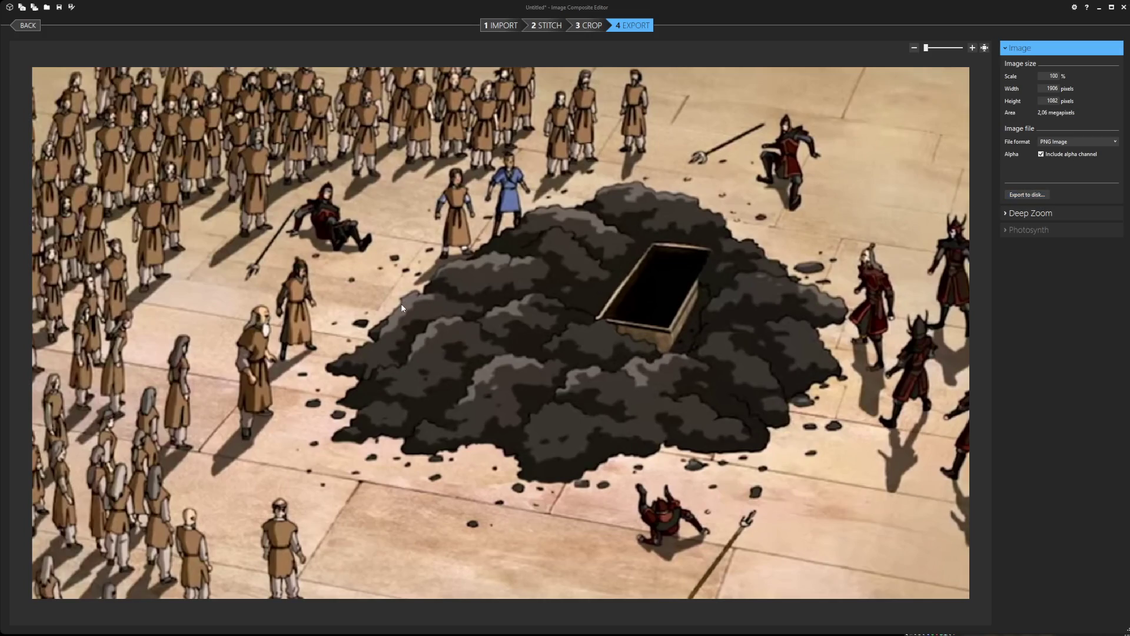
Leave the rubble panorama's import stage and stitch the three stone-wall stills into a new panorama.
{"action": "left_click", "coordinate": [502, 24]}
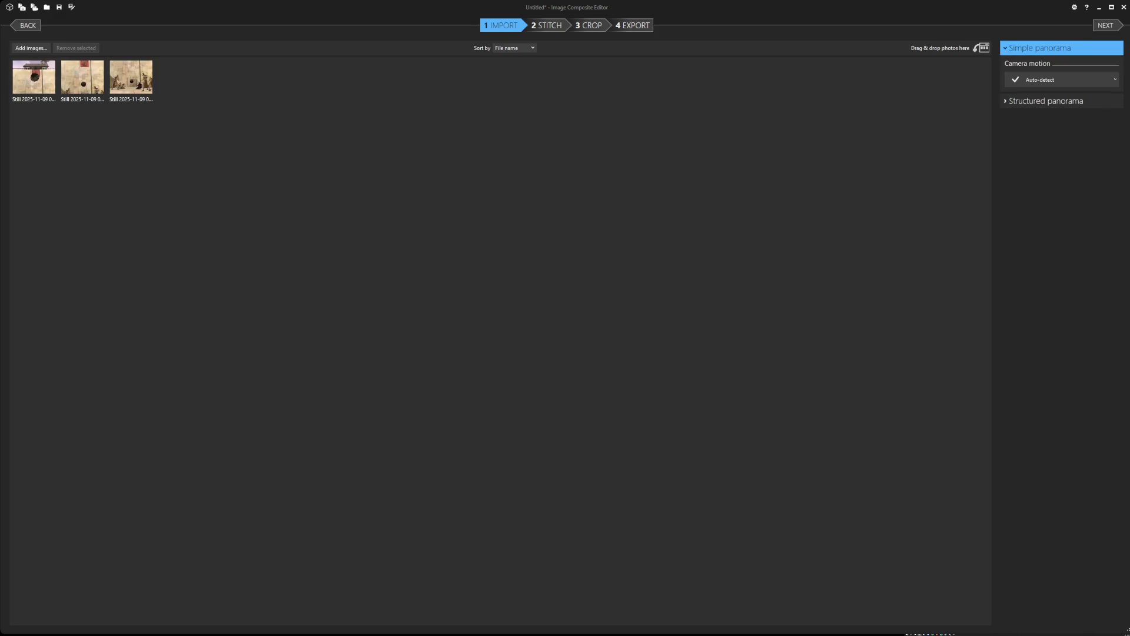
{"action": "left_click", "coordinate": [634, 26]}
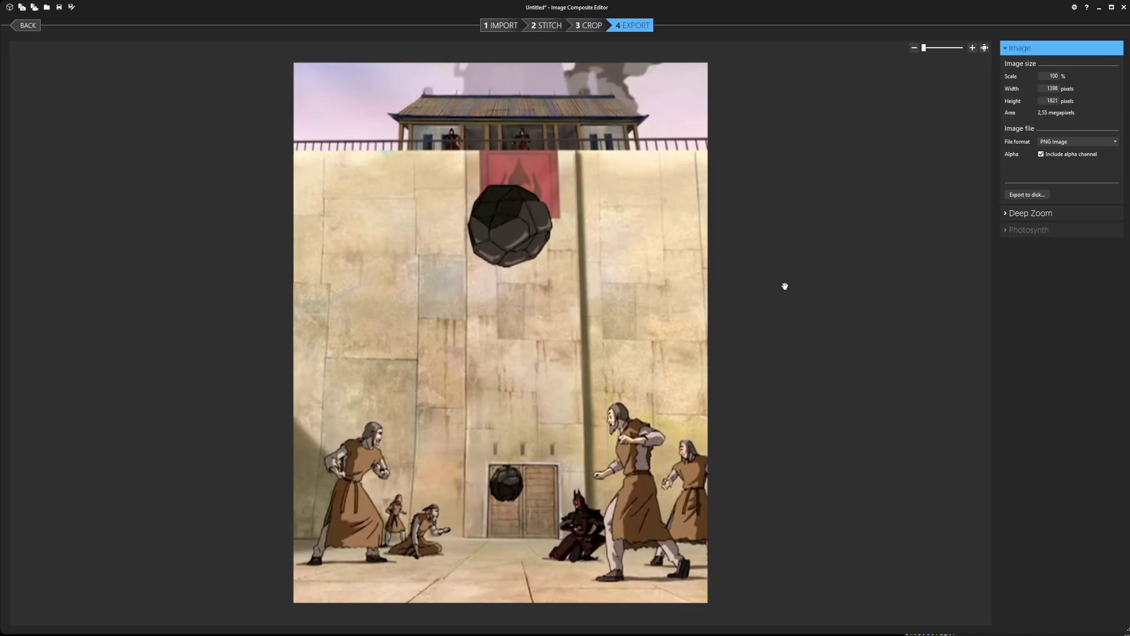
Export the wall-and-boulder panorama, then select all its source stills and close the project.
{"action": "left_click", "coordinate": [1027, 195]}
{"action": "left_click", "coordinate": [511, 25]}
{"action": "key", "text": "ctrl+a"}
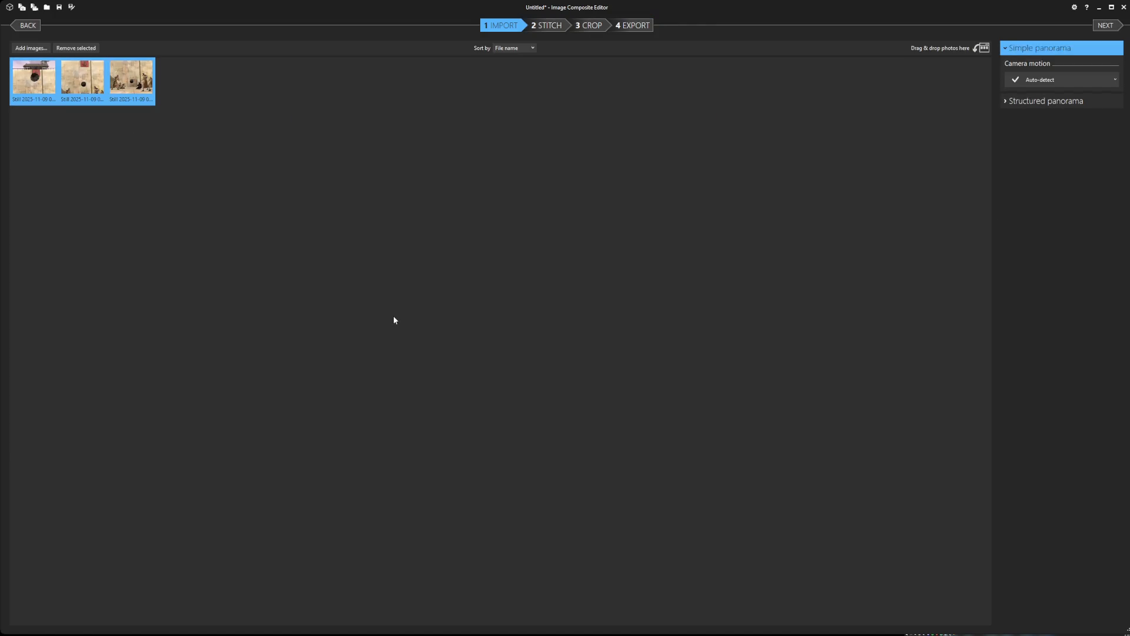
{"action": "key", "text": "Delete"}
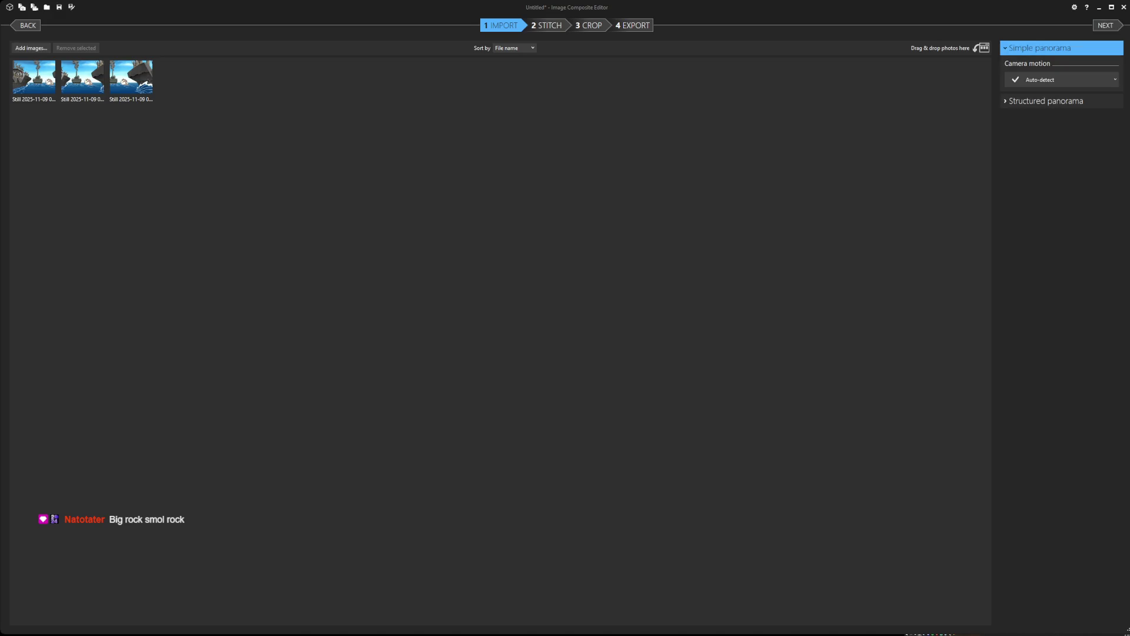
Stitch and export the ships-and-sky-bison panorama, then select its three stills and close the project.
{"action": "left_click", "coordinate": [629, 25]}
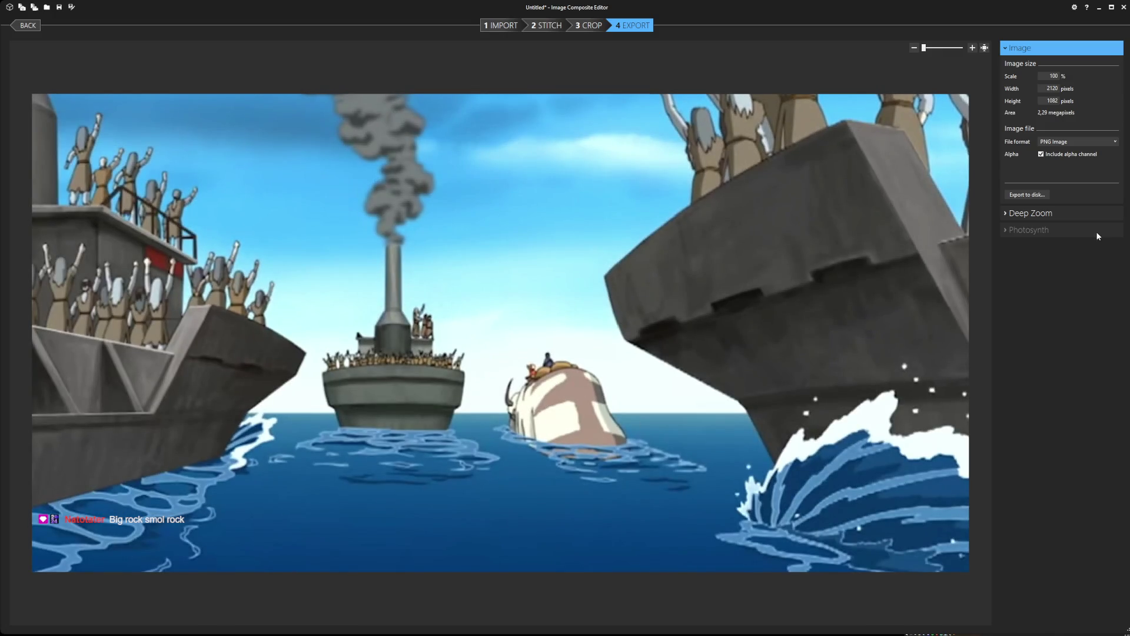
{"action": "left_click", "coordinate": [1037, 198]}
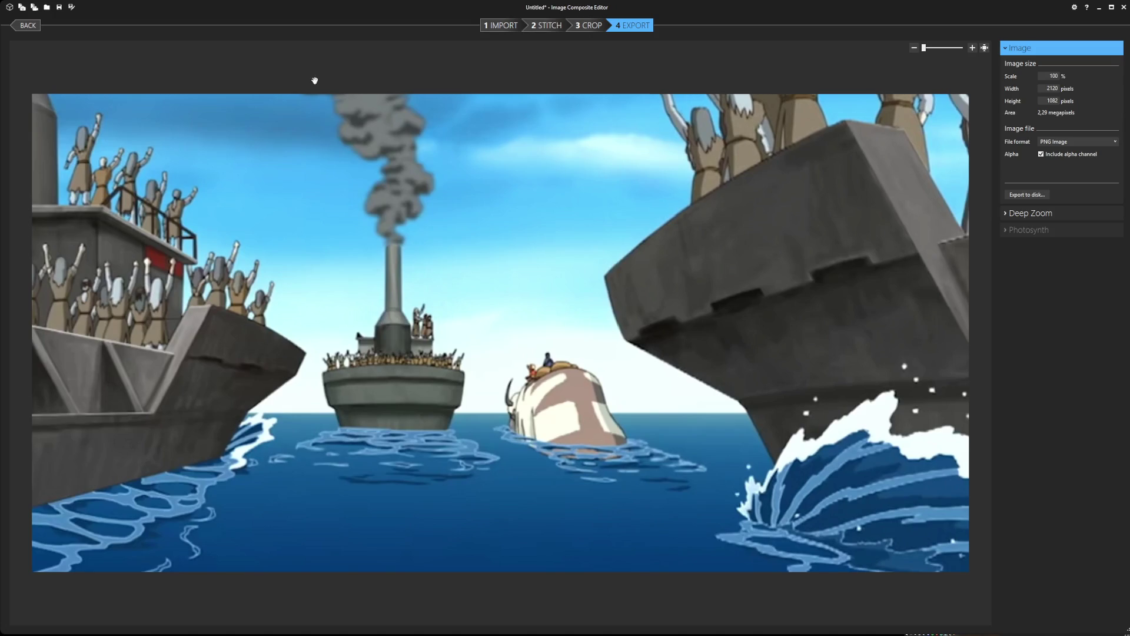
{"action": "left_click", "coordinate": [499, 26]}
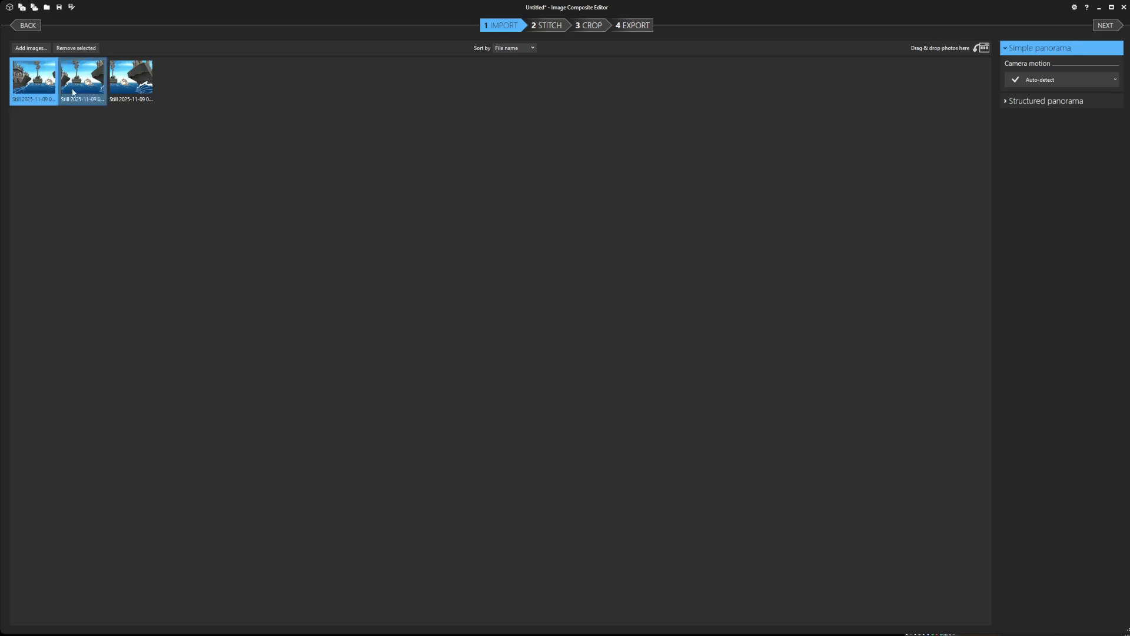
{"action": "left_click", "coordinate": [34, 80]}
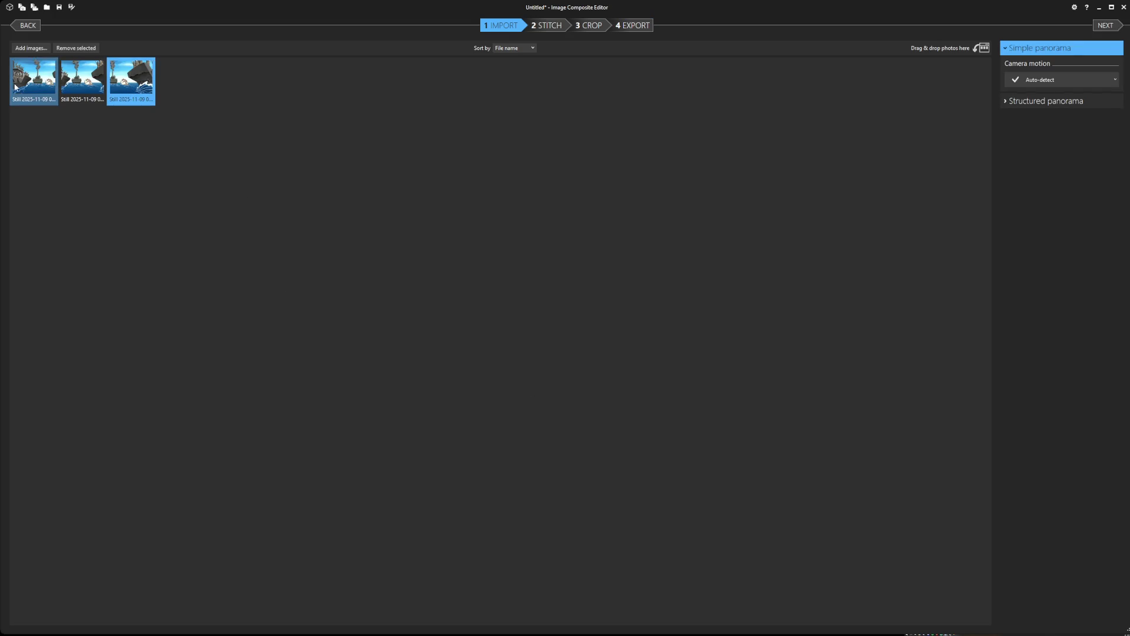
{"action": "left_click", "coordinate": [152, 97], "text": "shift"}
{"action": "key", "text": "Delete"}
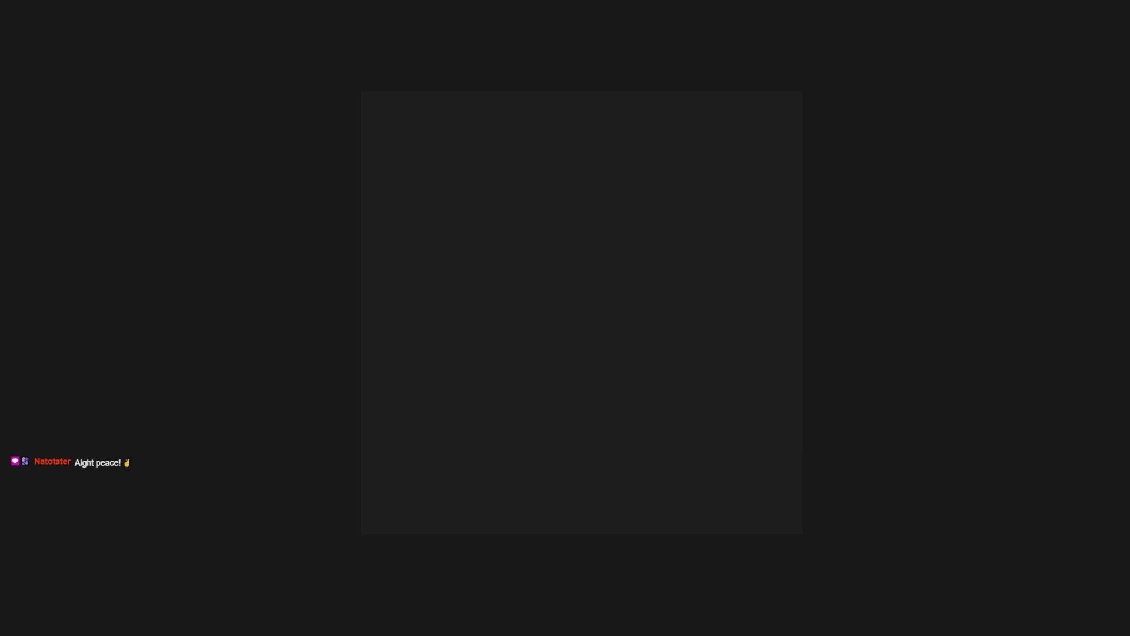
Drop the Avatar stills files onto the blank PureRef board.
{"action": "left_click_drag", "start_coordinate": [427, 323], "coordinate": [527, 321]}
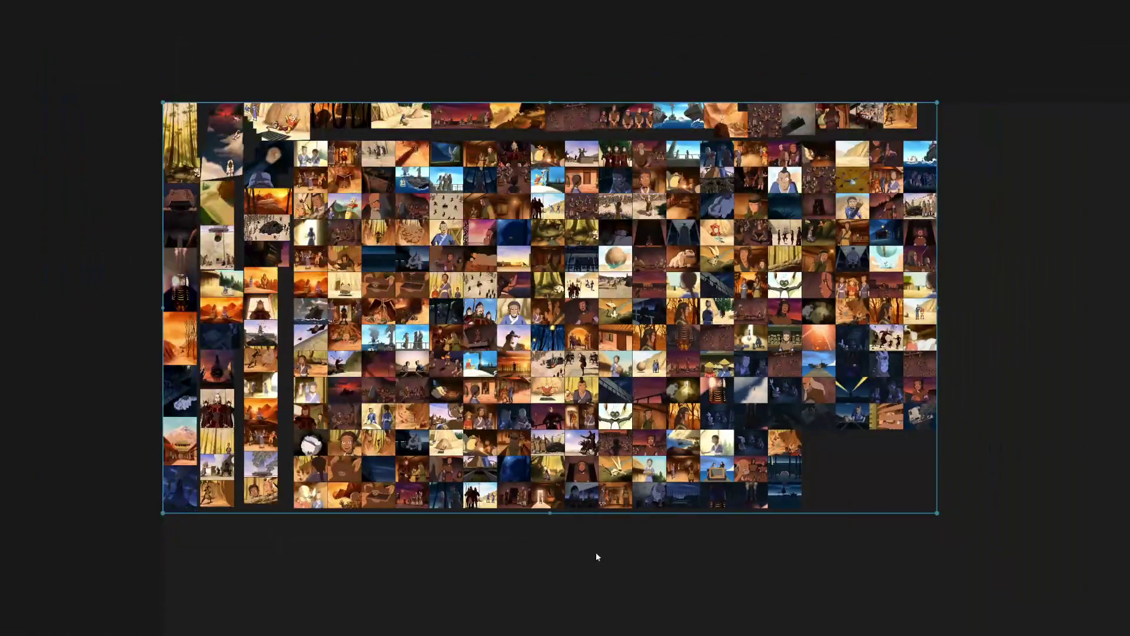
{"action": "scroll", "coordinate": [539, 325], "scroll_direction": "up", "scroll_amount": 2}
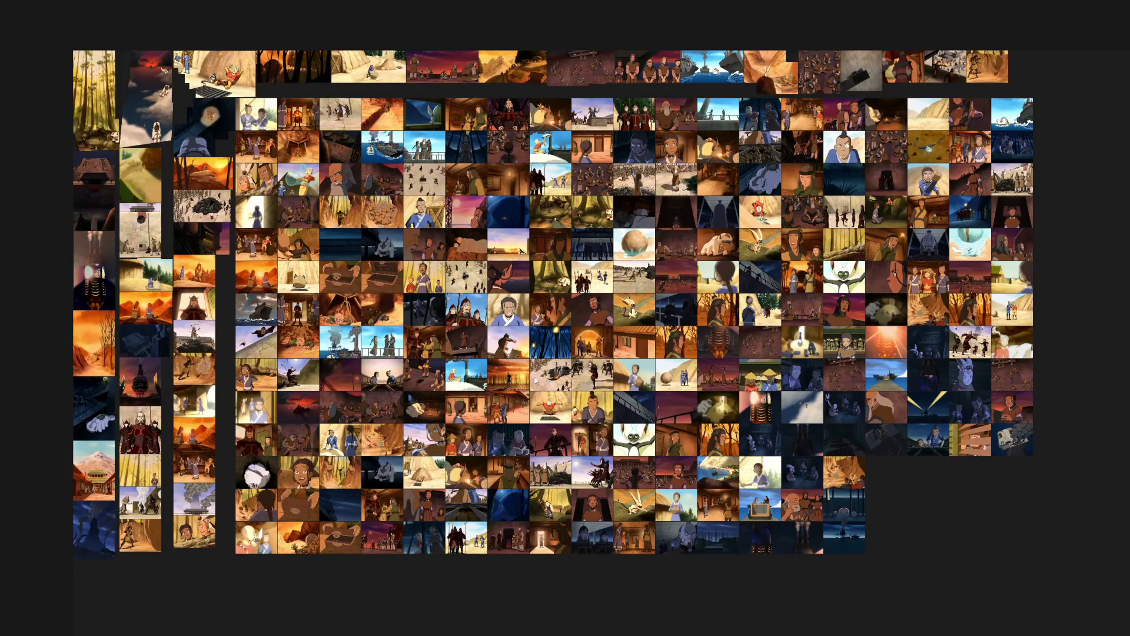
Pan down the stills grid and add the art-book page photos below it.
{"action": "left_click_drag", "start_coordinate": [609, 574], "coordinate": [641, 472]}
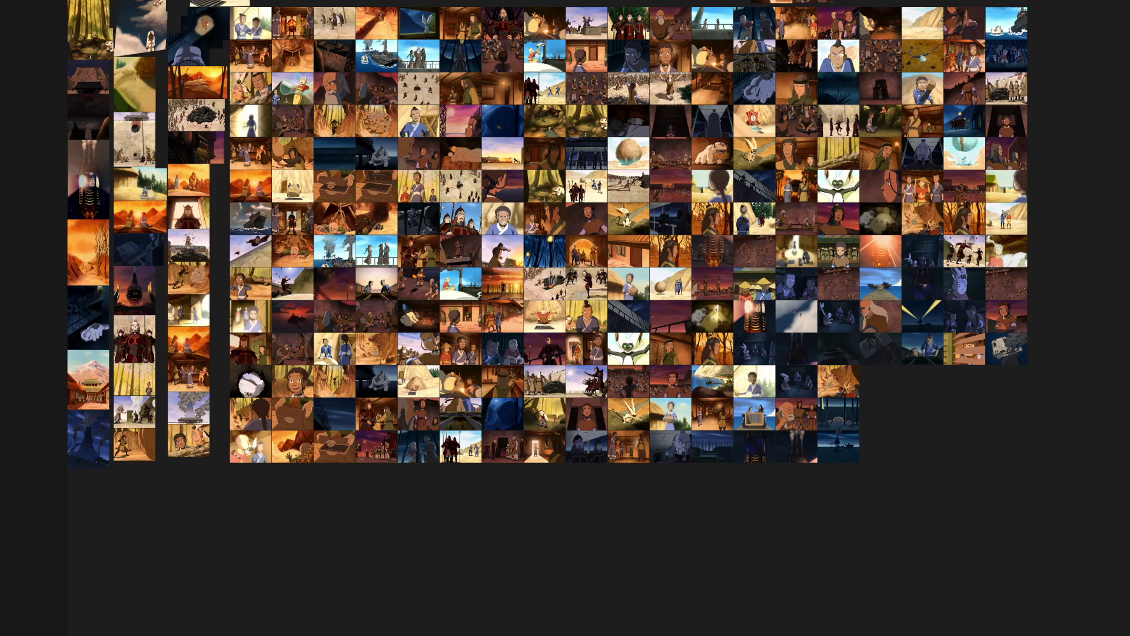
{"action": "left_click_drag", "start_coordinate": [384, 524], "coordinate": [389, 533]}
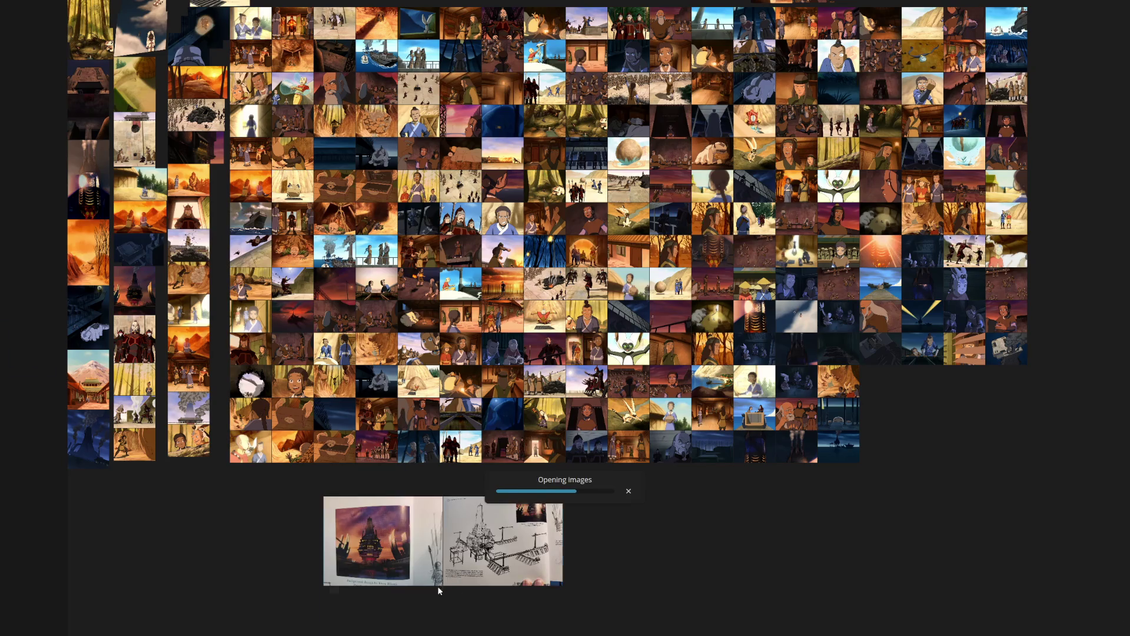
{"action": "scroll", "coordinate": [427, 589], "scroll_direction": "up", "scroll_amount": 3}
{"action": "scroll", "coordinate": [455, 463], "scroll_direction": "up", "scroll_amount": 3}
{"action": "scroll", "coordinate": [437, 289], "scroll_direction": "up", "scroll_amount": 2}
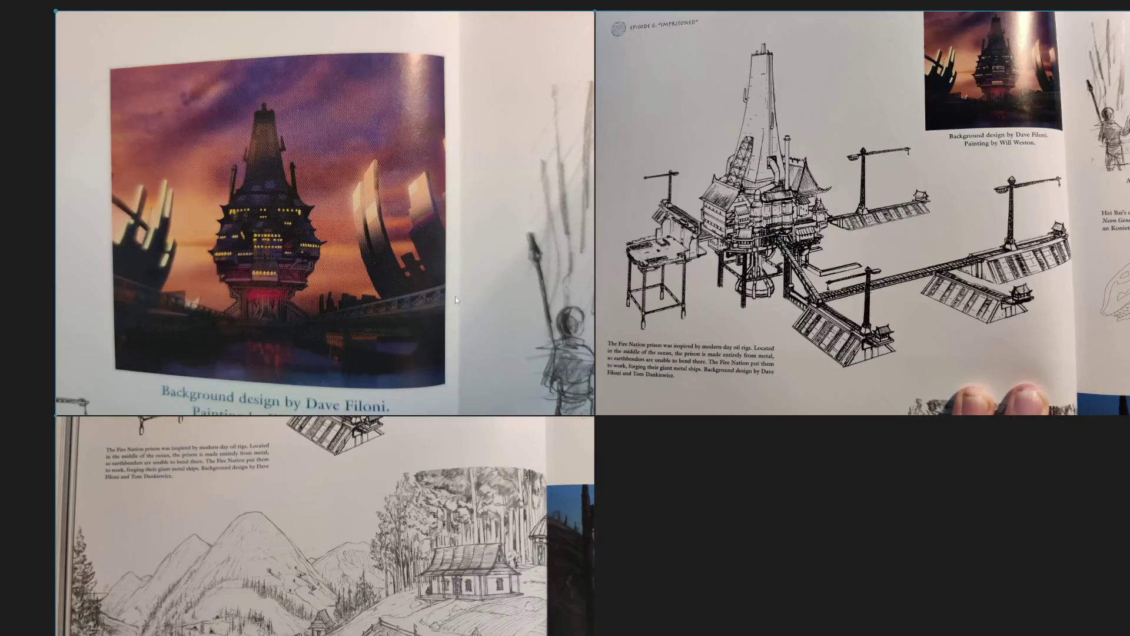
{"action": "scroll", "coordinate": [419, 270], "scroll_direction": "up", "scroll_amount": 2}
{"action": "scroll", "coordinate": [356, 262], "scroll_direction": "up", "scroll_amount": 2}
{"action": "scroll", "coordinate": [378, 270], "scroll_direction": "down", "scroll_amount": 2}
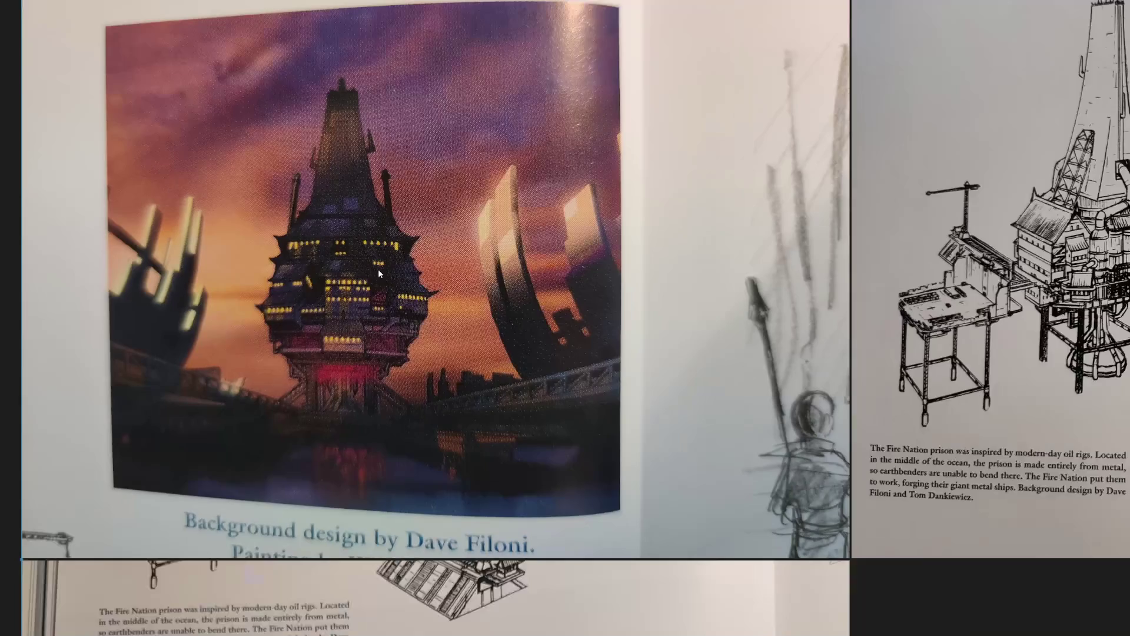
{"action": "scroll", "coordinate": [477, 291], "scroll_direction": "down", "scroll_amount": 1}
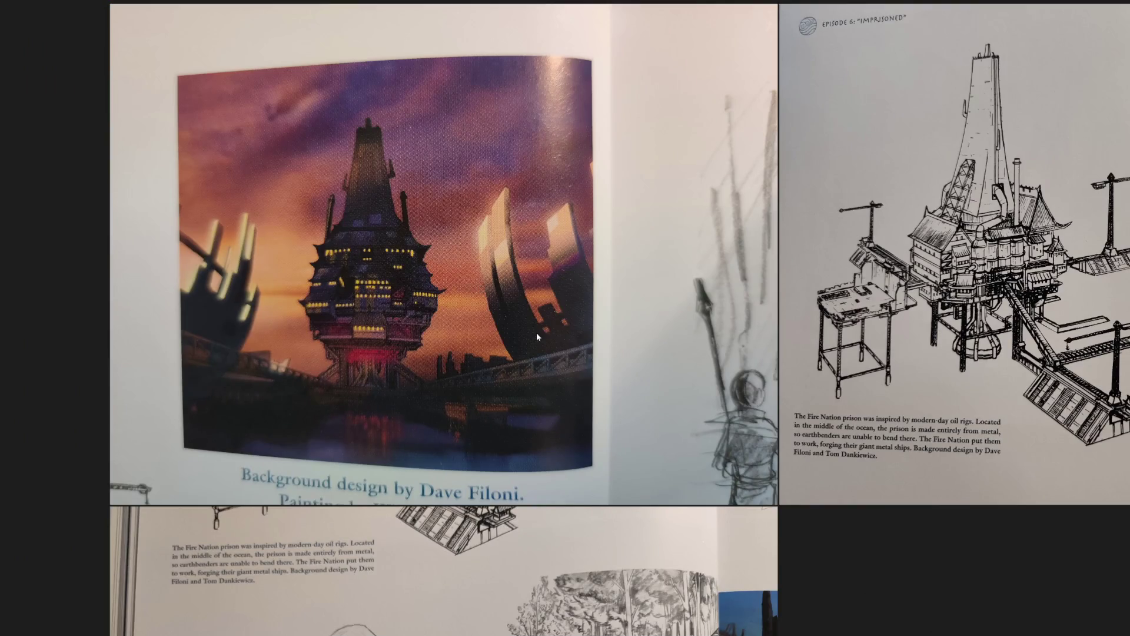
Delete the close-up sunset prison painting photo from the board.
{"action": "key", "text": "Delete"}
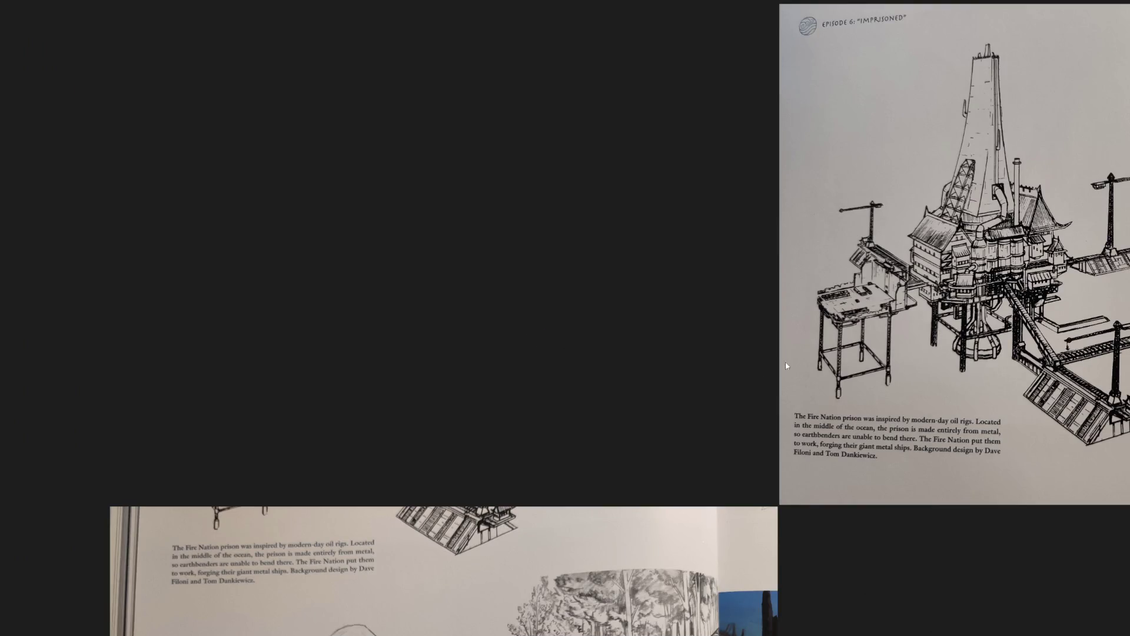
{"action": "scroll", "coordinate": [786, 362], "scroll_direction": "up", "scroll_amount": 3}
{"action": "scroll", "coordinate": [711, 323], "scroll_direction": "up", "scroll_amount": 3}
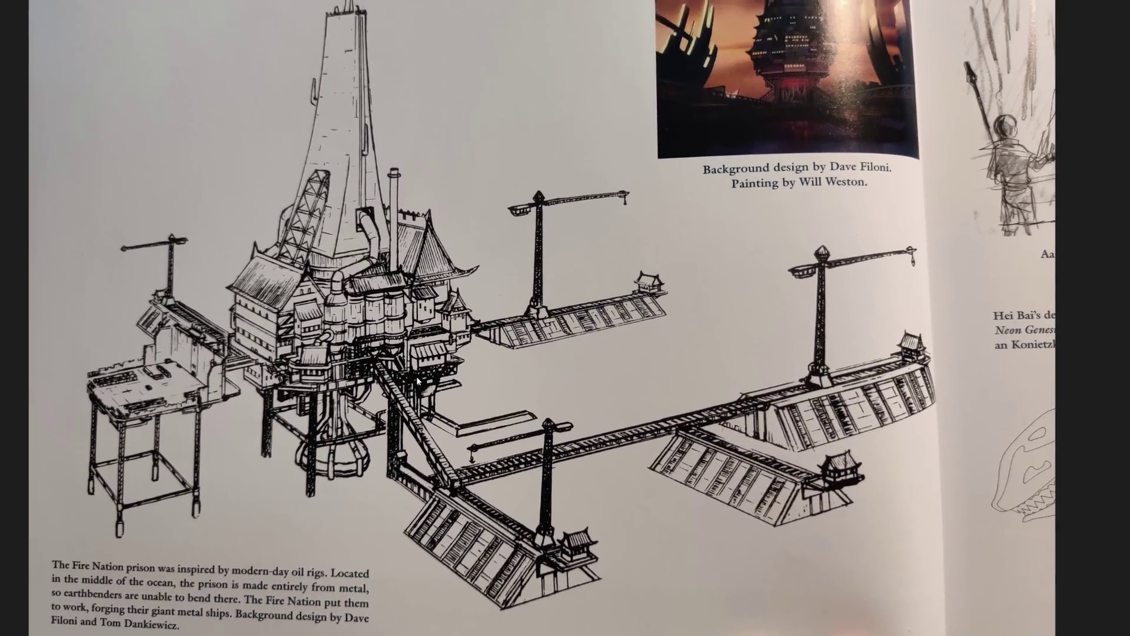
{"action": "scroll", "coordinate": [417, 386], "scroll_direction": "down", "scroll_amount": 3}
Trim the left edge of the oil-rig prison page photo.
{"action": "left_click", "coordinate": [457, 306]}
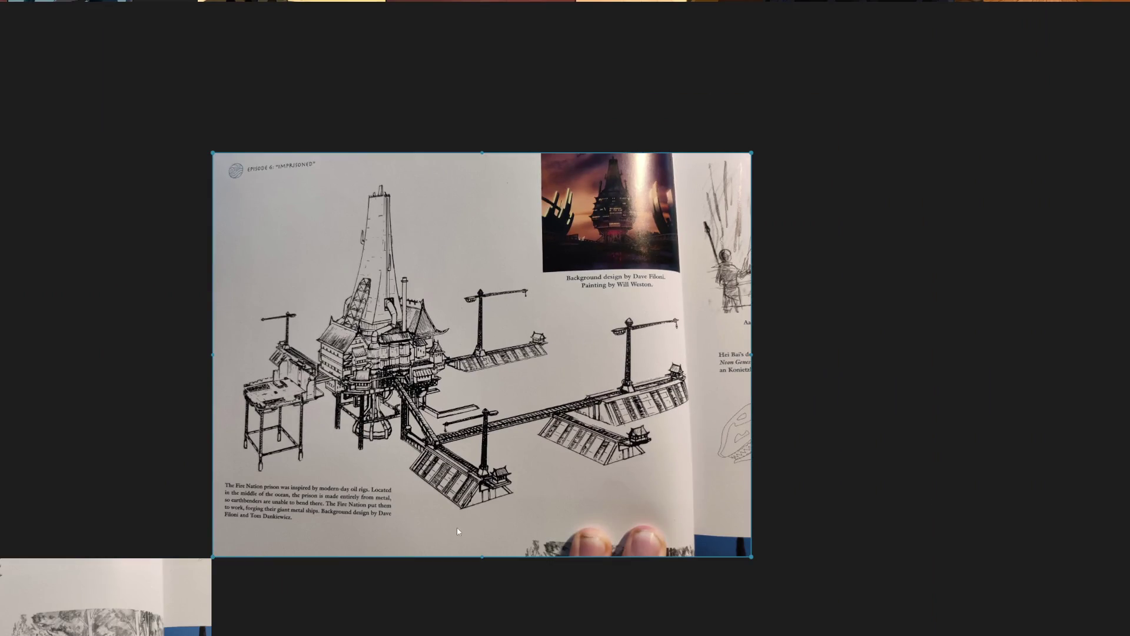
{"action": "mouse_move", "coordinate": [188, 522]}
{"action": "left_mouse_down"}
{"action": "mouse_move", "coordinate": [697, 160]}
{"action": "mouse_move", "coordinate": [681, 175]}
{"action": "left_mouse_up"}
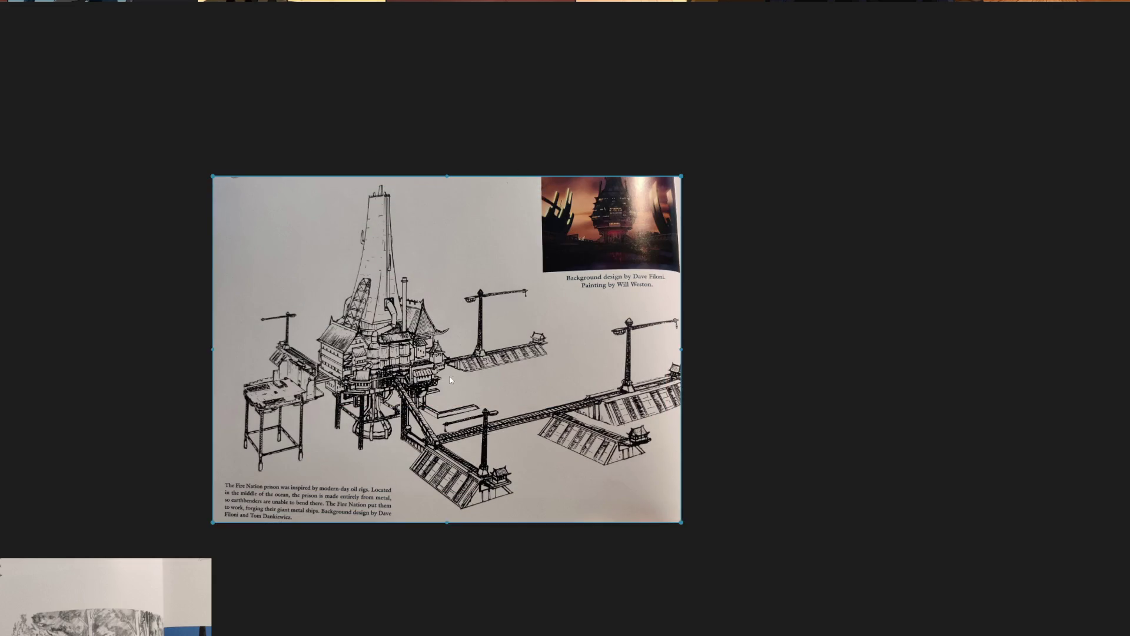
{"action": "left_click_drag", "start_coordinate": [727, 143], "coordinate": [219, 567]}
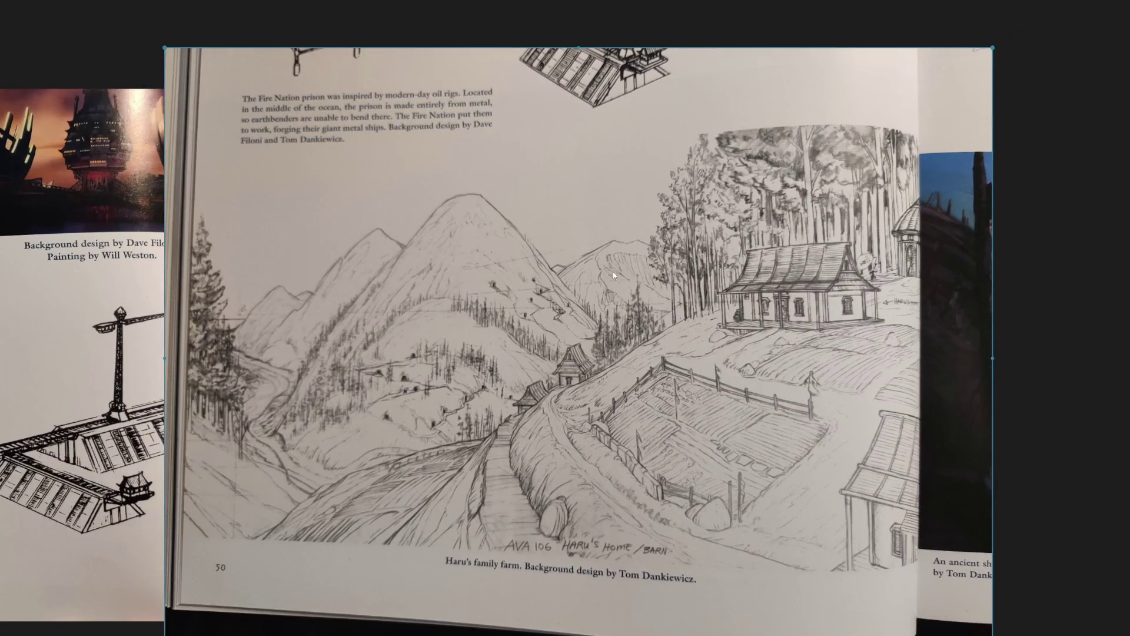
Nudge Haru's farm sketch beside it, crop away its text, and select every image on the board.
{"action": "left_click", "coordinate": [558, 267]}
{"action": "left_click_drag", "start_coordinate": [558, 270], "coordinate": [573, 269]}
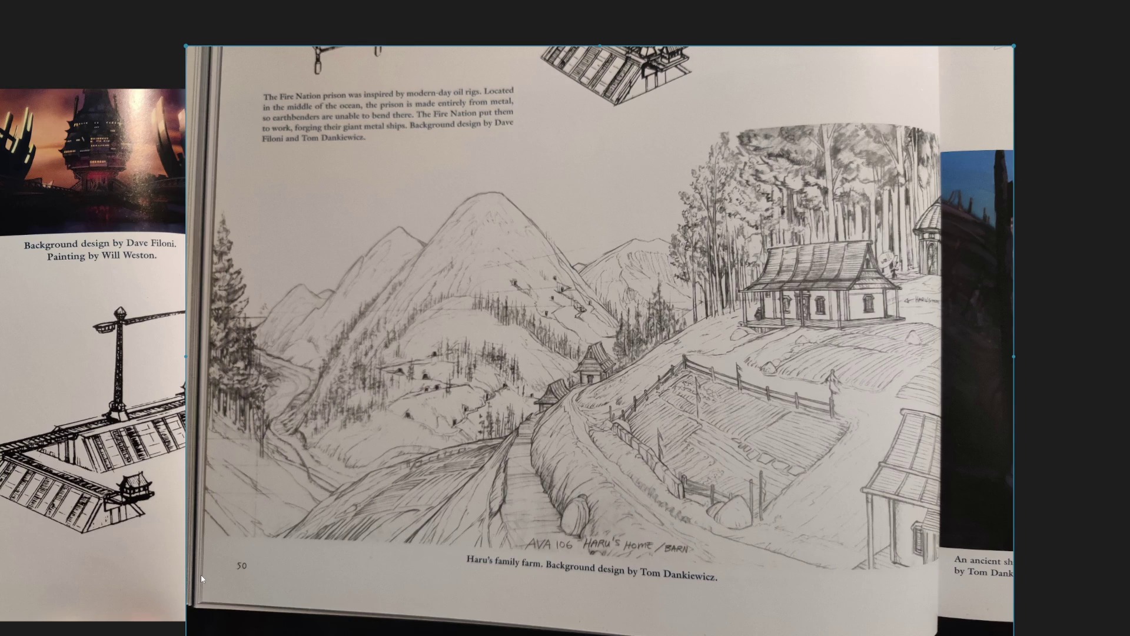
{"action": "mouse_move", "coordinate": [201, 585]}
{"action": "left_mouse_down"}
{"action": "mouse_move", "coordinate": [954, 129]}
{"action": "mouse_move", "coordinate": [941, 129]}
{"action": "left_mouse_up"}
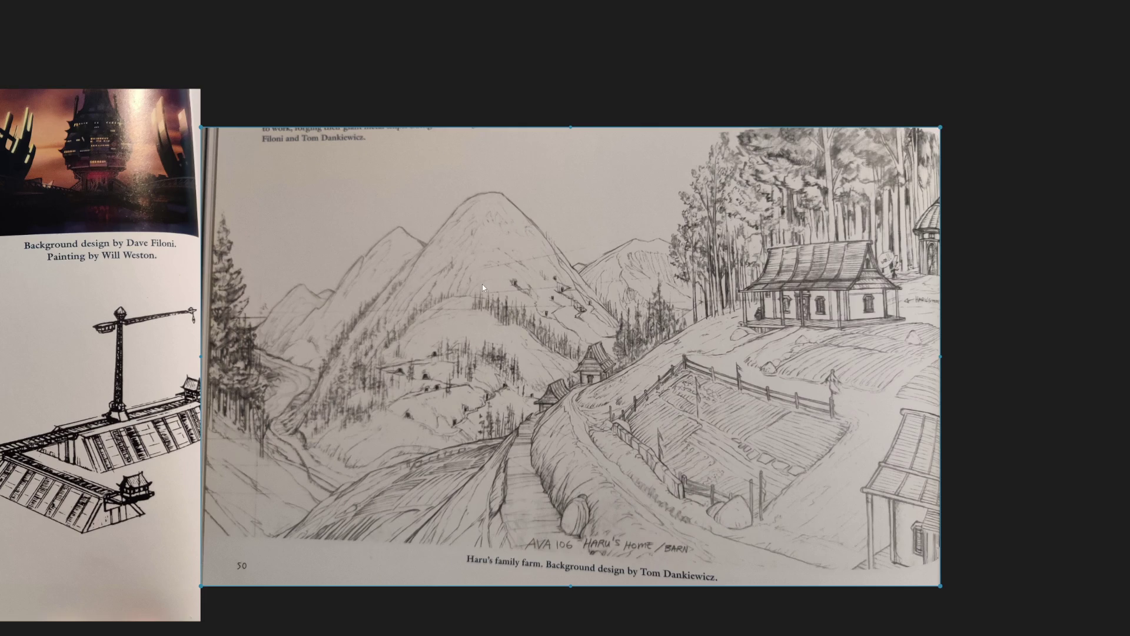
{"action": "scroll", "coordinate": [482, 283], "scroll_direction": "down", "scroll_amount": 10}
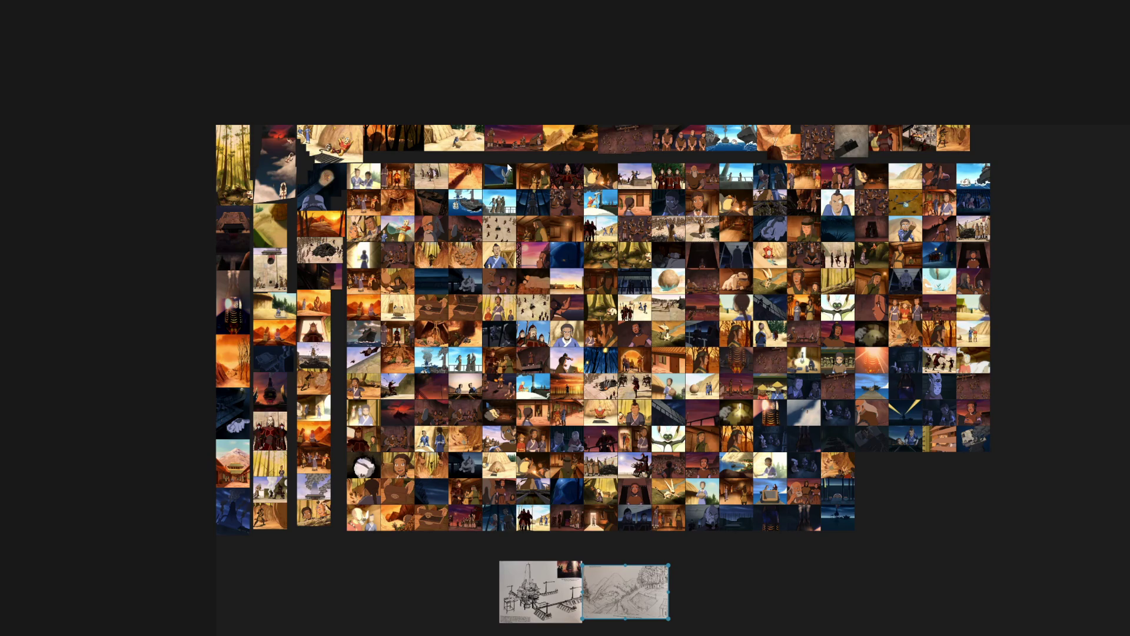
{"action": "scroll", "coordinate": [566, 318], "scroll_direction": "down", "scroll_amount": 2}
{"action": "scroll", "coordinate": [623, 441], "scroll_direction": "up", "scroll_amount": 2}
{"action": "scroll", "coordinate": [612, 392], "scroll_direction": "down", "scroll_amount": 3}
{"action": "left_click_drag", "start_coordinate": [883, 520], "coordinate": [215, 161]}
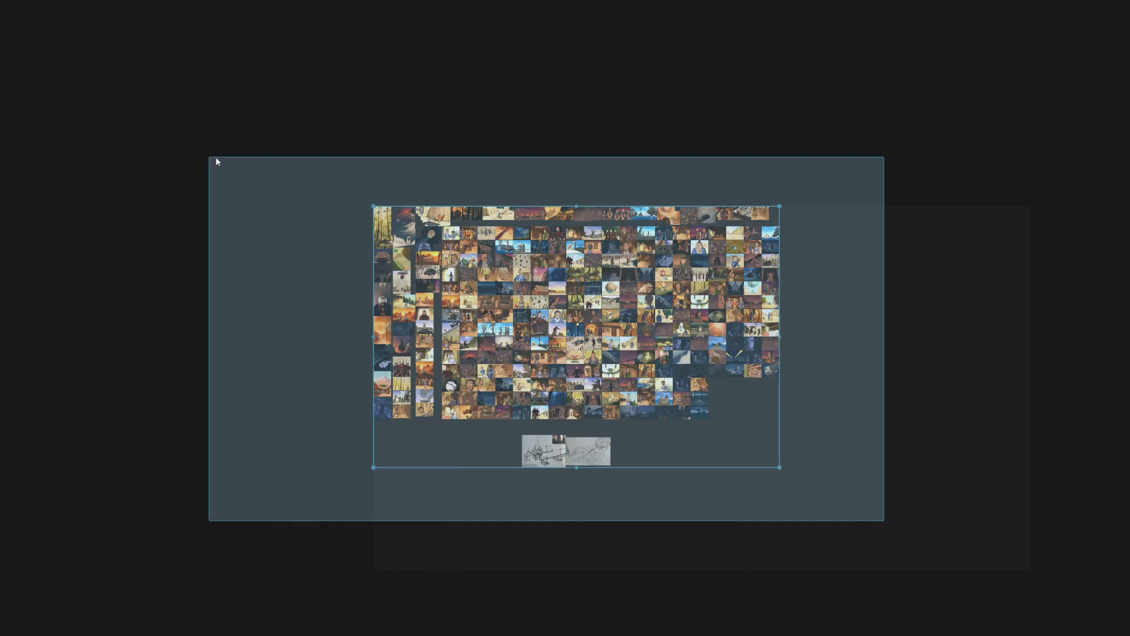
Normalize all images to a uniform size and arrange them optimally into one packed grid.
{"action": "right_click", "coordinate": [528, 362]}
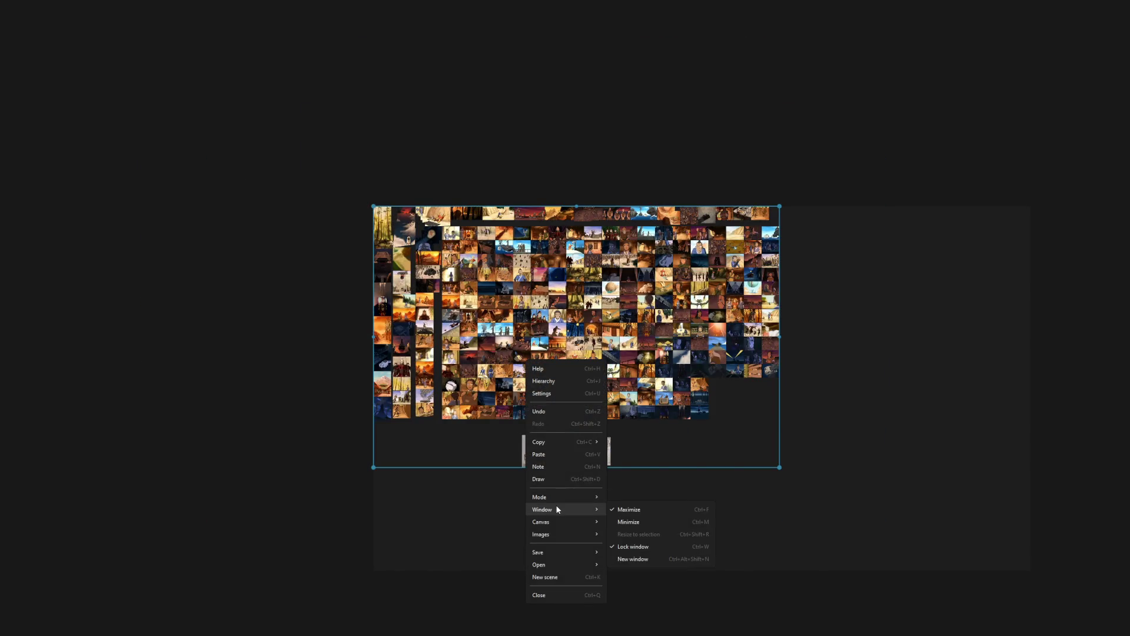
{"action": "mouse_move", "coordinate": [562, 535]}
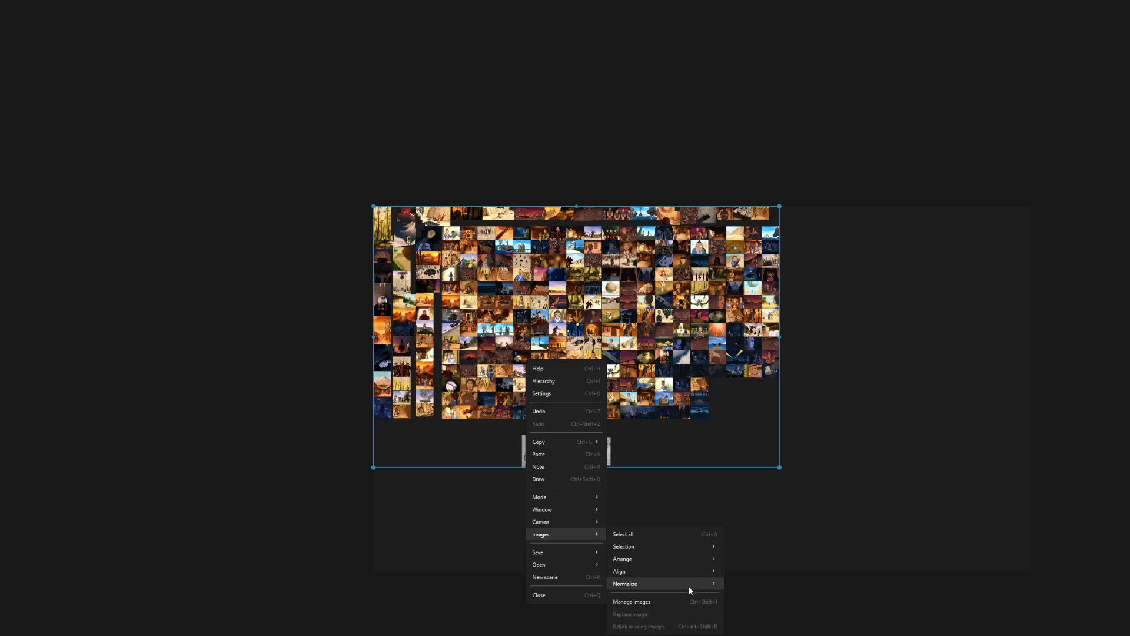
{"action": "mouse_move", "coordinate": [626, 584]}
{"action": "left_click", "coordinate": [756, 585]}
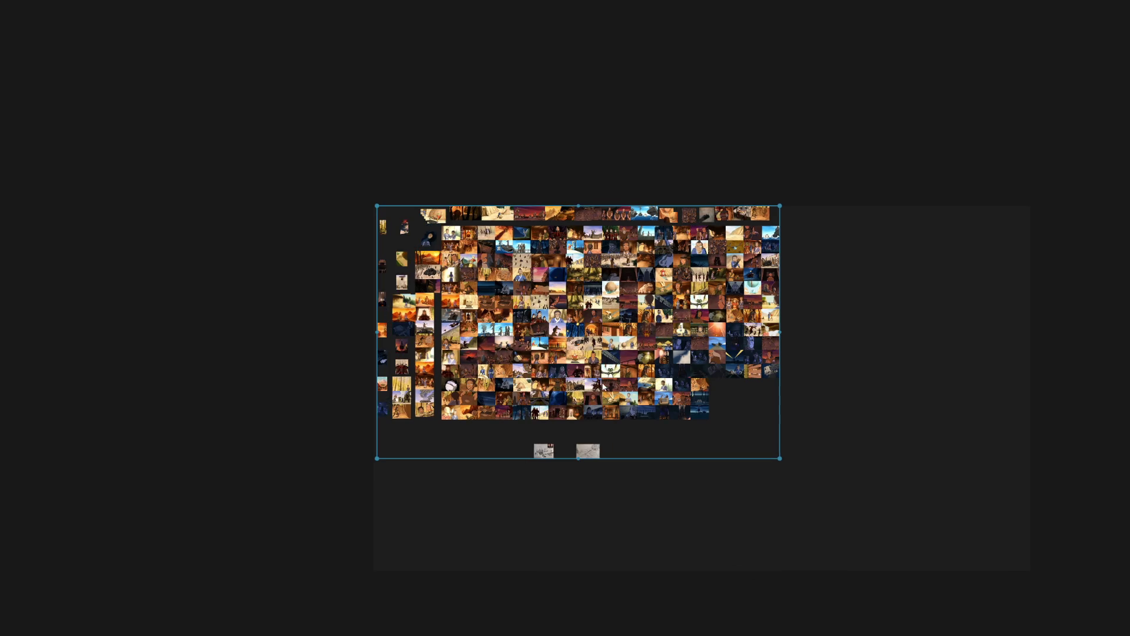
{"action": "scroll", "coordinate": [563, 408], "scroll_direction": "up", "scroll_amount": 3}
{"action": "right_click", "coordinate": [559, 416]}
{"action": "mouse_move", "coordinate": [598, 343]}
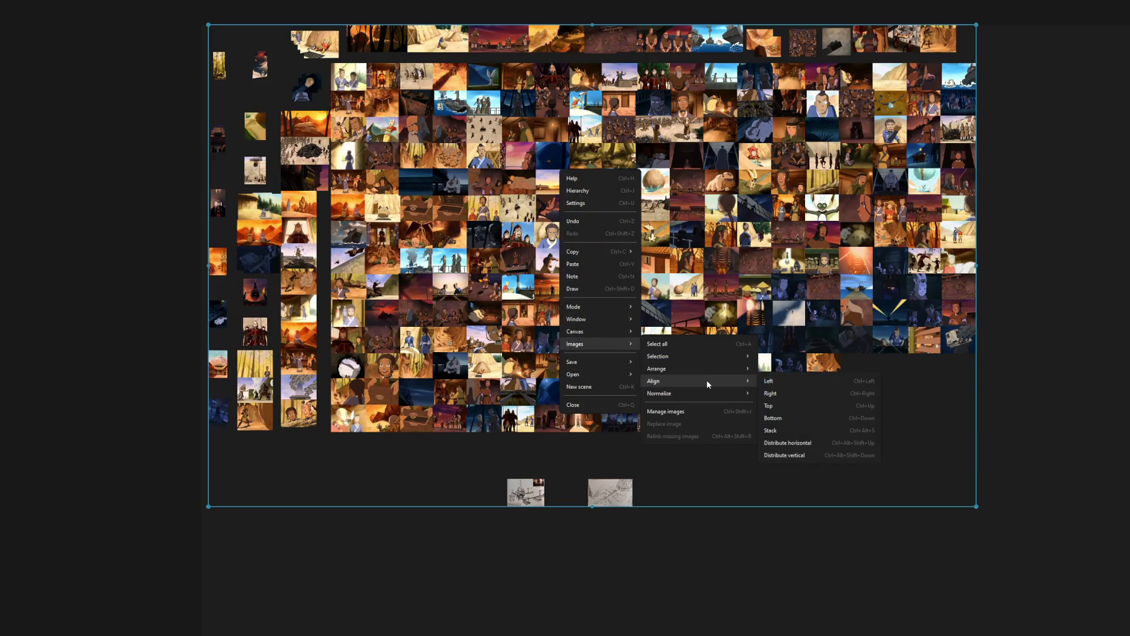
{"action": "mouse_move", "coordinate": [698, 368]}
{"action": "left_click", "coordinate": [808, 378]}
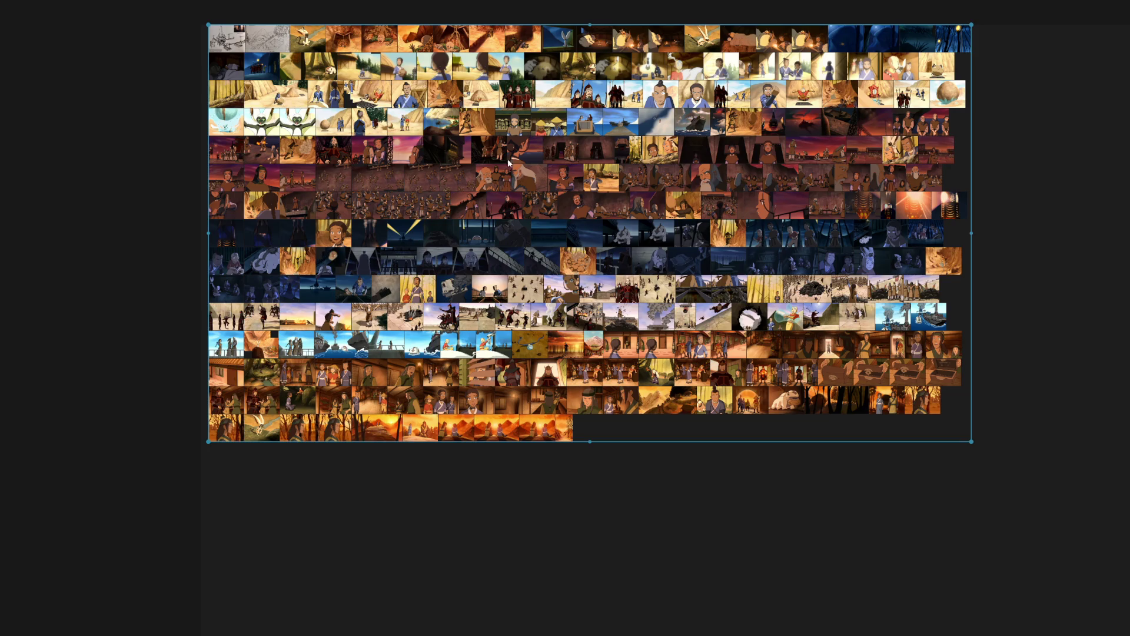
{"action": "scroll", "coordinate": [544, 67], "scroll_direction": "up", "scroll_amount": 5}
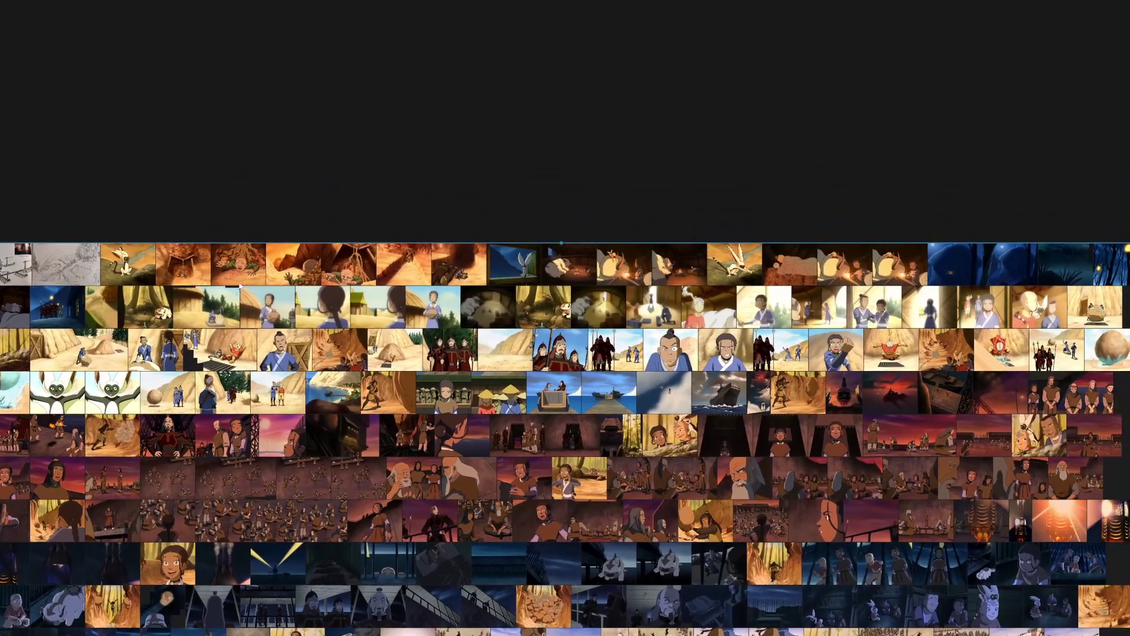
{"action": "scroll", "coordinate": [221, 199], "scroll_direction": "down", "scroll_amount": 1}
{"action": "scroll", "coordinate": [221, 198], "scroll_direction": "down", "scroll_amount": 1}
{"action": "scroll", "coordinate": [304, 181], "scroll_direction": "up", "scroll_amount": 1}
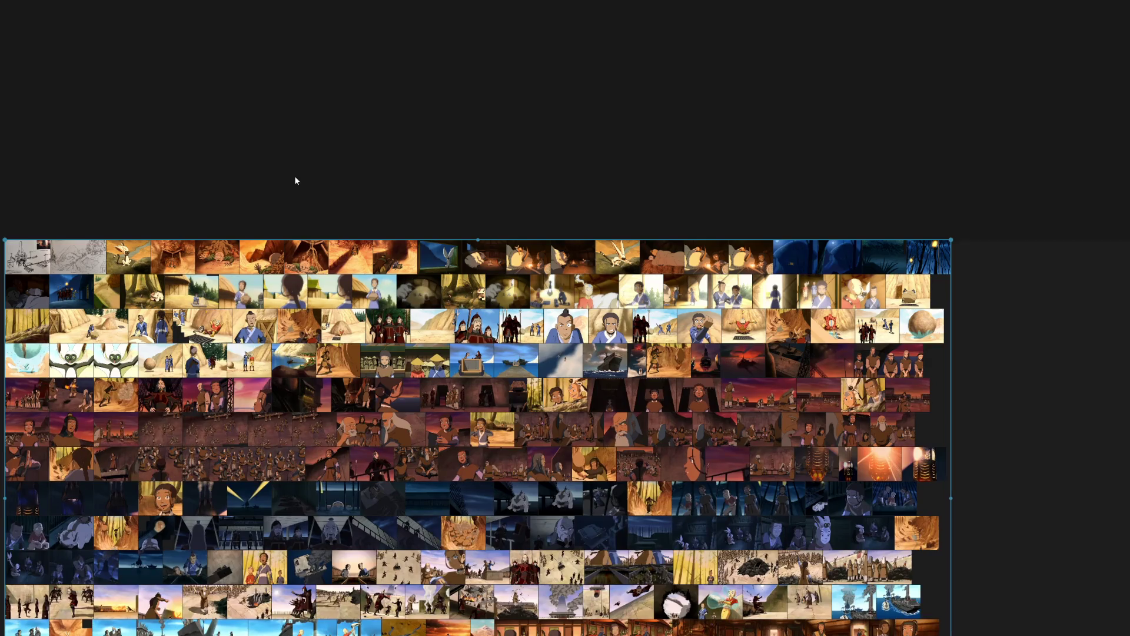
Lift a strip and a four-image strip of stills out of the grid's top rows as separate clusters.
{"action": "left_click", "coordinate": [119, 207]}
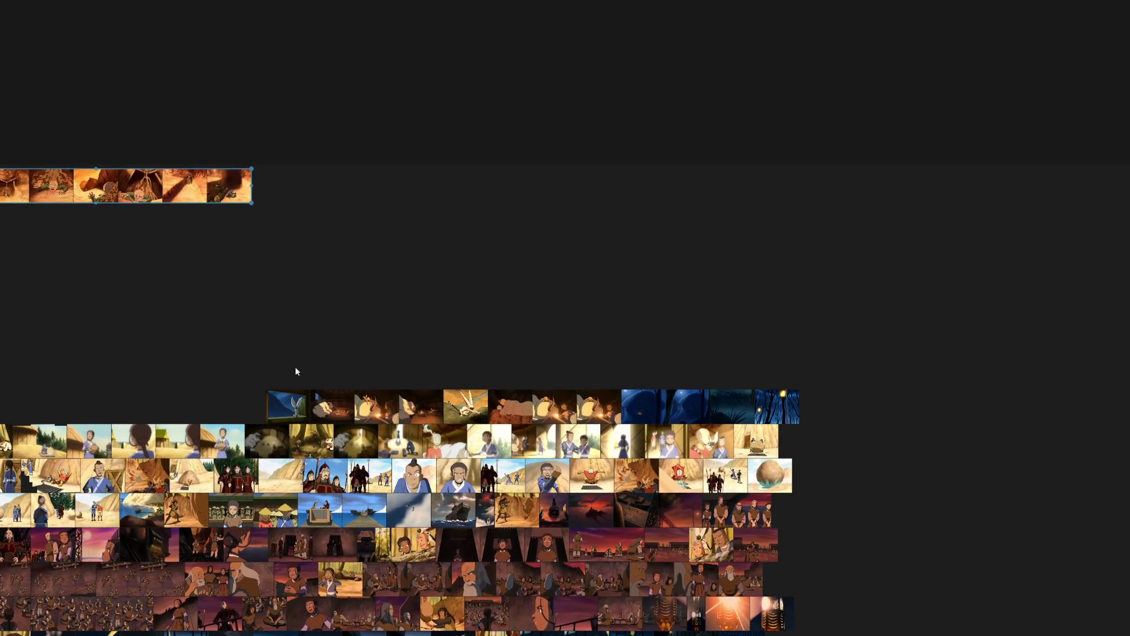
{"action": "left_click", "coordinate": [300, 397]}
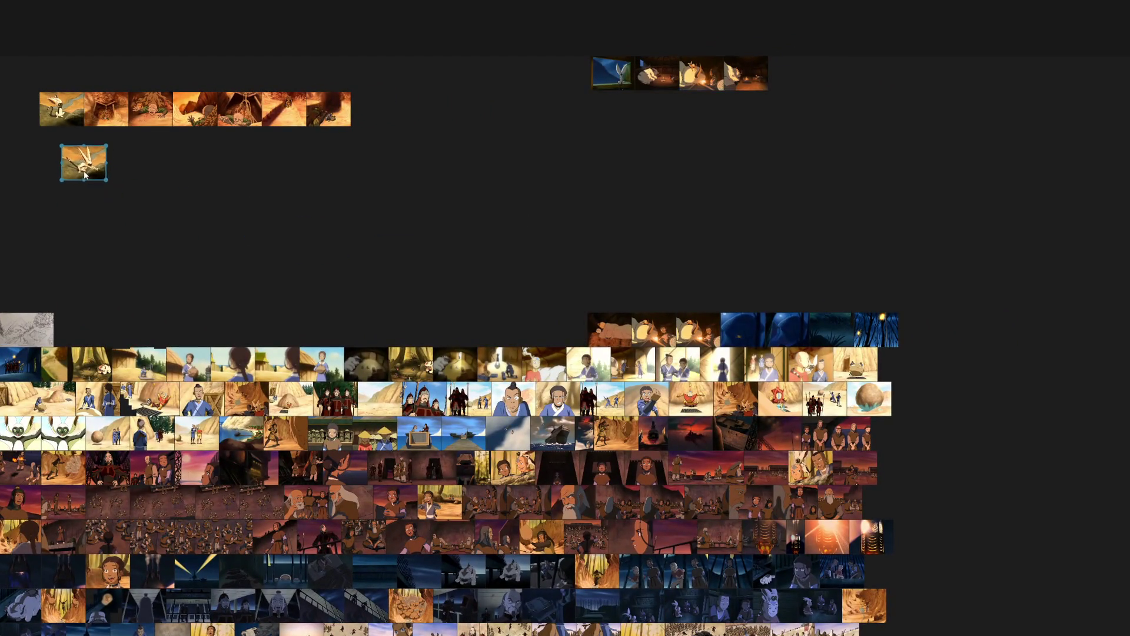
{"action": "left_click_drag", "start_coordinate": [702, 113], "coordinate": [713, 111]}
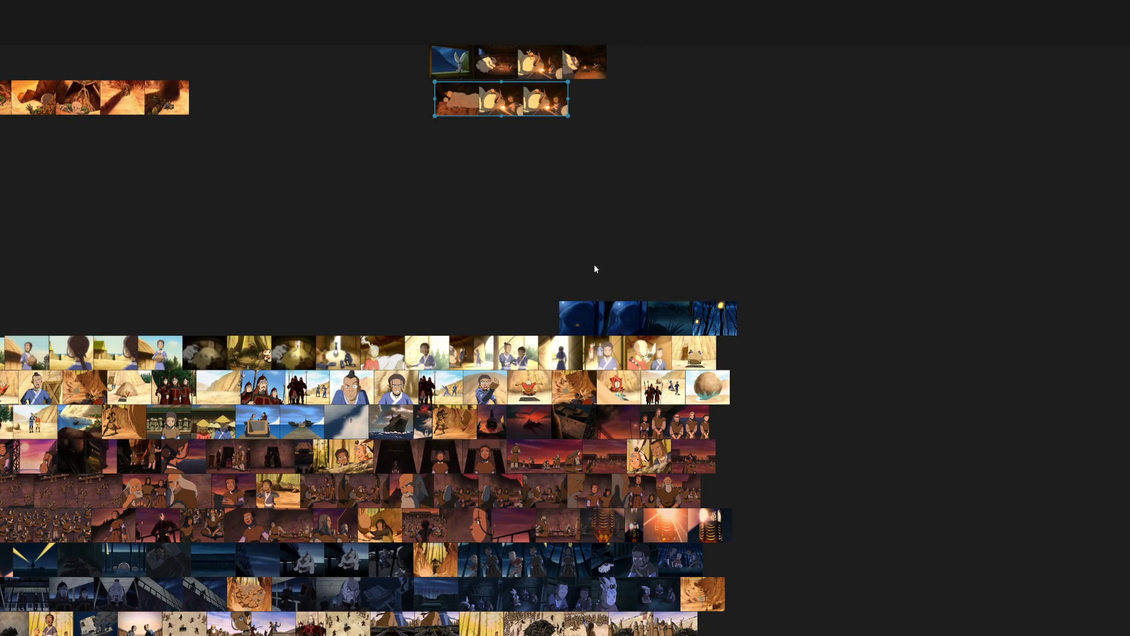
{"action": "scroll", "coordinate": [738, 310], "scroll_direction": "up", "scroll_amount": 2}
{"action": "scroll", "coordinate": [739, 309], "scroll_direction": "up", "scroll_amount": 5}
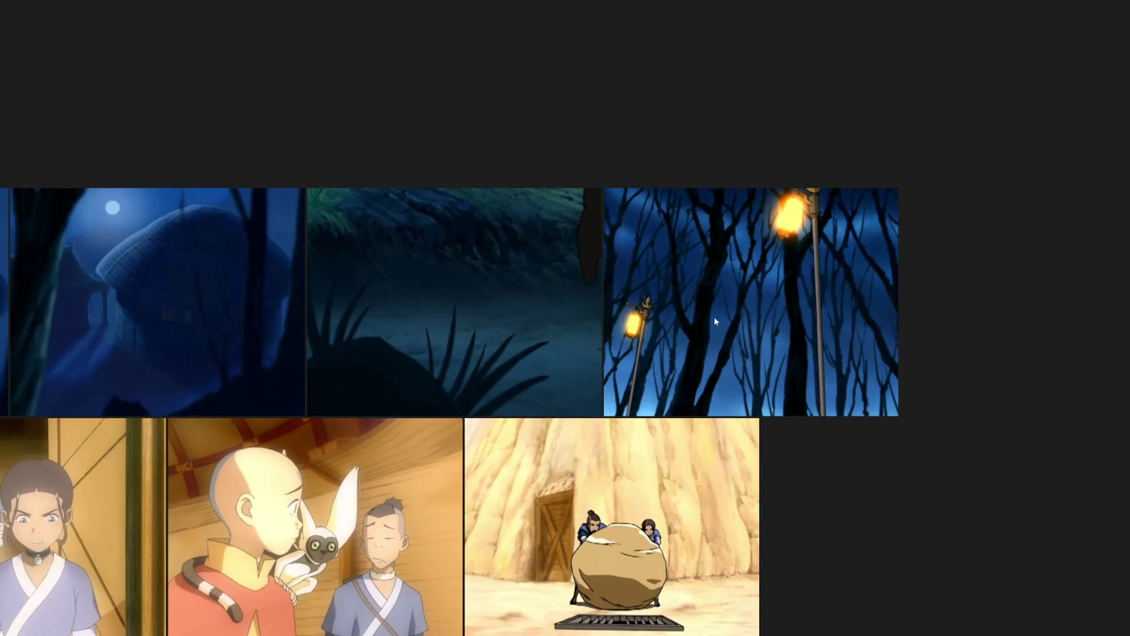
{"action": "scroll", "coordinate": [716, 293], "scroll_direction": "down", "scroll_amount": 3}
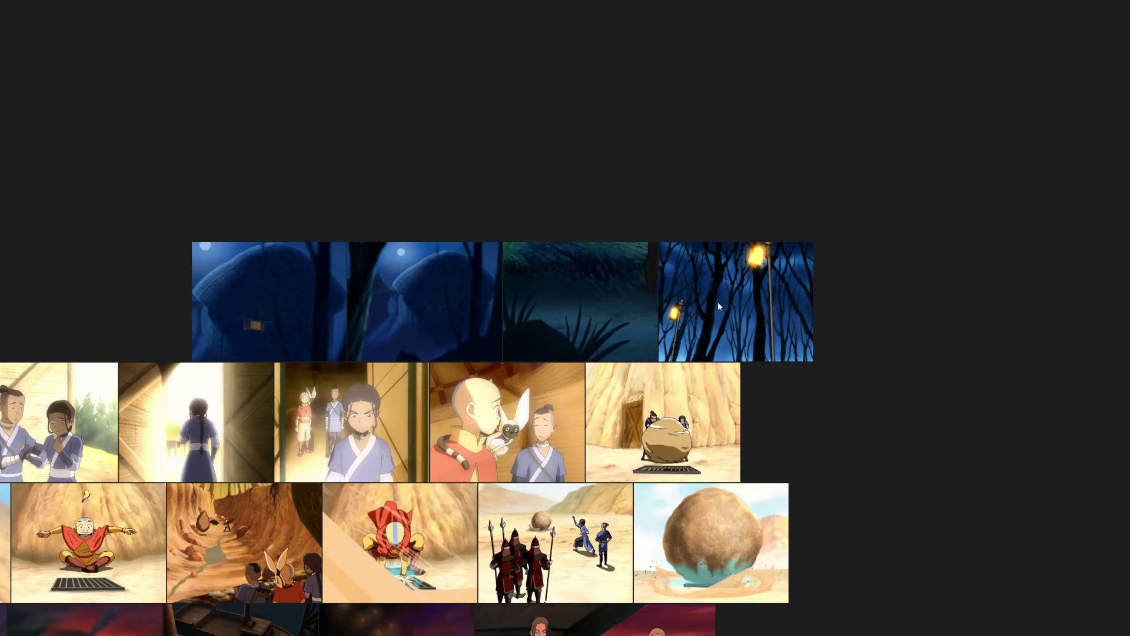
{"action": "scroll", "coordinate": [718, 300], "scroll_direction": "down", "scroll_amount": 2}
Place the two blue night stills under the upper clusters and set the two sketches off to the left.
{"action": "mouse_move", "coordinate": [609, 370]}
{"action": "left_mouse_down"}
{"action": "mouse_move", "coordinate": [694, 452]}
{"action": "mouse_move", "coordinate": [511, 187]}
{"action": "left_mouse_up"}
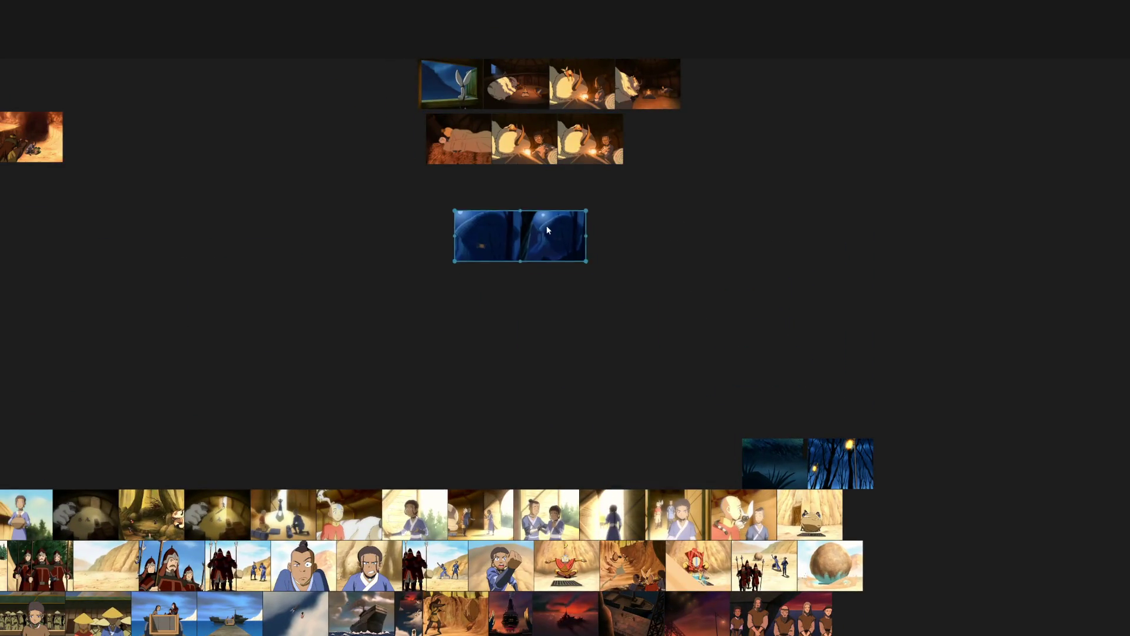
{"action": "scroll", "coordinate": [630, 424], "scroll_direction": "down", "scroll_amount": 2}
{"action": "scroll", "coordinate": [648, 298], "scroll_direction": "down", "scroll_amount": 1}
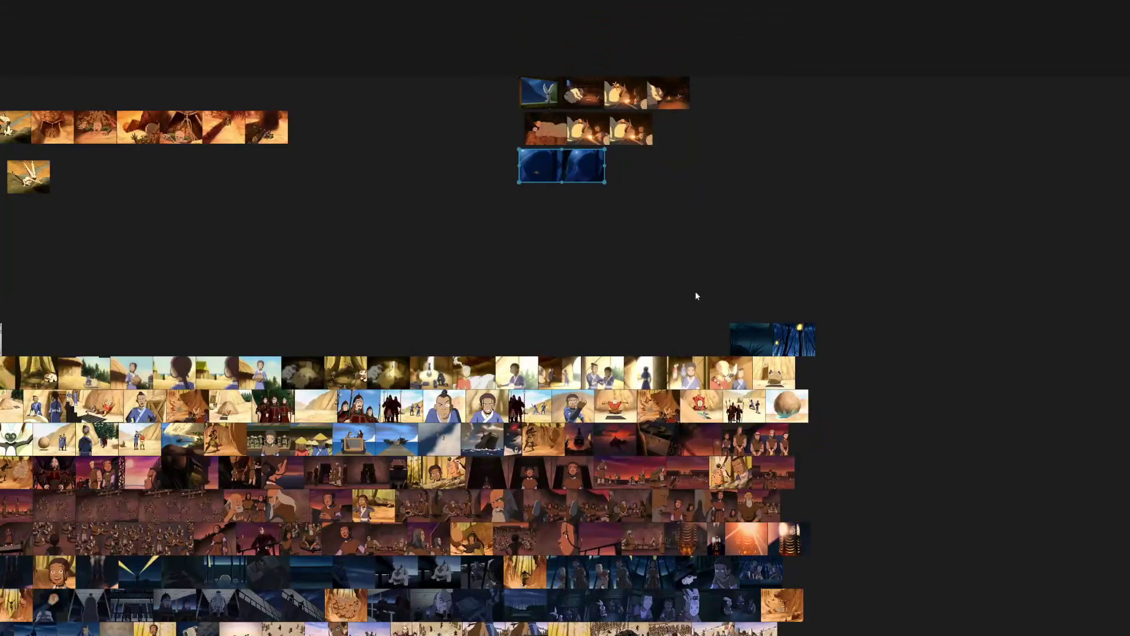
{"action": "mouse_move", "coordinate": [746, 338]}
{"action": "left_mouse_down"}
{"action": "mouse_move", "coordinate": [904, 264]}
{"action": "mouse_move", "coordinate": [916, 233]}
{"action": "left_mouse_up"}
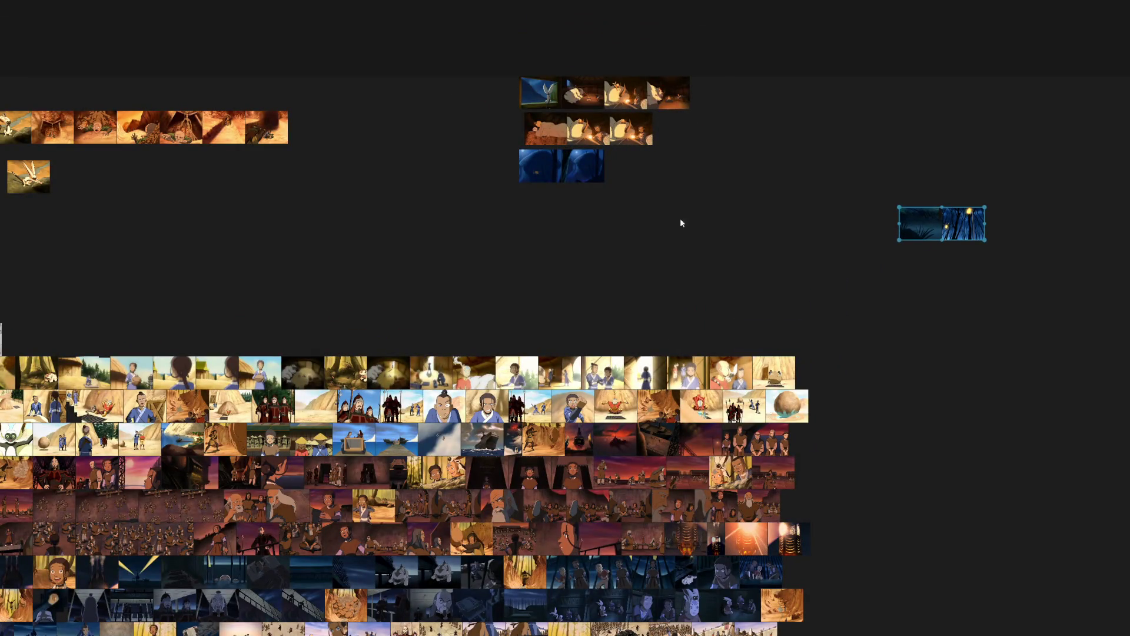
{"action": "scroll", "coordinate": [495, 300], "scroll_direction": "left", "scroll_amount": 3}
{"action": "scroll", "coordinate": [495, 302], "scroll_direction": "up", "scroll_amount": 3}
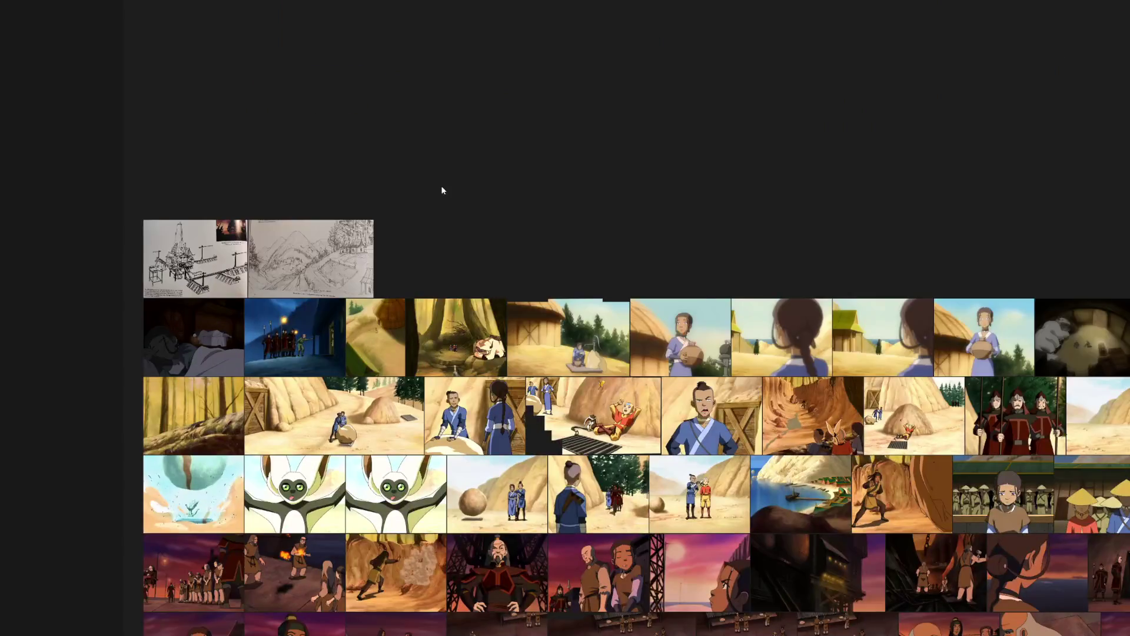
{"action": "scroll", "coordinate": [441, 189], "scroll_direction": "down", "scroll_amount": 2}
{"action": "left_click_drag", "start_coordinate": [291, 433], "coordinate": [60, 409]}
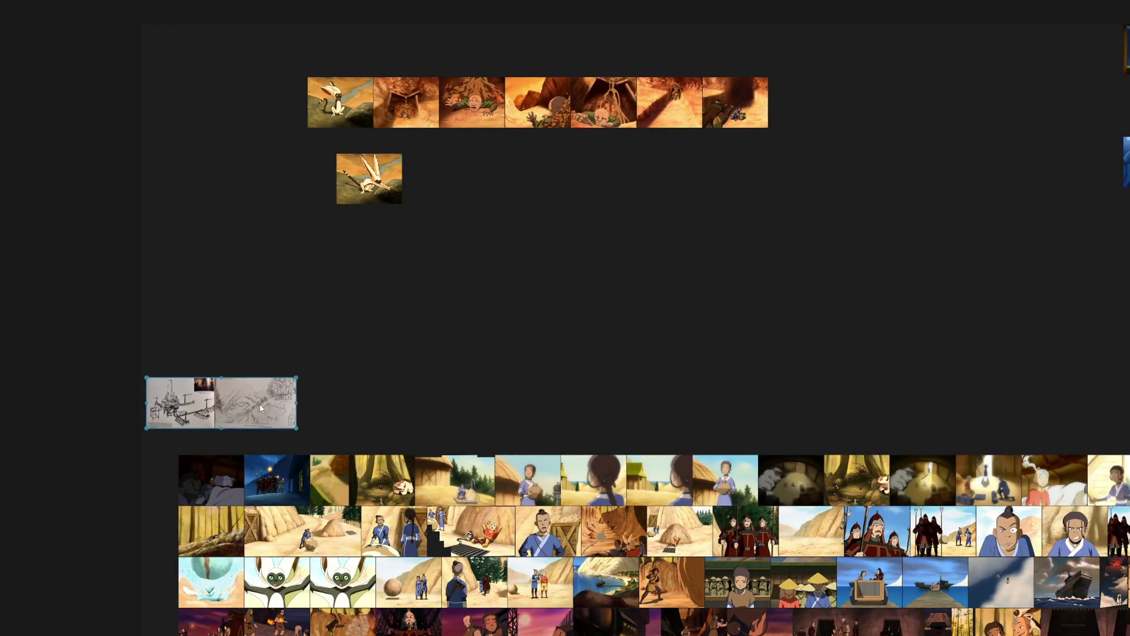
{"action": "scroll", "coordinate": [272, 310], "scroll_direction": "down", "scroll_amount": 1}
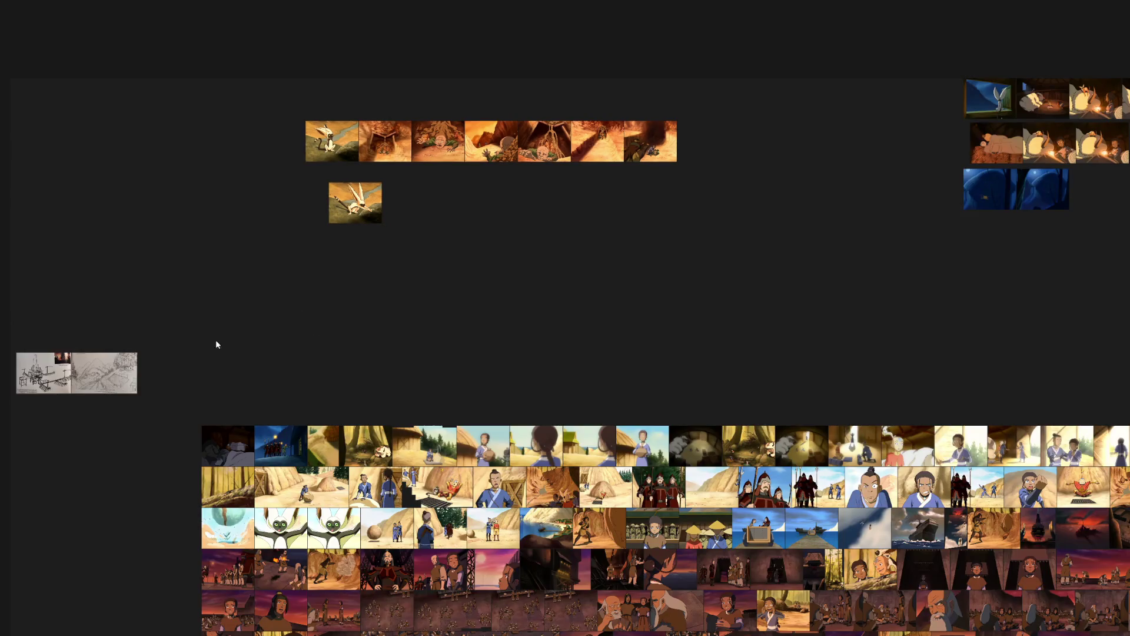
{"action": "left_click_drag", "start_coordinate": [264, 381], "coordinate": [131, 395]}
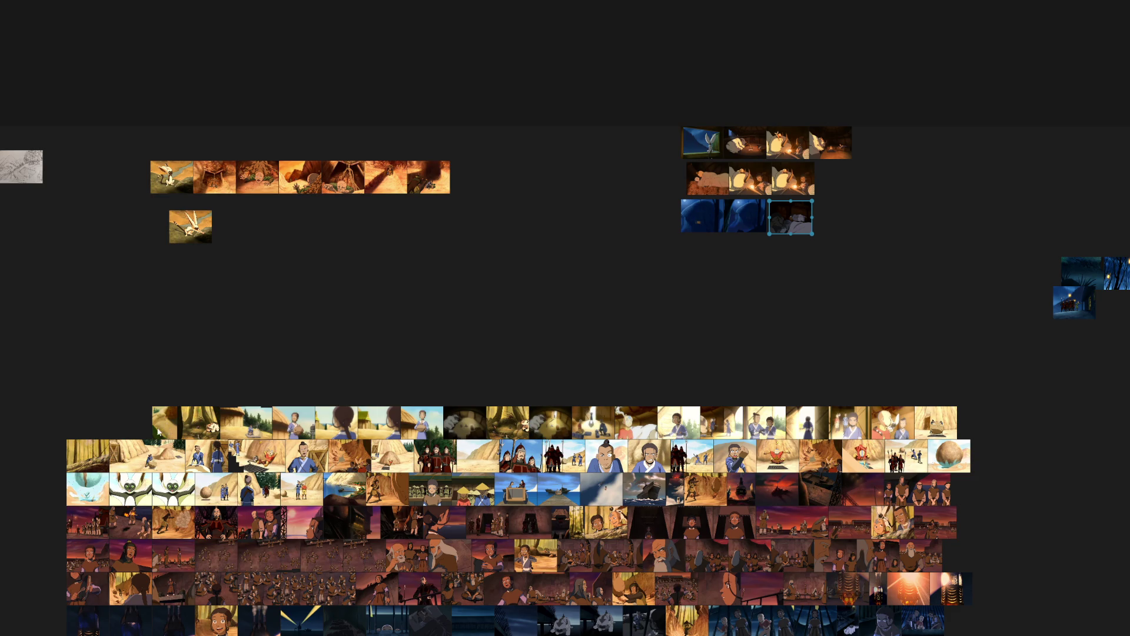
{"action": "scroll", "coordinate": [171, 428], "scroll_direction": "up", "scroll_amount": 2}
{"action": "scroll", "coordinate": [177, 425], "scroll_direction": "up", "scroll_amount": 3}
{"action": "scroll", "coordinate": [185, 424], "scroll_direction": "up", "scroll_amount": 3}
{"action": "scroll", "coordinate": [256, 311], "scroll_direction": "up", "scroll_amount": 3}
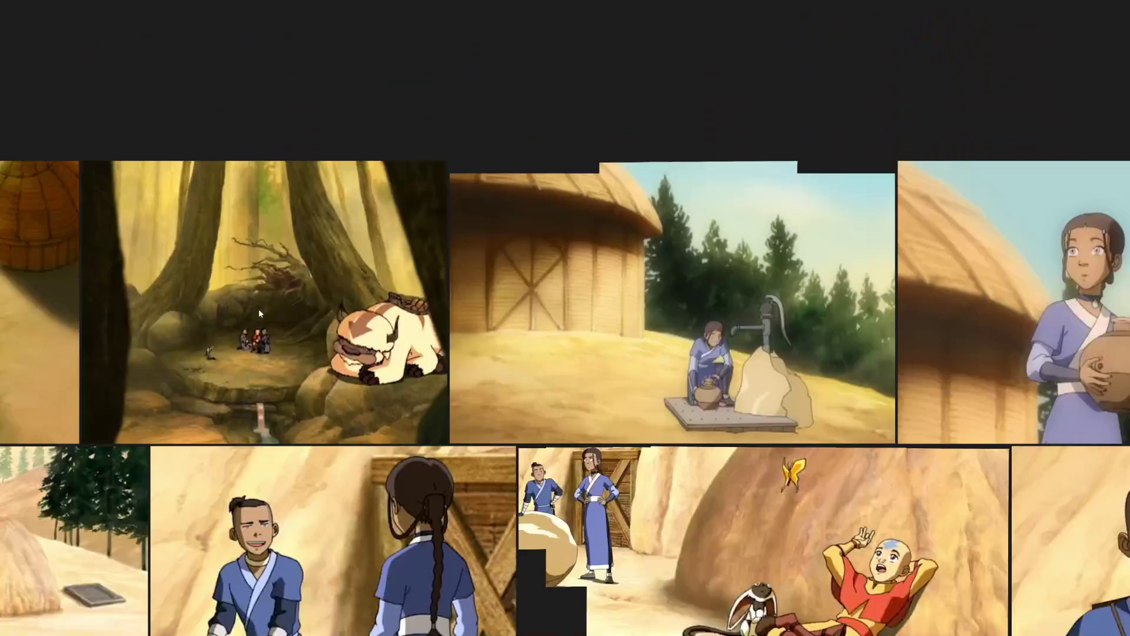
{"action": "scroll", "coordinate": [272, 324], "scroll_direction": "down", "scroll_amount": 3}
{"action": "scroll", "coordinate": [282, 295], "scroll_direction": "down", "scroll_amount": 3}
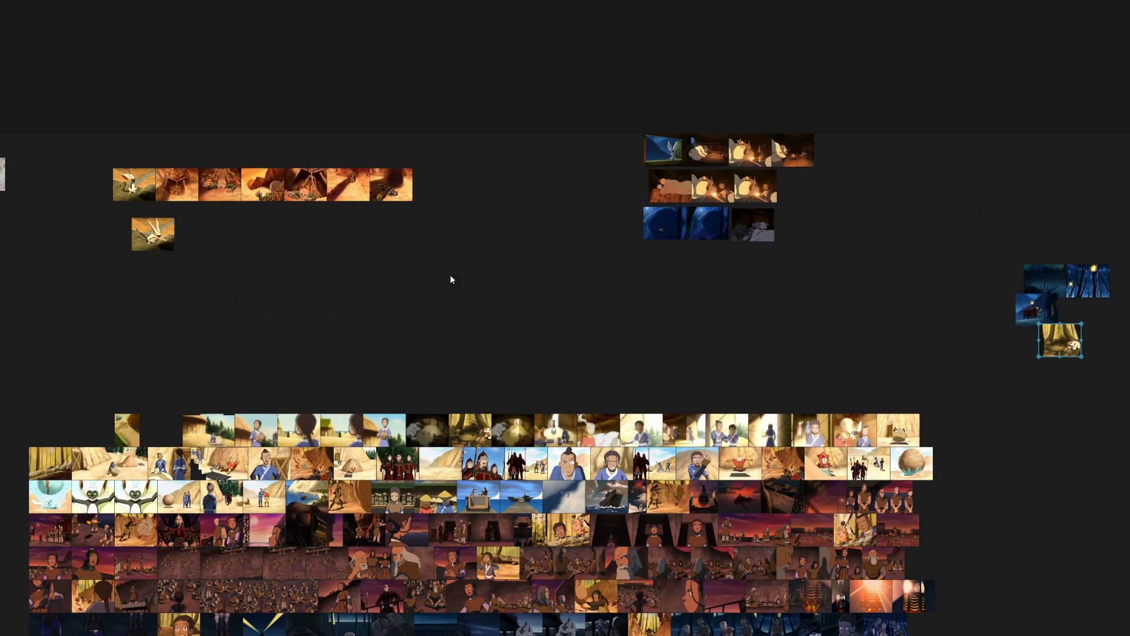
Move the top-left still and a selected run of top-row stills into the upper-right cluster.
{"action": "left_click_drag", "start_coordinate": [128, 433], "coordinate": [766, 205]}
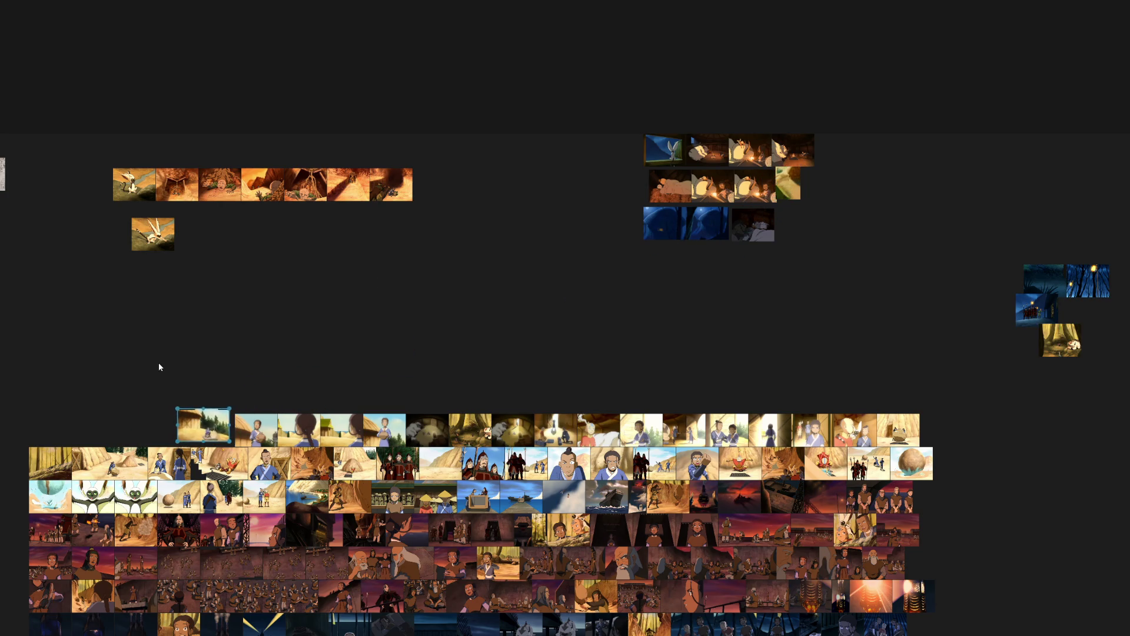
{"action": "left_click_drag", "start_coordinate": [156, 360], "coordinate": [422, 447]}
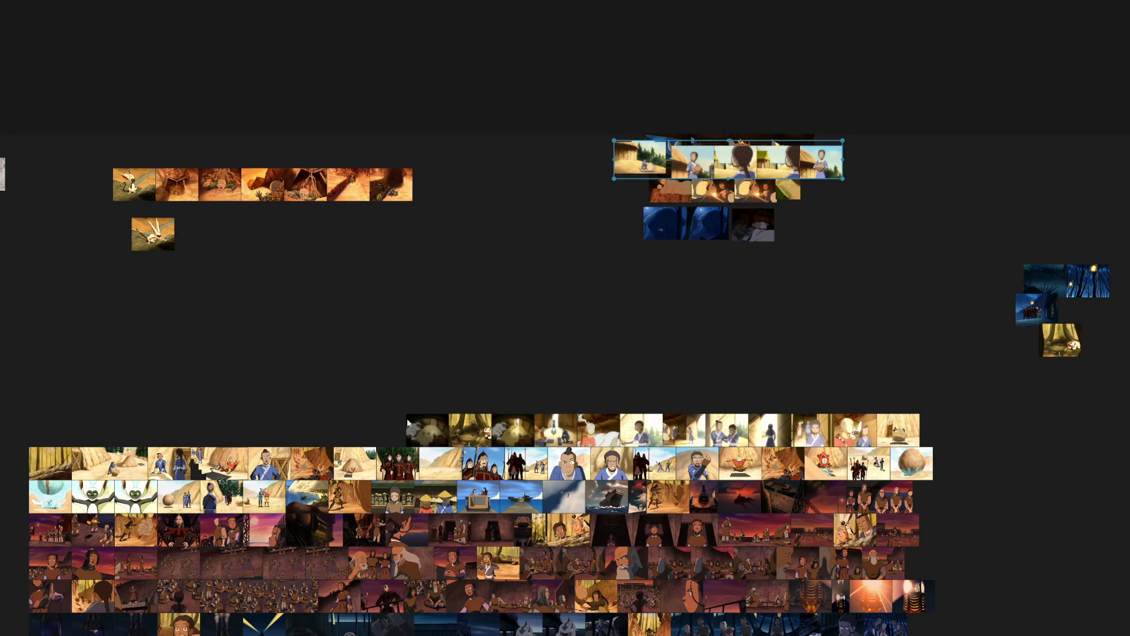
{"action": "mouse_move", "coordinate": [459, 358]}
{"action": "left_mouse_down"}
{"action": "mouse_move", "coordinate": [599, 432]}
{"action": "mouse_move", "coordinate": [569, 360]}
{"action": "left_mouse_up"}
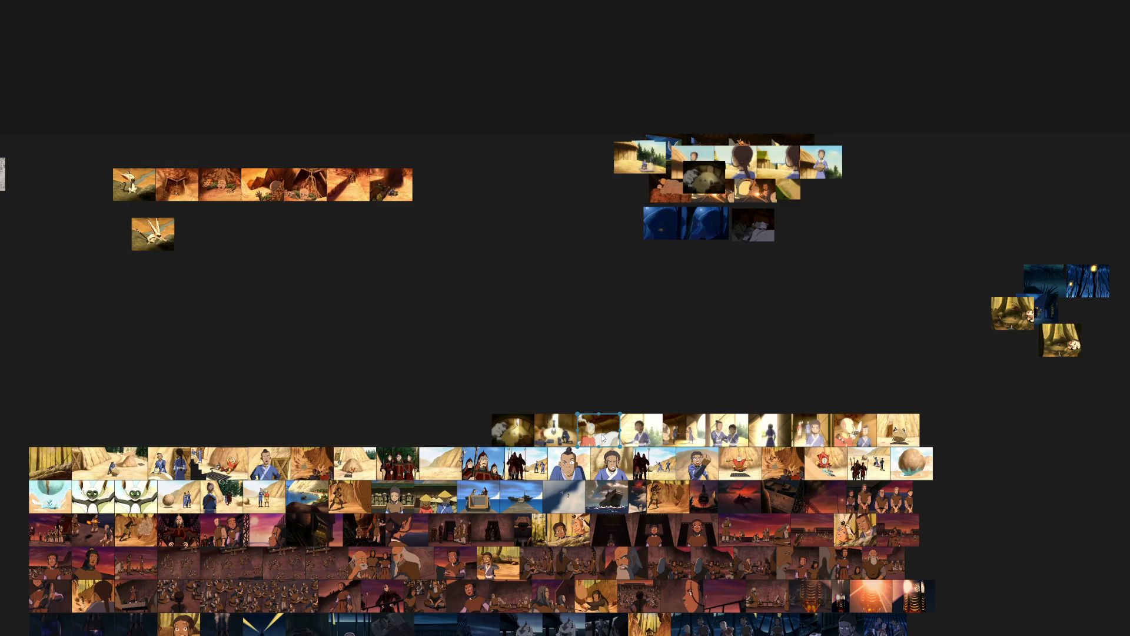
{"action": "left_click_drag", "start_coordinate": [438, 363], "coordinate": [781, 403]}
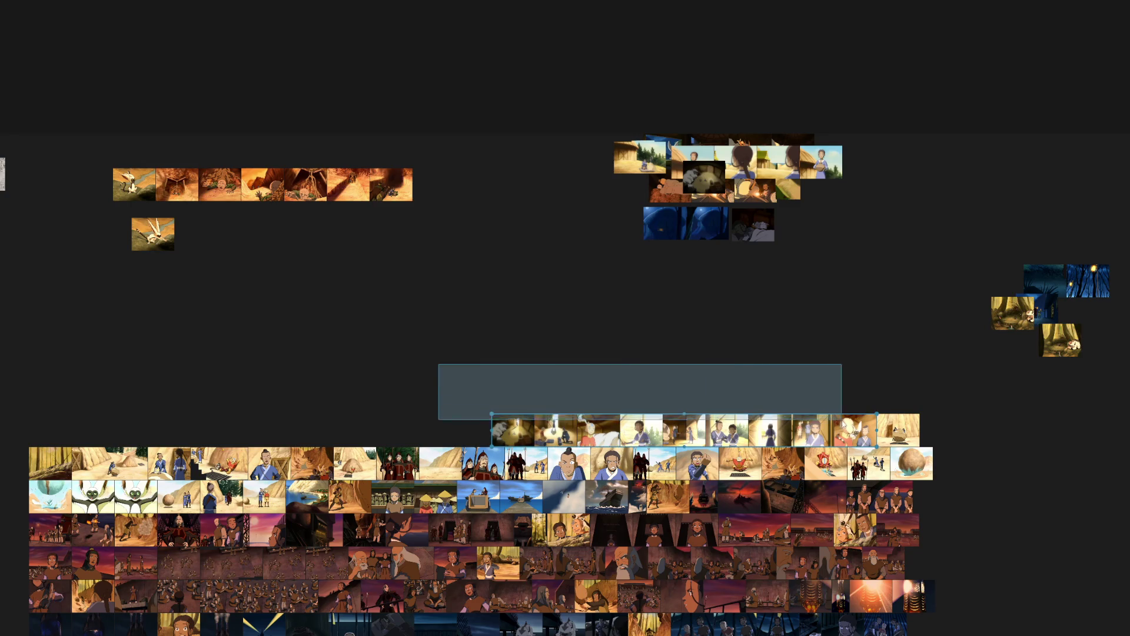
{"action": "left_click_drag", "start_coordinate": [780, 404], "coordinate": [856, 437]}
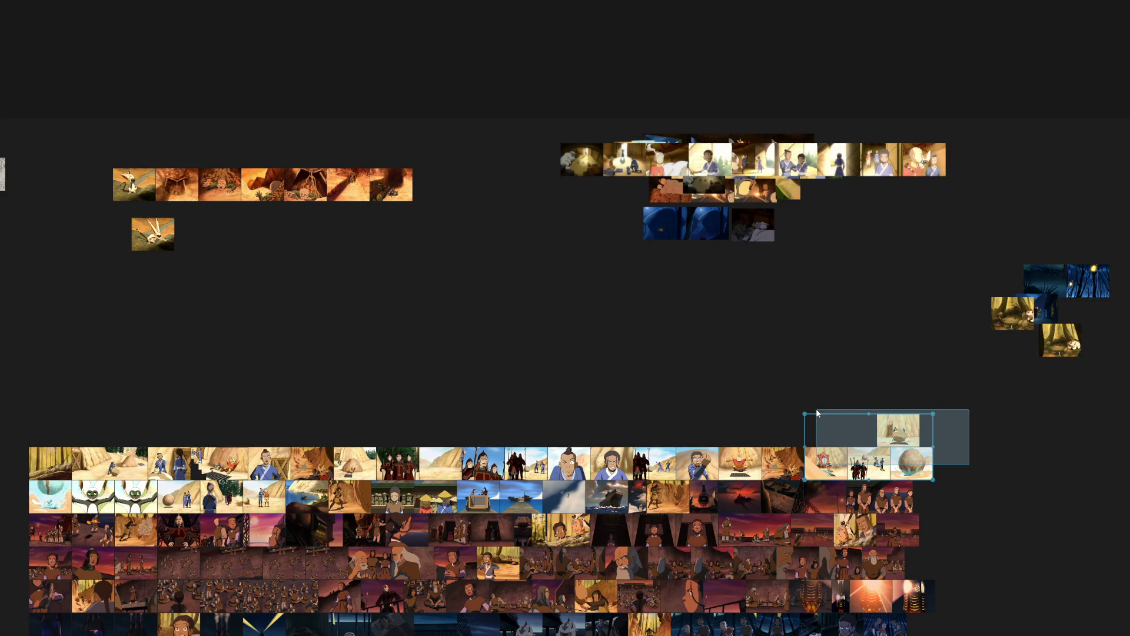
Send the right-end and first grid stills to side clusters and five row-start stills to the upper-left cluster.
{"action": "left_click_drag", "start_coordinate": [968, 471], "coordinate": [818, 400]}
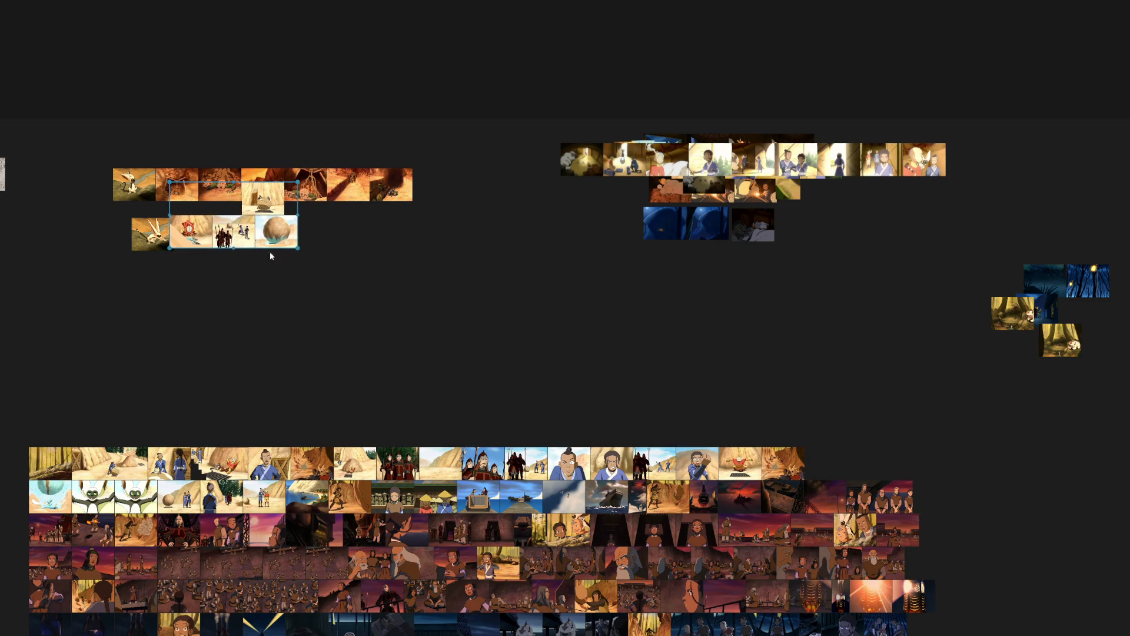
{"action": "left_click_drag", "start_coordinate": [132, 459], "coordinate": [256, 250]}
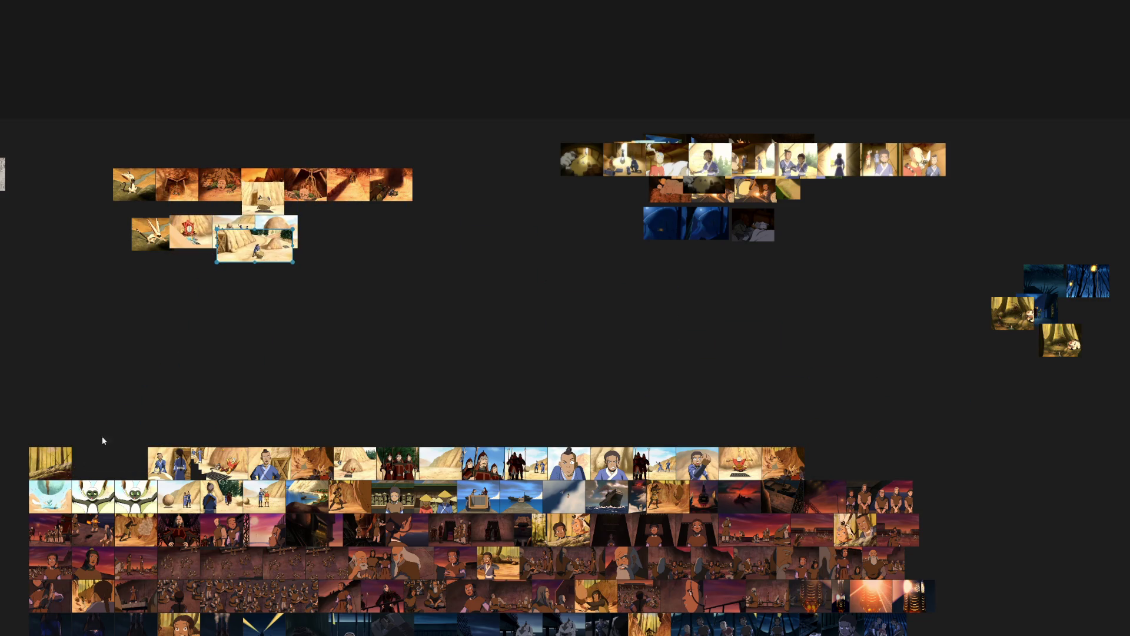
{"action": "left_click_drag", "start_coordinate": [50, 464], "coordinate": [1004, 344]}
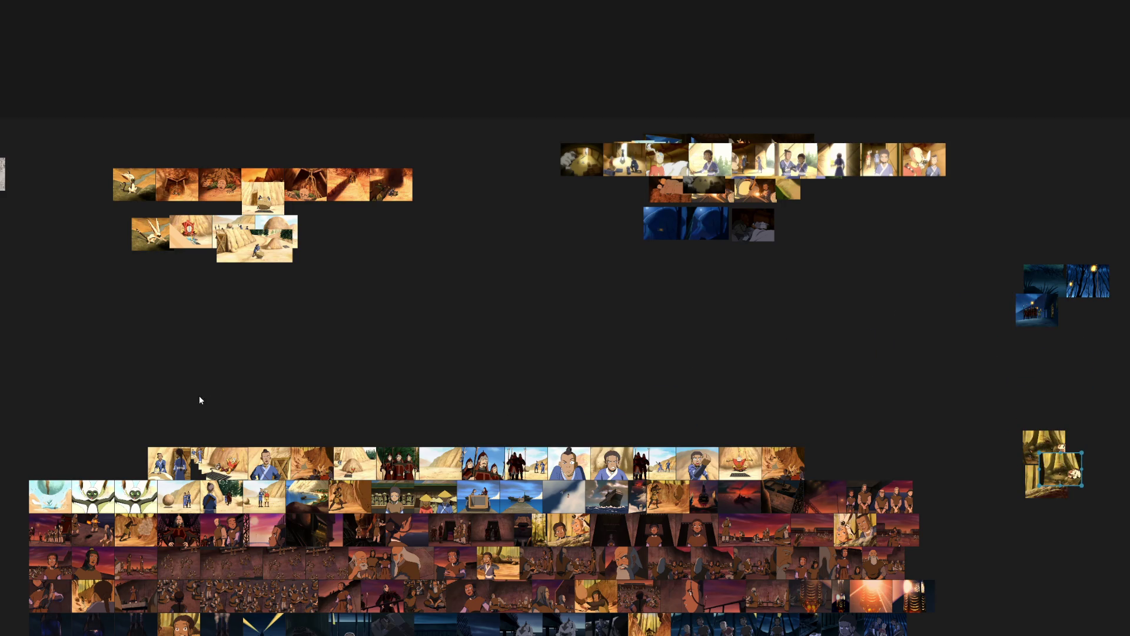
{"action": "left_click_drag", "start_coordinate": [109, 411], "coordinate": [307, 466]}
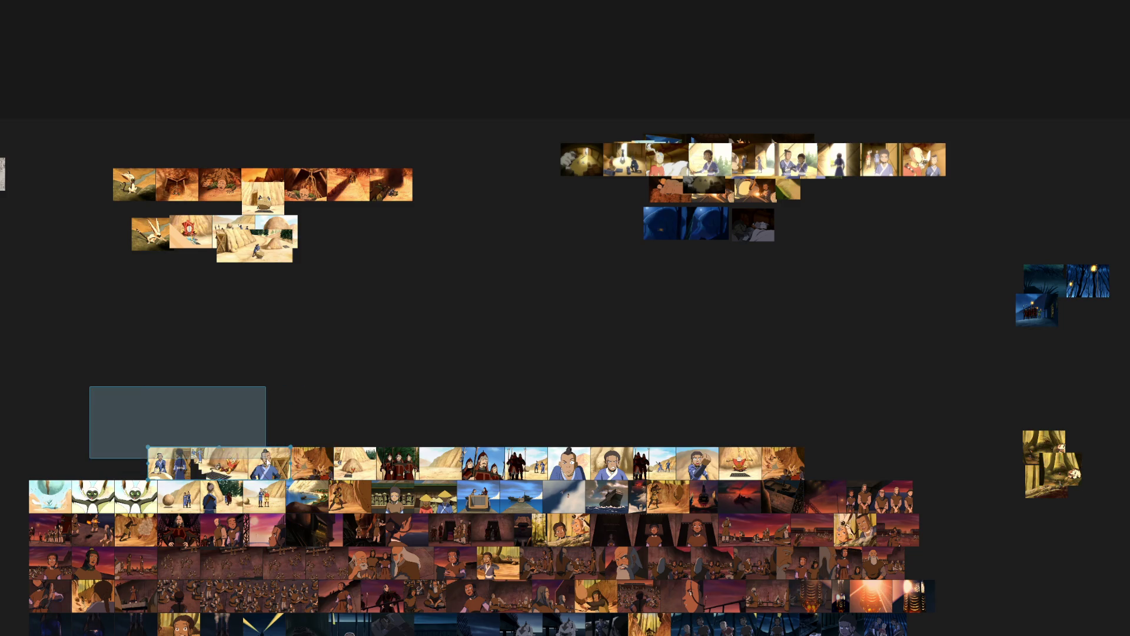
{"action": "left_click_drag", "start_coordinate": [177, 464], "coordinate": [239, 237]}
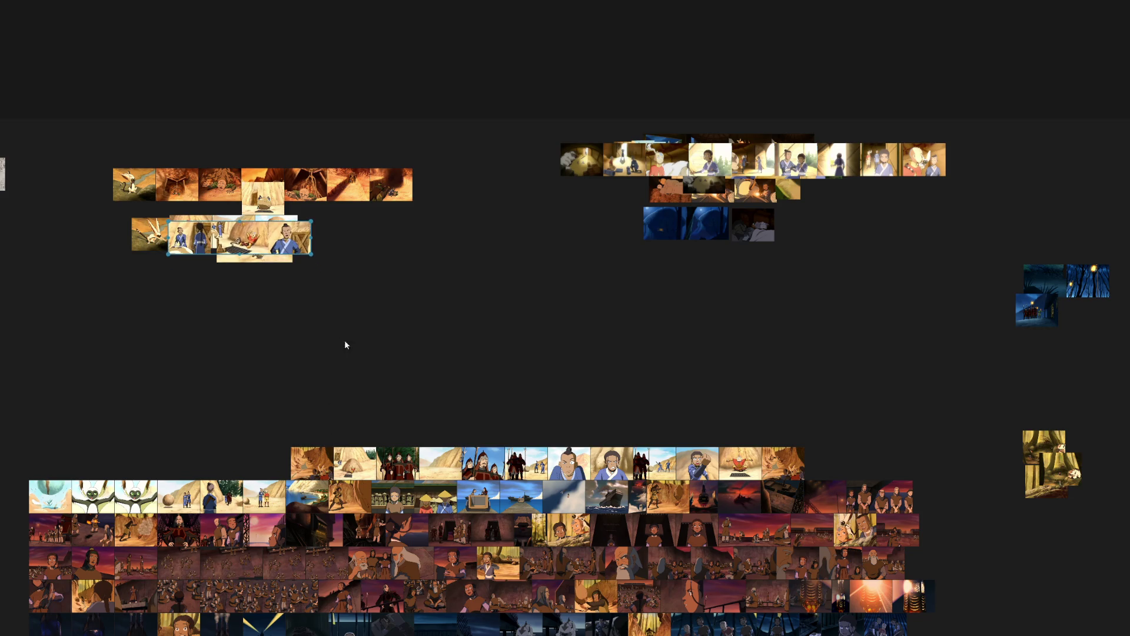
{"action": "scroll", "coordinate": [327, 166], "scroll_direction": "up", "scroll_amount": 3}
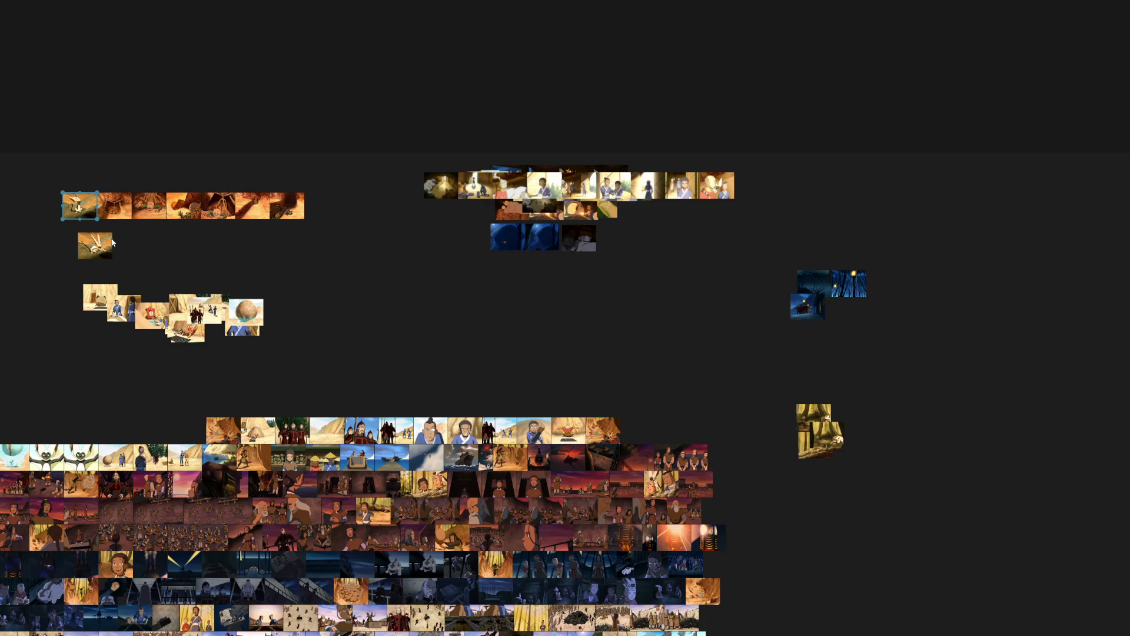
Move two stills to the right cluster, one to its own top spot, and a top-row run into the left cluster.
{"action": "left_click_drag", "start_coordinate": [43, 165], "coordinate": [115, 262]}
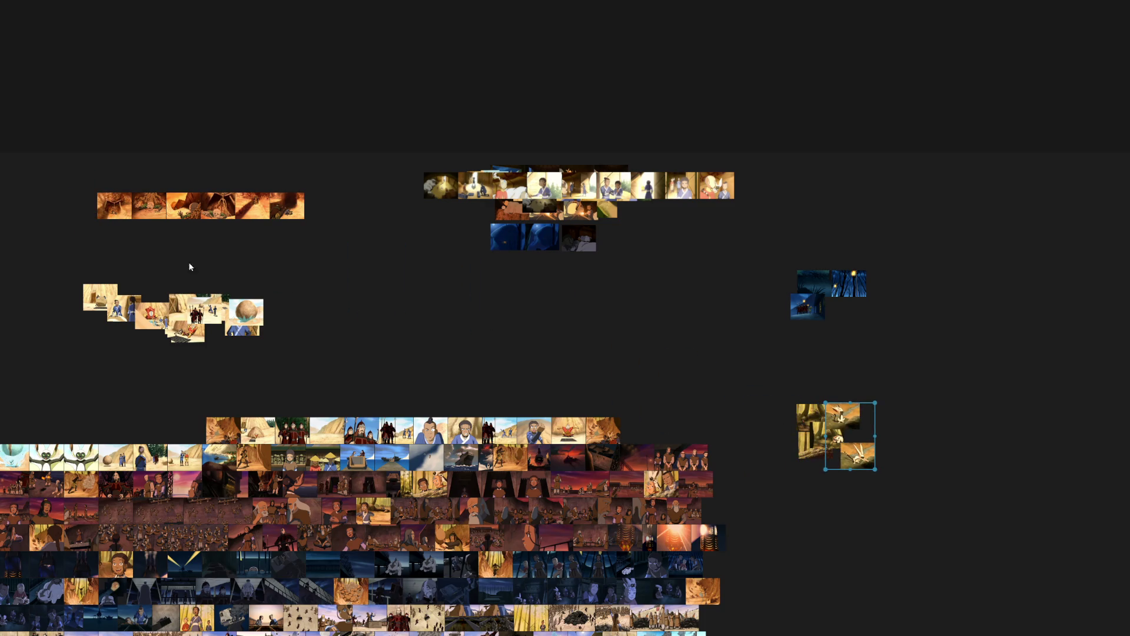
{"action": "scroll", "coordinate": [118, 197], "scroll_direction": "up", "scroll_amount": 2}
{"action": "left_click_drag", "start_coordinate": [42, 151], "coordinate": [415, 268]}
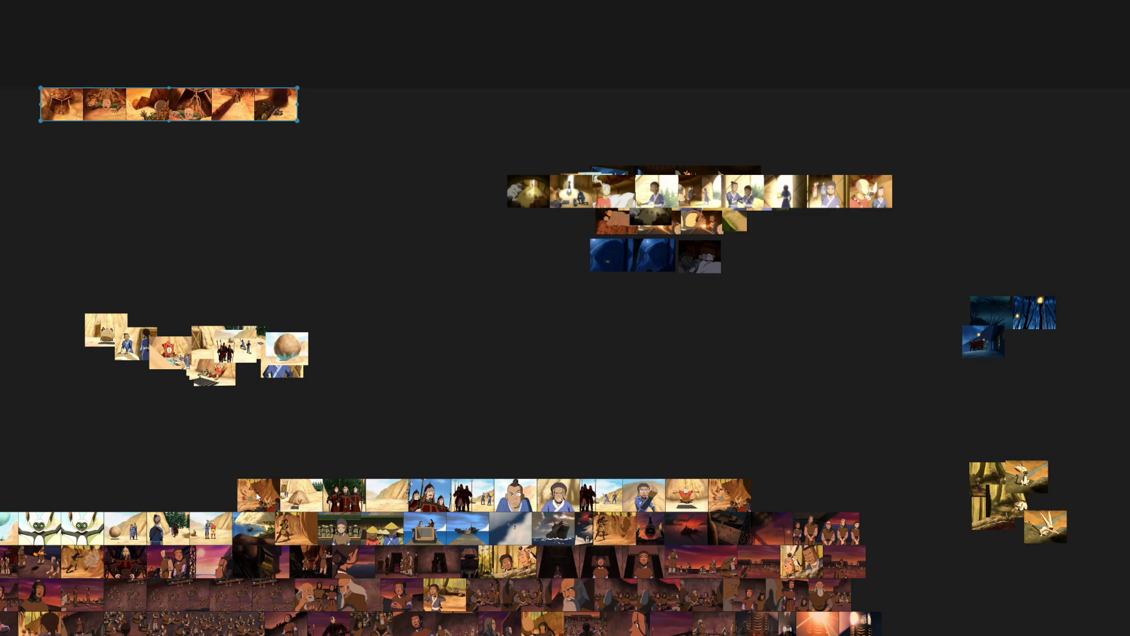
{"action": "left_click_drag", "start_coordinate": [258, 495], "coordinate": [477, 20]}
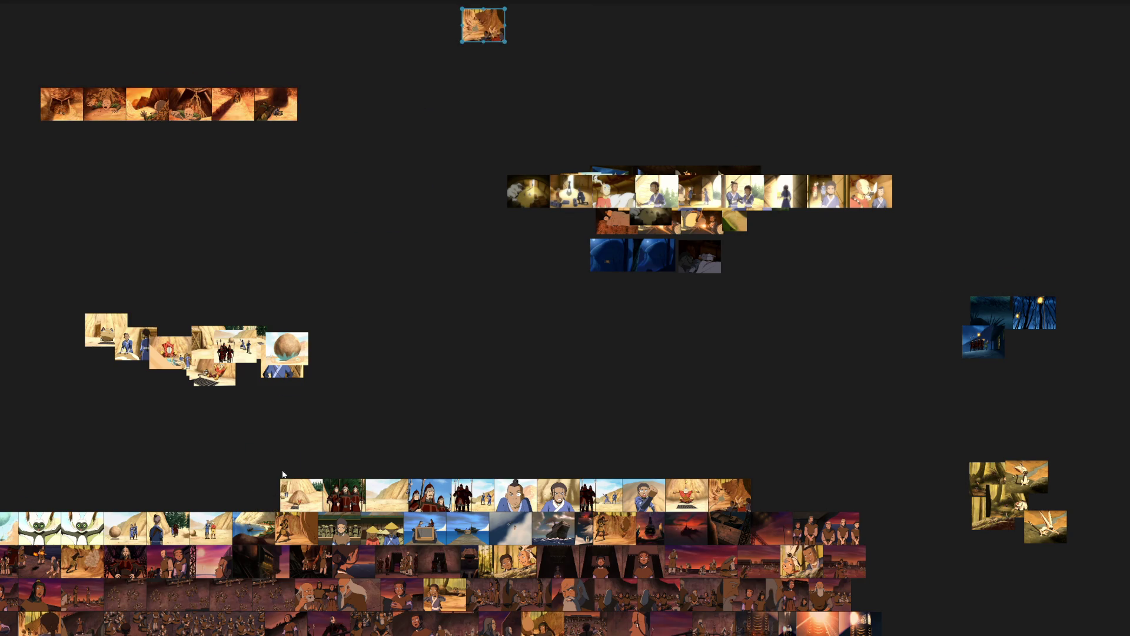
{"action": "left_click_drag", "start_coordinate": [270, 460], "coordinate": [550, 491]}
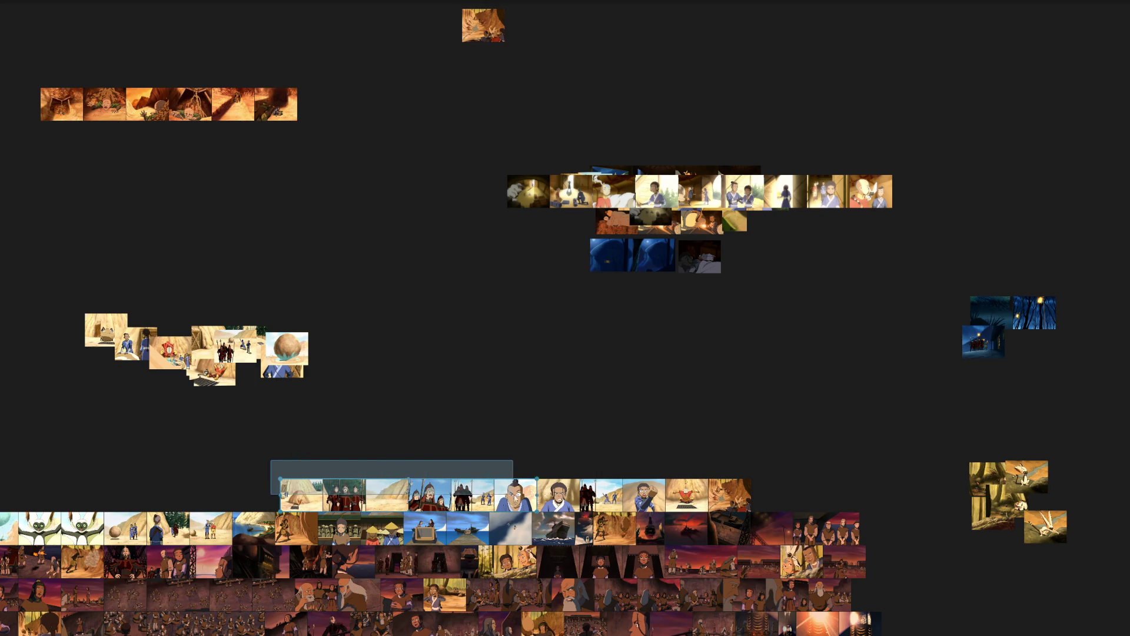
{"action": "mouse_move", "coordinate": [516, 443]}
{"action": "left_mouse_down"}
{"action": "mouse_move", "coordinate": [696, 495]}
{"action": "mouse_move", "coordinate": [496, 28]}
{"action": "left_mouse_up"}
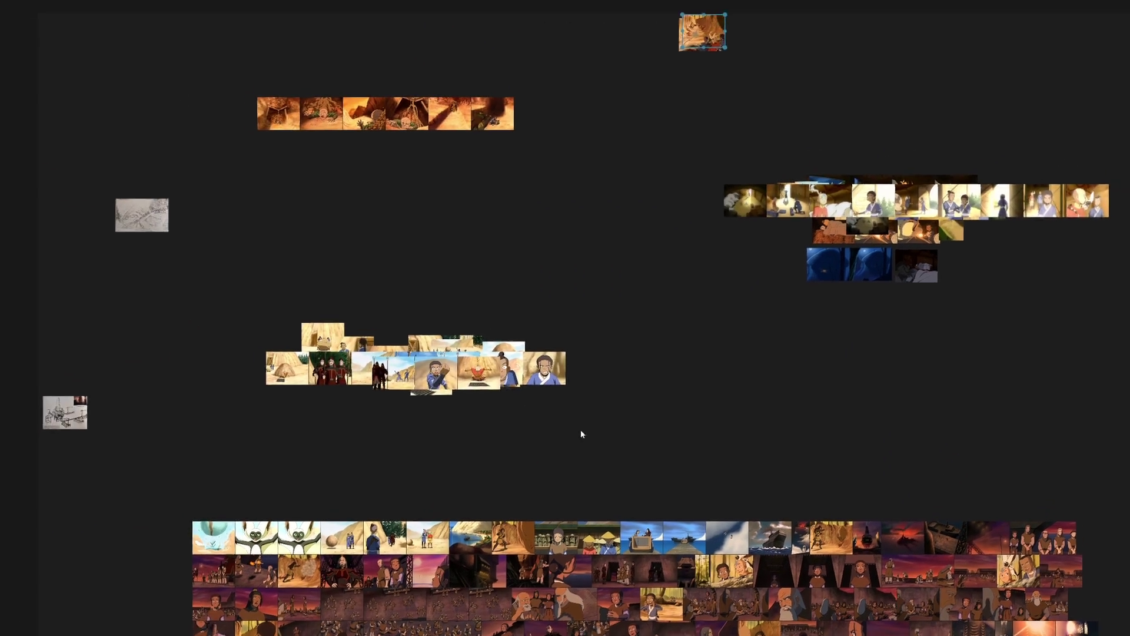
{"action": "left_click_drag", "start_coordinate": [124, 502], "coordinate": [373, 549]}
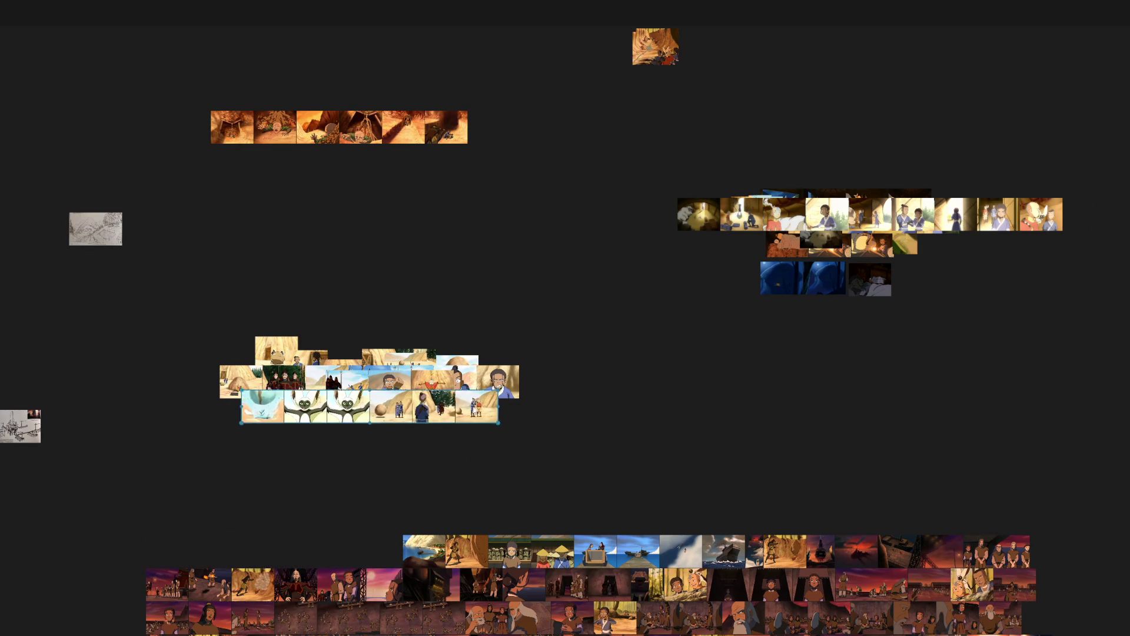
{"action": "scroll", "coordinate": [447, 568], "scroll_direction": "up", "scroll_amount": 5}
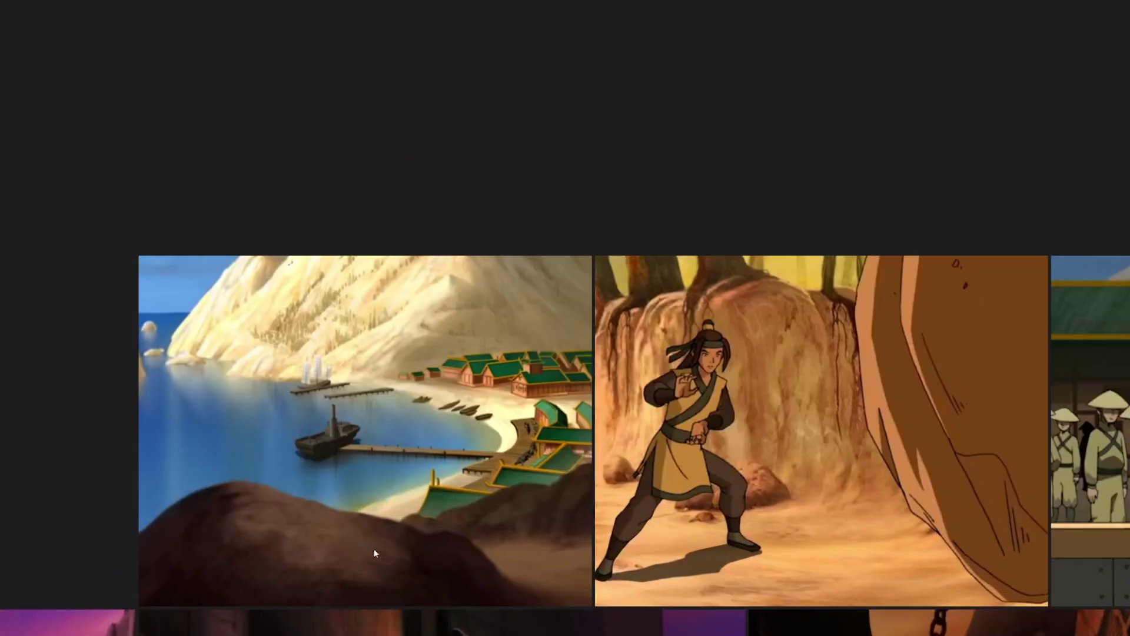
{"action": "scroll", "coordinate": [395, 468], "scroll_direction": "up", "scroll_amount": 2}
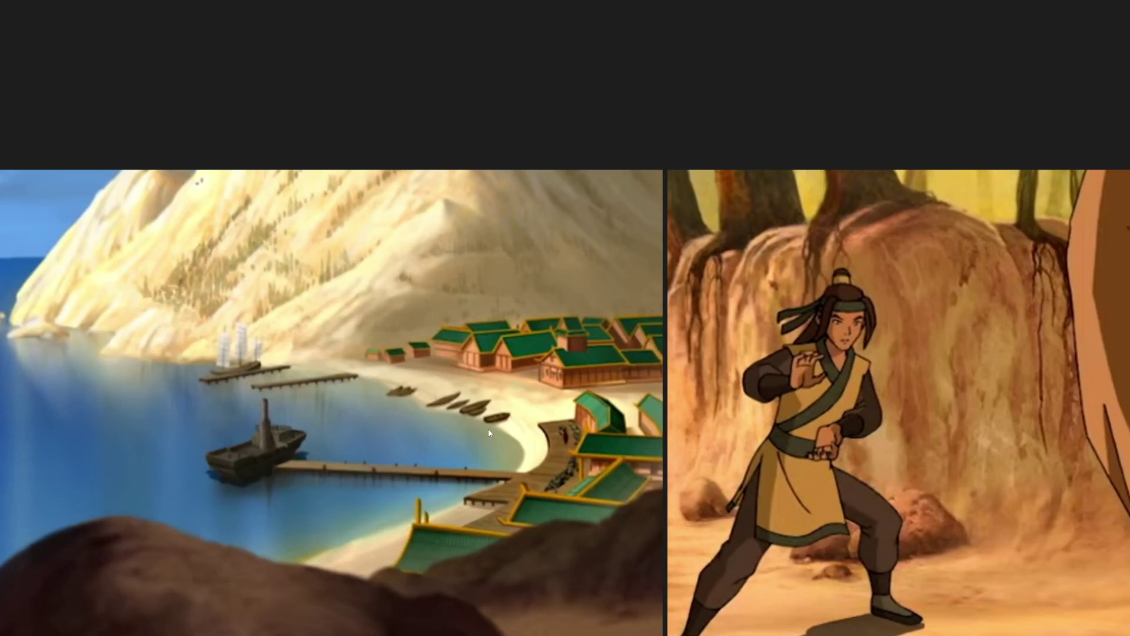
{"action": "scroll", "coordinate": [484, 426], "scroll_direction": "up", "scroll_amount": 2}
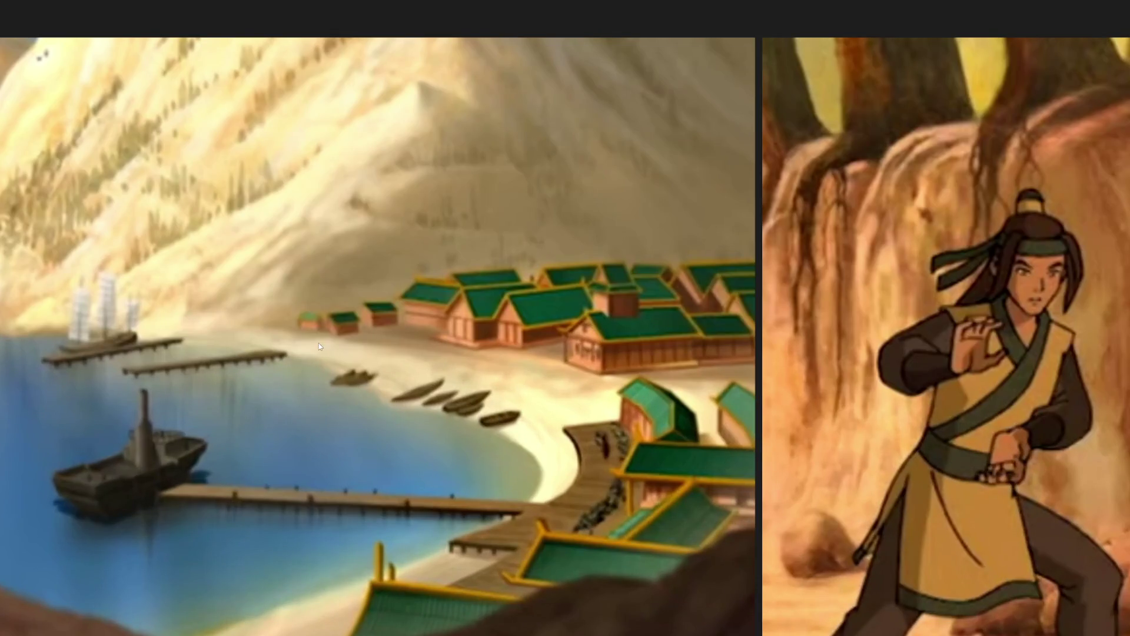
{"action": "scroll", "coordinate": [548, 328], "scroll_direction": "down", "scroll_amount": 2}
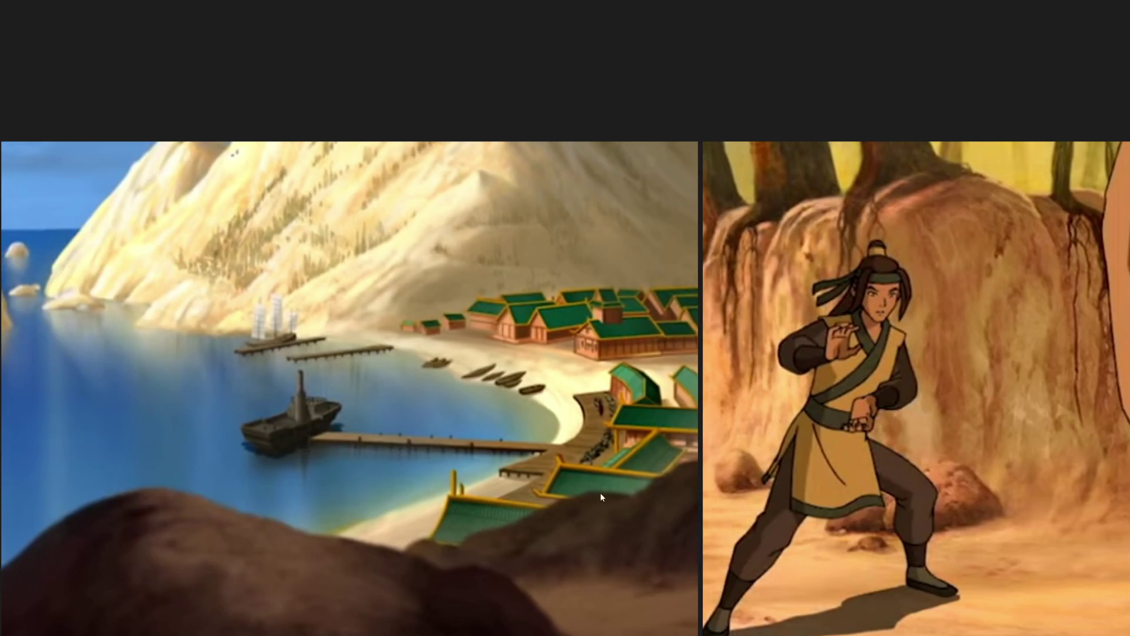
{"action": "scroll", "coordinate": [600, 492], "scroll_direction": "down", "scroll_amount": 1}
{"action": "scroll", "coordinate": [556, 431], "scroll_direction": "down", "scroll_amount": 2}
{"action": "scroll", "coordinate": [458, 469], "scroll_direction": "down", "scroll_amount": 5}
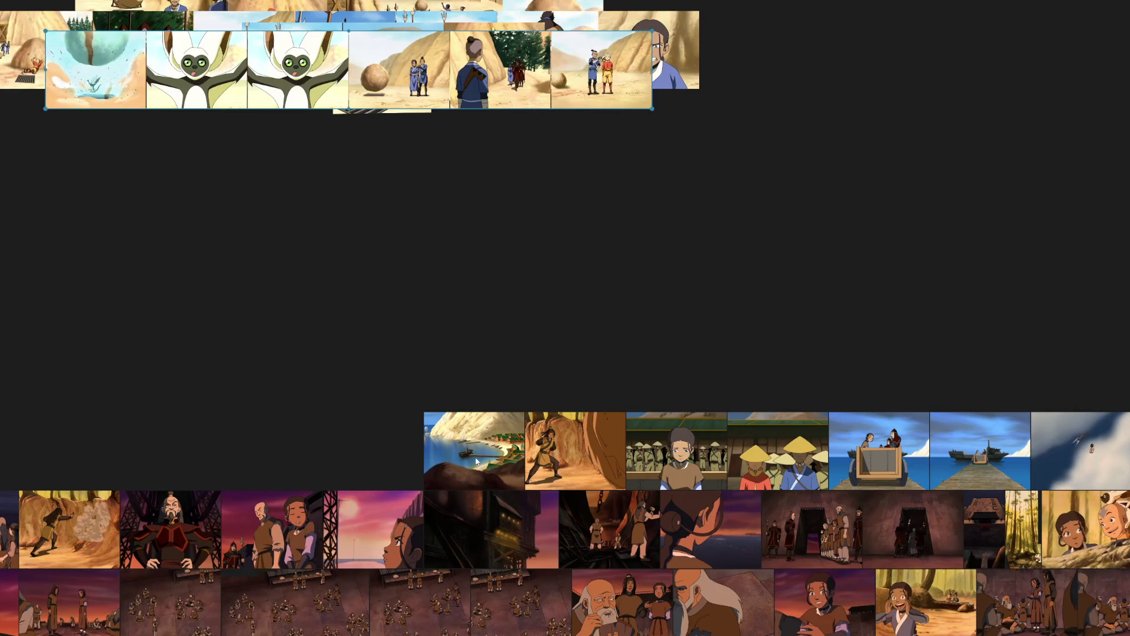
{"action": "scroll", "coordinate": [458, 468], "scroll_direction": "down", "scroll_amount": 3}
Pull individual grid stills out to the upper cluster, the right side and near the top of the board.
{"action": "mouse_move", "coordinate": [583, 374]}
{"action": "left_mouse_down"}
{"action": "mouse_move", "coordinate": [406, 301]}
{"action": "mouse_move", "coordinate": [296, 491]}
{"action": "left_mouse_up"}
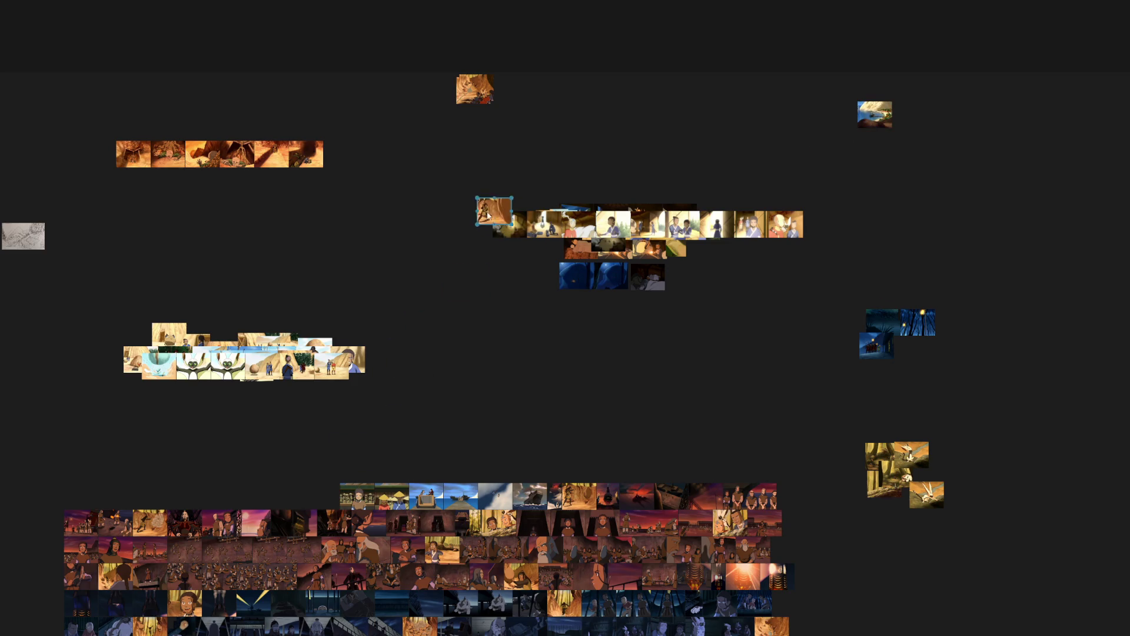
{"action": "left_click_drag", "start_coordinate": [339, 452], "coordinate": [396, 498]}
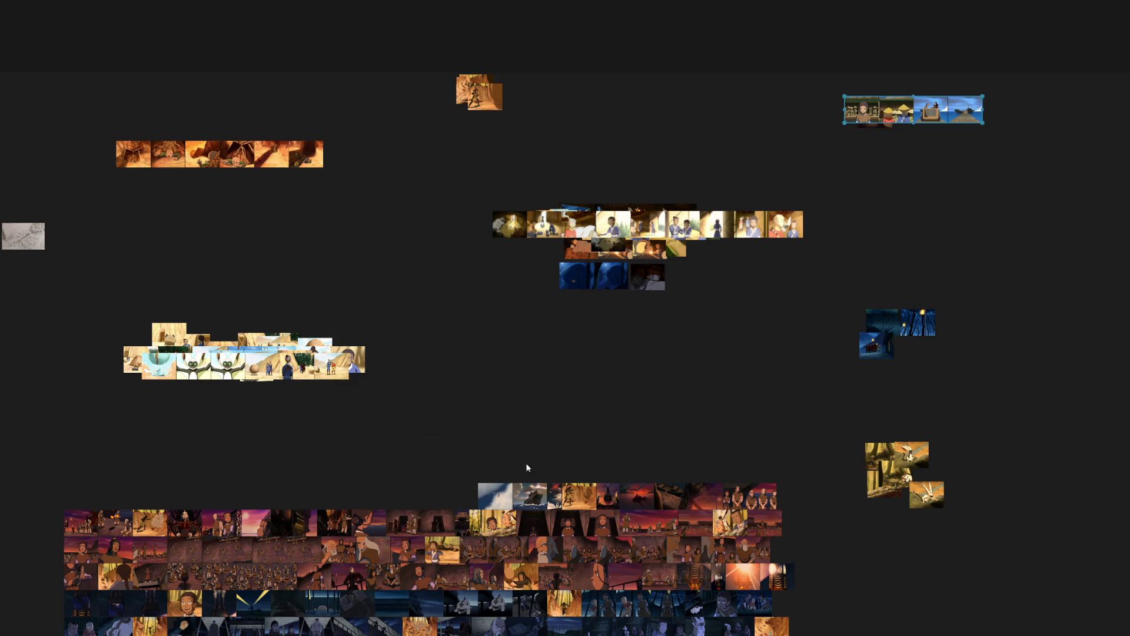
{"action": "left_click_drag", "start_coordinate": [634, 435], "coordinate": [382, 400]}
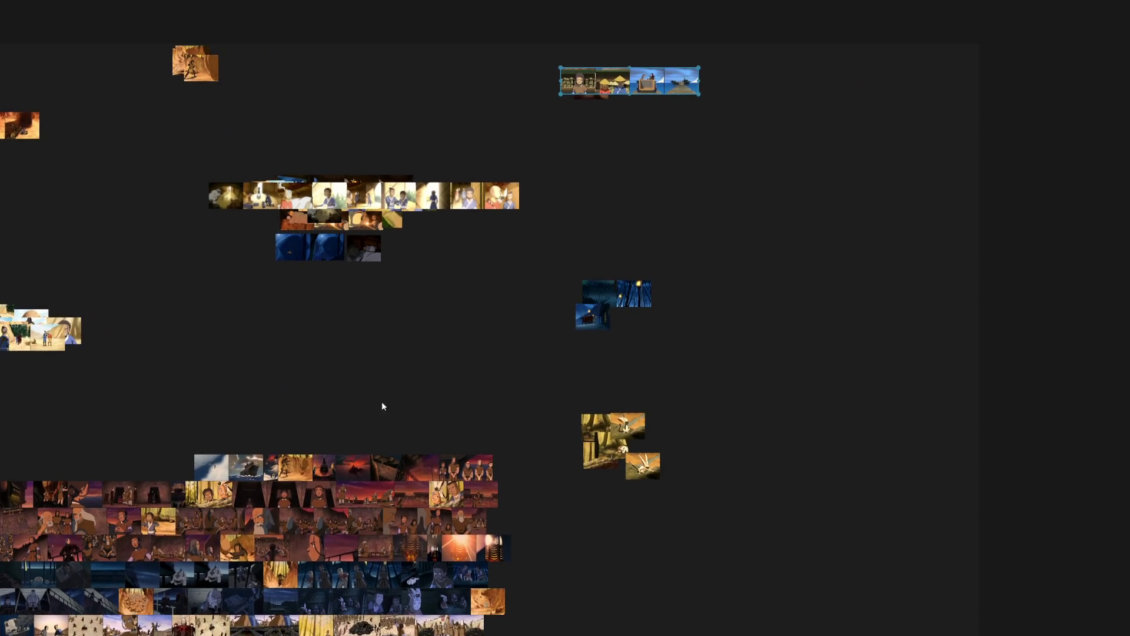
{"action": "scroll", "coordinate": [202, 485], "scroll_direction": "up", "scroll_amount": 3}
{"action": "scroll", "coordinate": [339, 499], "scroll_direction": "down", "scroll_amount": 3}
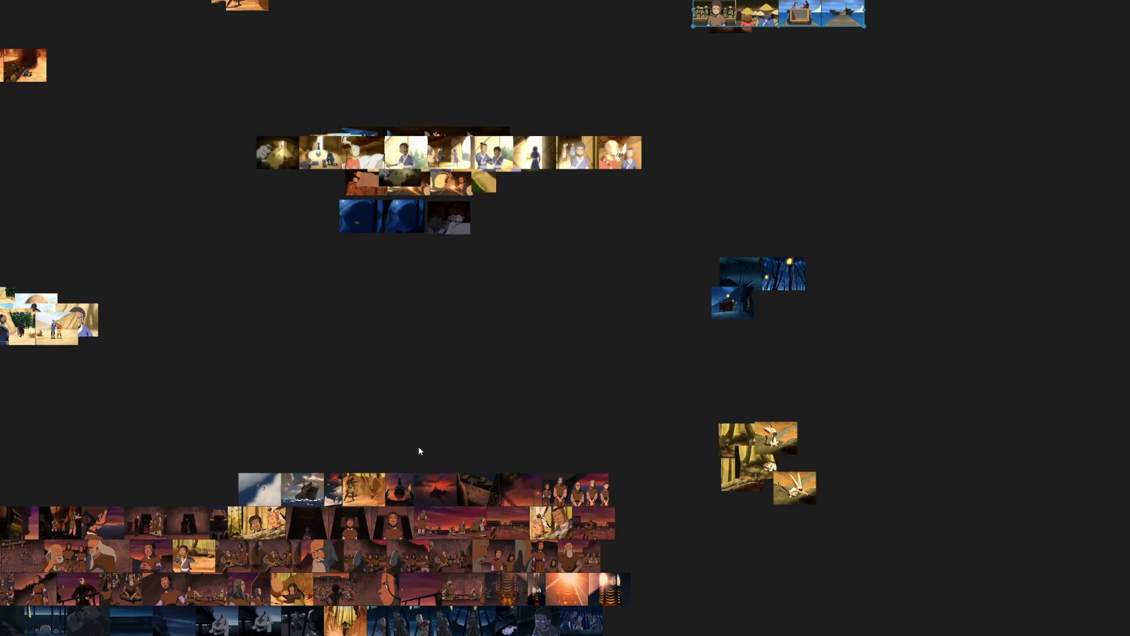
{"action": "scroll", "coordinate": [676, 310], "scroll_direction": "down", "scroll_amount": 2}
{"action": "left_click_drag", "start_coordinate": [676, 311], "coordinate": [433, 349]}
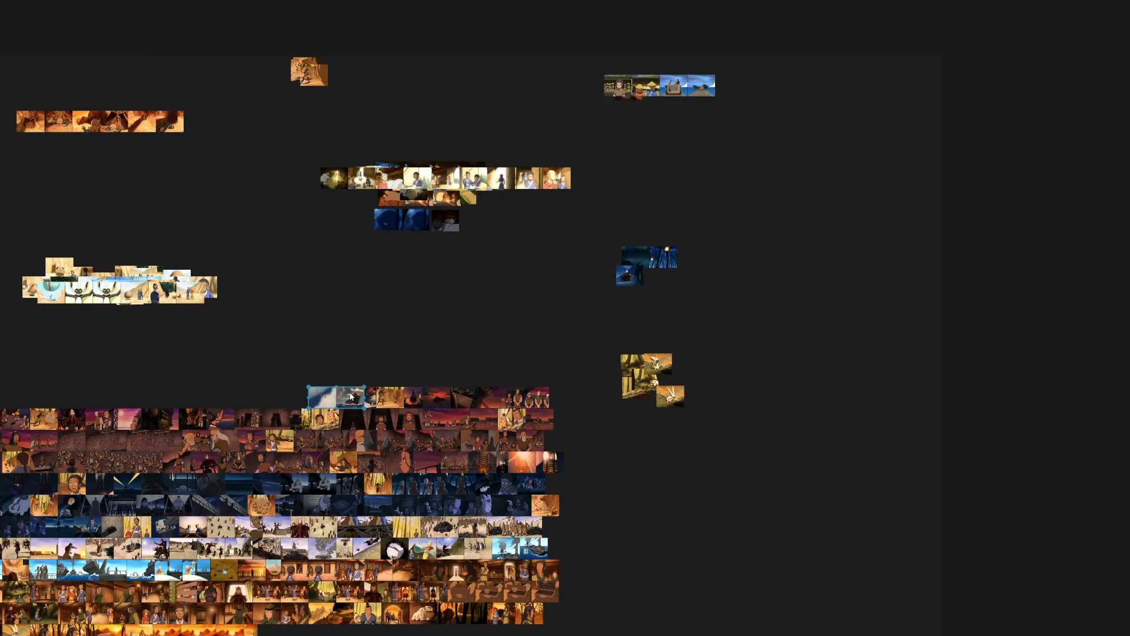
{"action": "left_click_drag", "start_coordinate": [322, 395], "coordinate": [754, 326]}
{"action": "scroll", "coordinate": [755, 325], "scroll_direction": "up", "scroll_amount": 2}
{"action": "scroll", "coordinate": [394, 379], "scroll_direction": "down", "scroll_amount": 2}
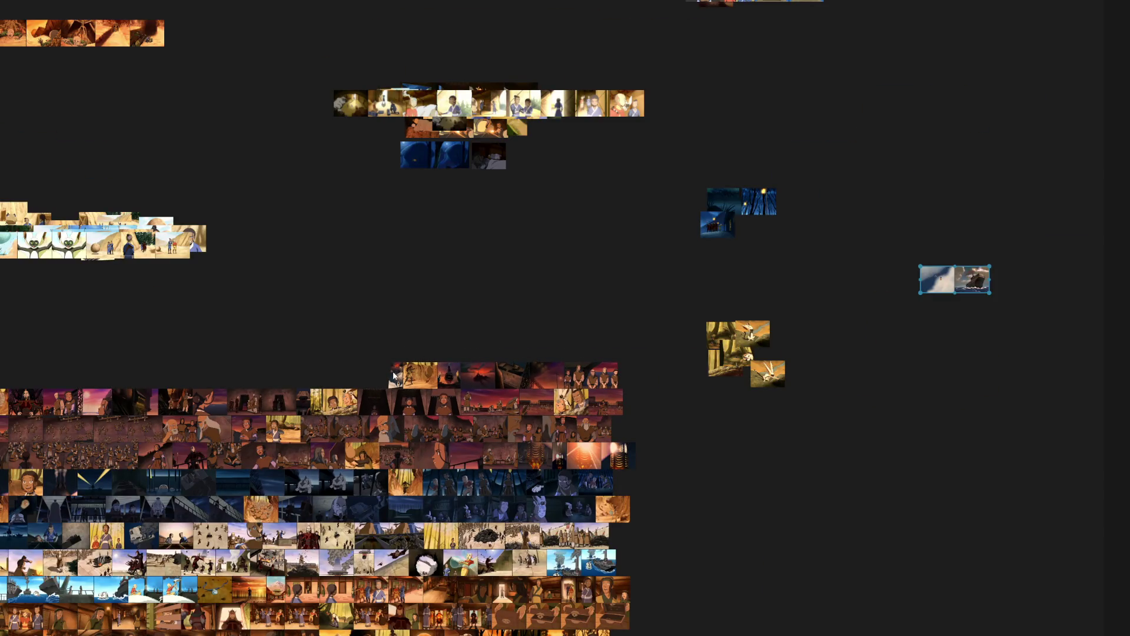
{"action": "left_click_drag", "start_coordinate": [395, 375], "coordinate": [846, 518]}
{"action": "left_click_drag", "start_coordinate": [385, 328], "coordinate": [454, 490]}
{"action": "mouse_move", "coordinate": [489, 537]}
{"action": "left_mouse_down"}
{"action": "mouse_move", "coordinate": [441, 384]}
{"action": "mouse_move", "coordinate": [394, 136]}
{"action": "left_mouse_up"}
{"action": "mouse_move", "coordinate": [578, 565]}
{"action": "left_mouse_down"}
{"action": "mouse_move", "coordinate": [393, 369]}
{"action": "mouse_move", "coordinate": [786, 485]}
{"action": "left_mouse_up"}
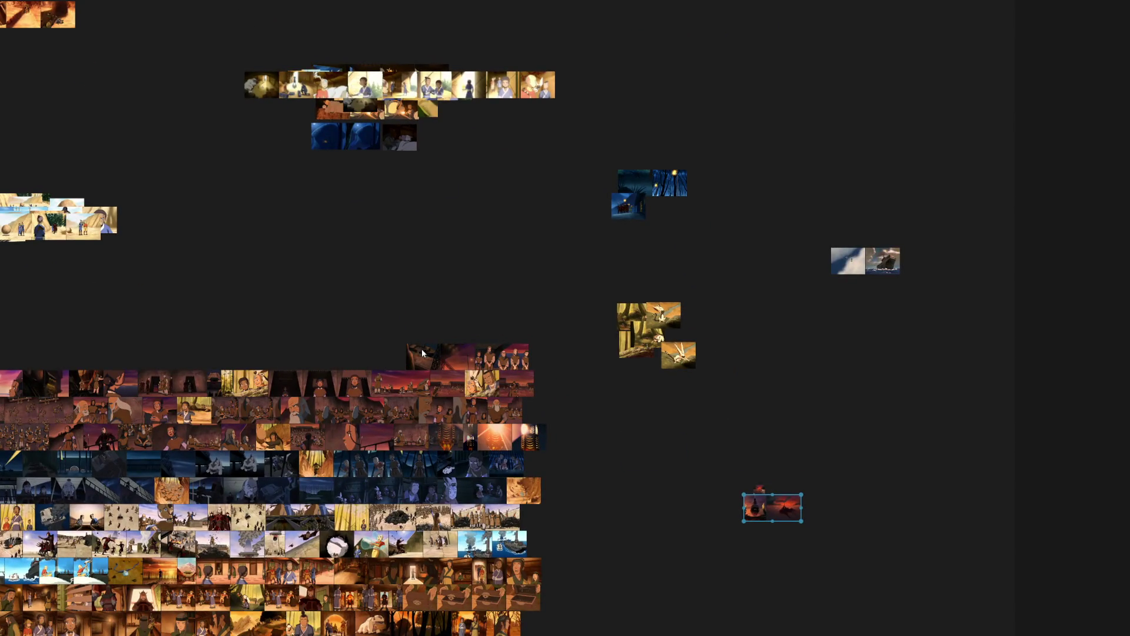
Drop several more grid stills into the right-side and upper clusters, then select a top-row run of red-sky stills.
{"action": "left_click_drag", "start_coordinate": [422, 353], "coordinate": [879, 253]}
{"action": "left_click_drag", "start_coordinate": [755, 504], "coordinate": [801, 523]}
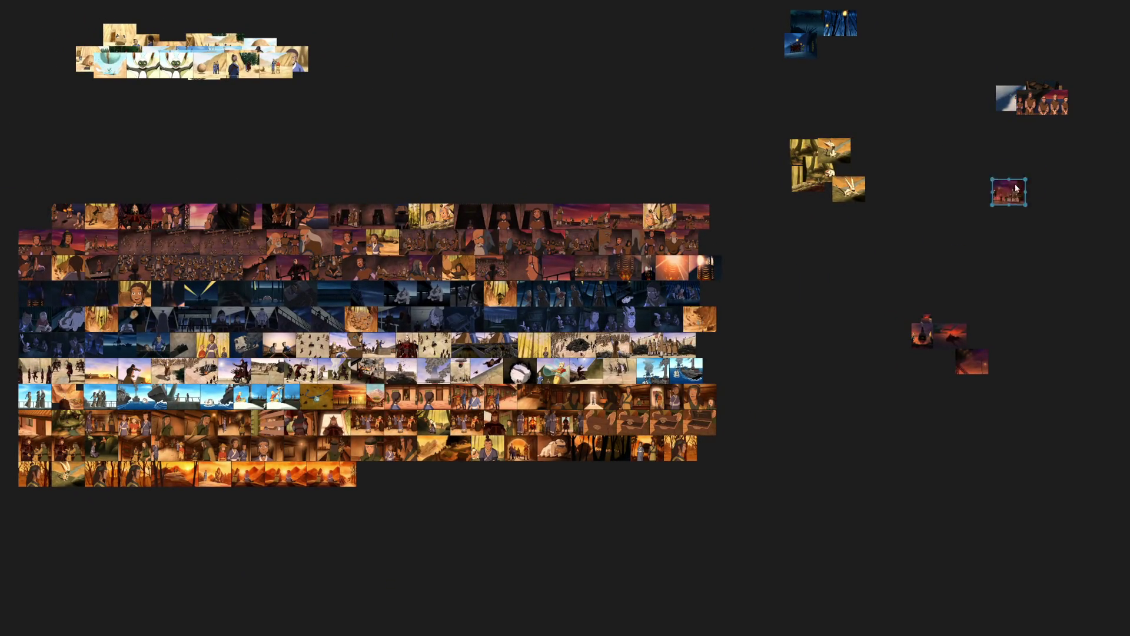
{"action": "left_click_drag", "start_coordinate": [36, 218], "coordinate": [1030, 85]}
{"action": "left_click_drag", "start_coordinate": [55, 222], "coordinate": [926, 329]}
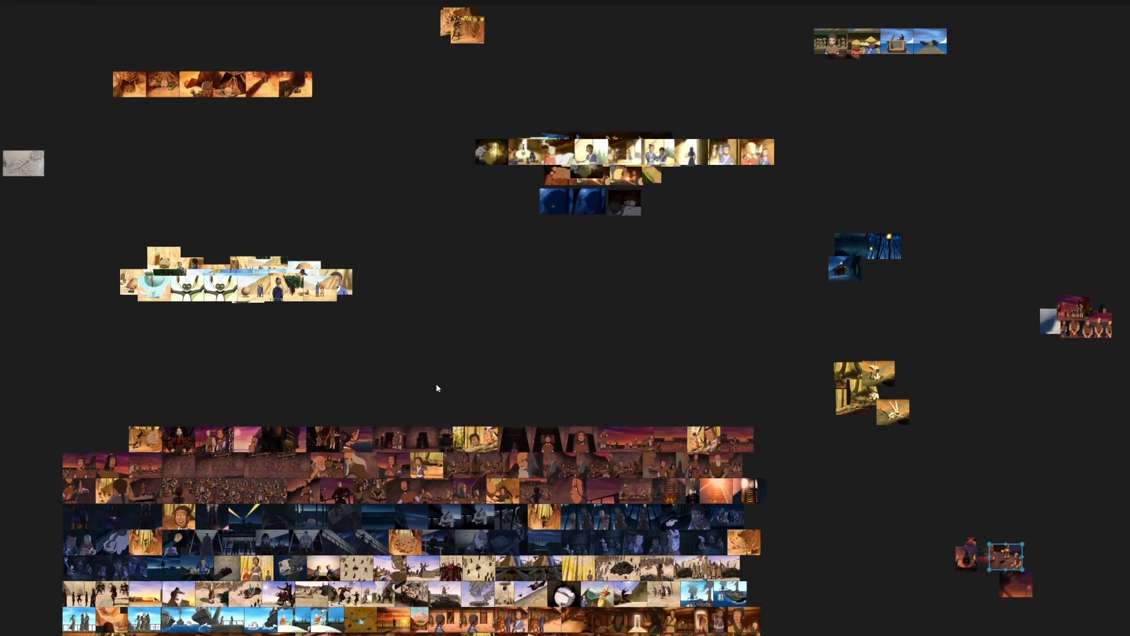
{"action": "left_click_drag", "start_coordinate": [146, 444], "coordinate": [489, 52]}
{"action": "scroll", "coordinate": [279, 462], "scroll_direction": "up", "scroll_amount": 5}
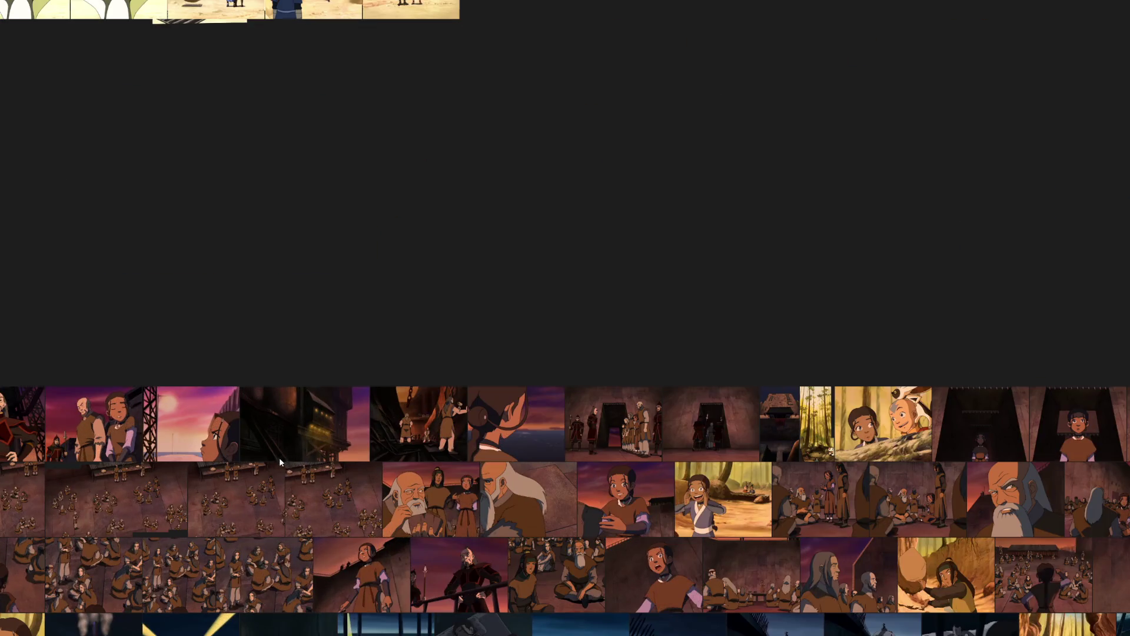
{"action": "scroll", "coordinate": [359, 385], "scroll_direction": "down", "scroll_amount": 2}
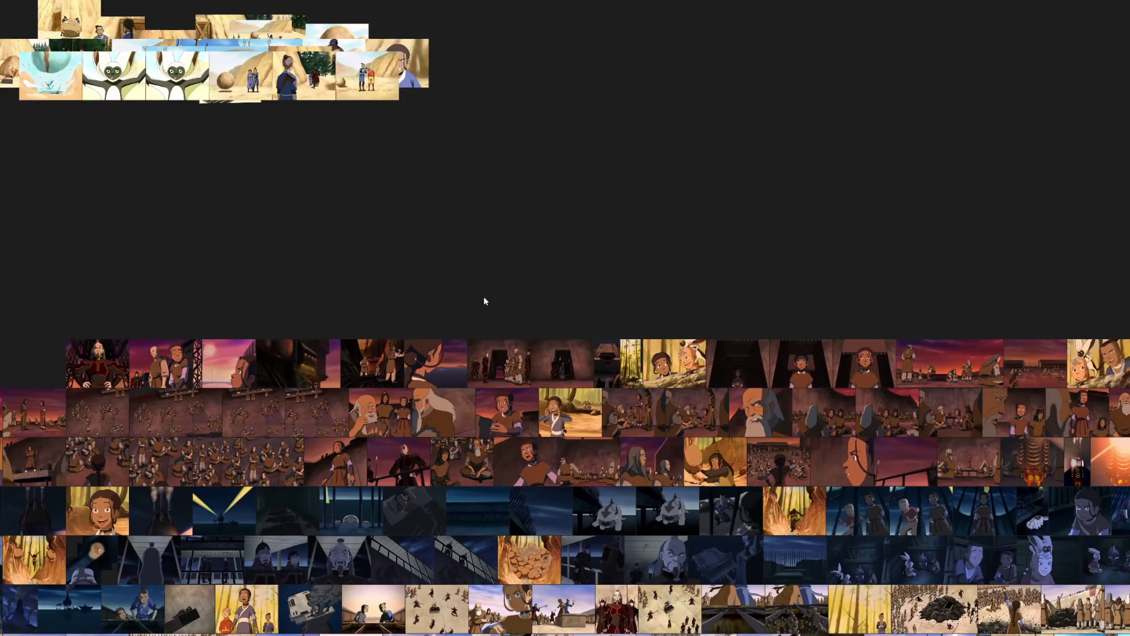
{"action": "left_click_drag", "start_coordinate": [391, 335], "coordinate": [420, 212]}
{"action": "scroll", "coordinate": [420, 213], "scroll_direction": "down", "scroll_amount": 2}
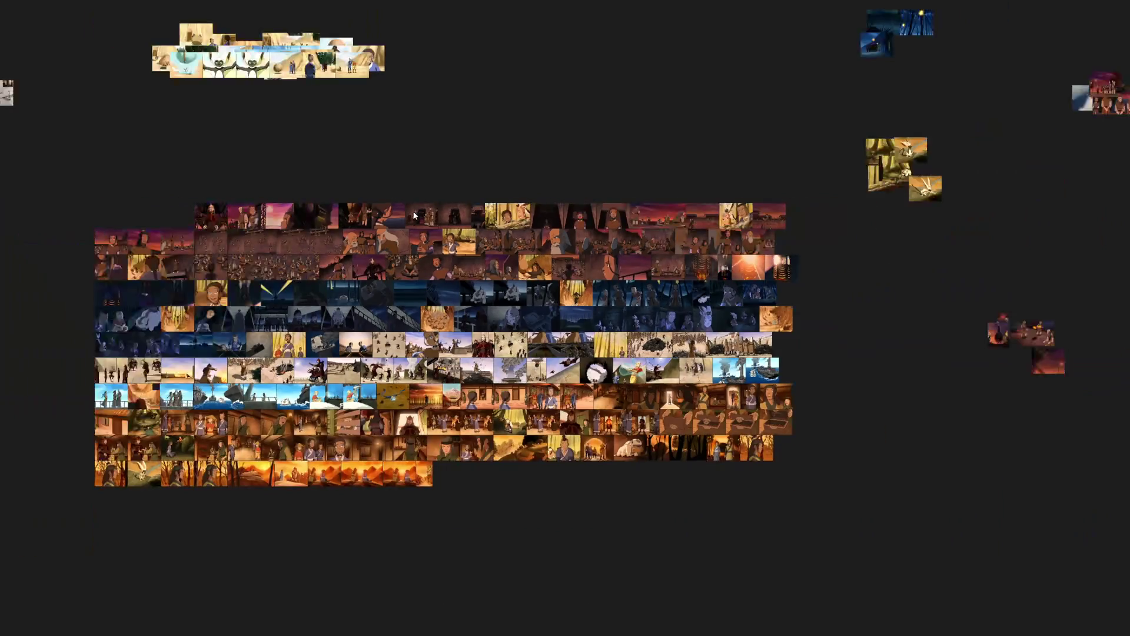
{"action": "left_click_drag", "start_coordinate": [447, 162], "coordinate": [337, 183]}
{"action": "left_click_drag", "start_coordinate": [88, 204], "coordinate": [370, 236]}
Move the selected top-row stills and the rest of that row onto the lower-right red strip.
{"action": "left_click_drag", "start_coordinate": [176, 234], "coordinate": [947, 381]}
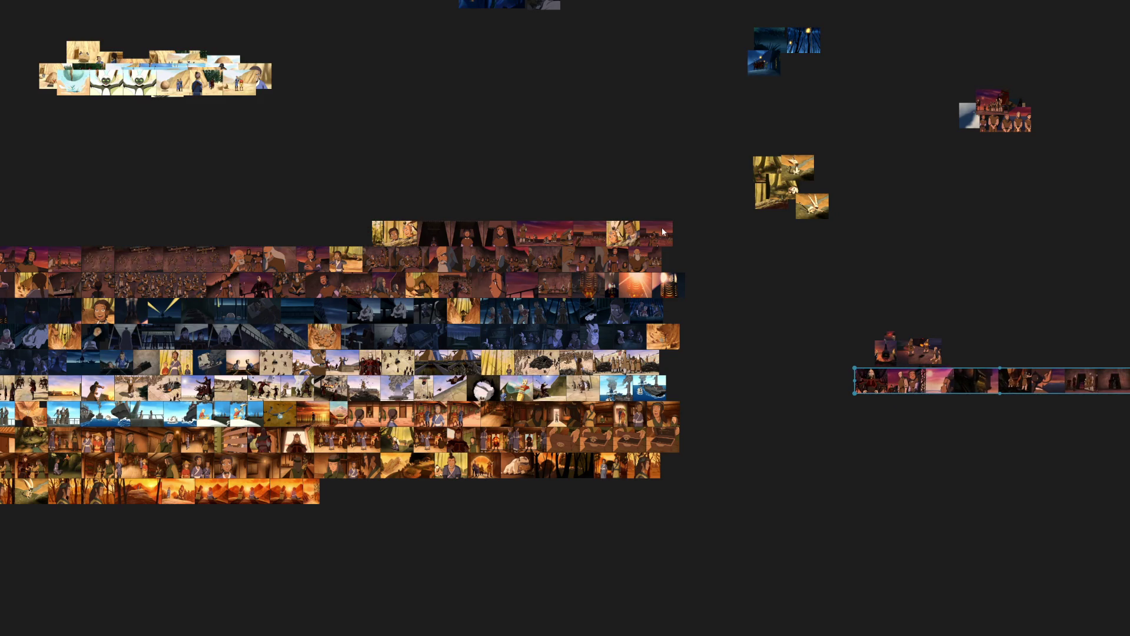
{"action": "left_click", "coordinate": [709, 196]}
{"action": "left_click_drag", "start_coordinate": [765, 177], "coordinate": [812, 182]}
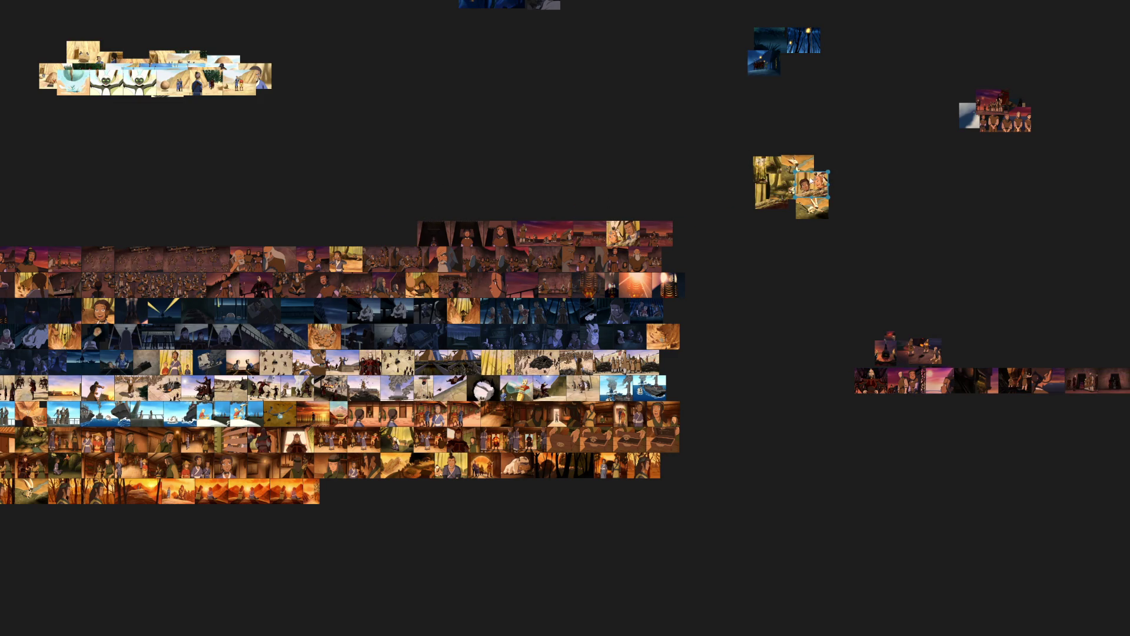
{"action": "left_click_drag", "start_coordinate": [474, 221], "coordinate": [609, 248]}
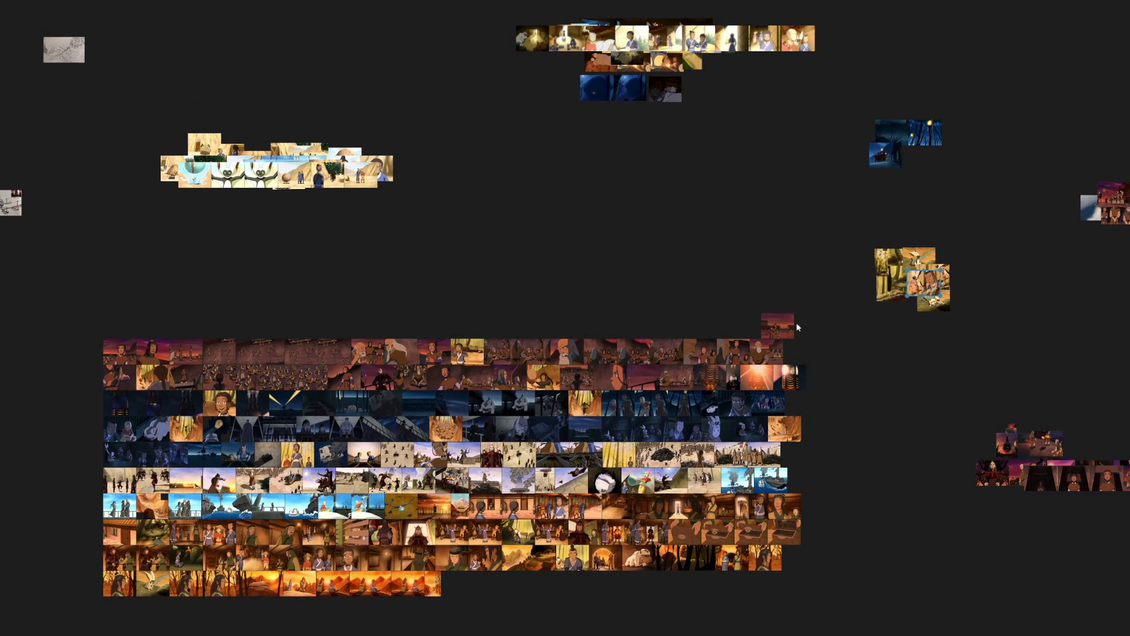
{"action": "left_click_drag", "start_coordinate": [80, 316], "coordinate": [794, 354]}
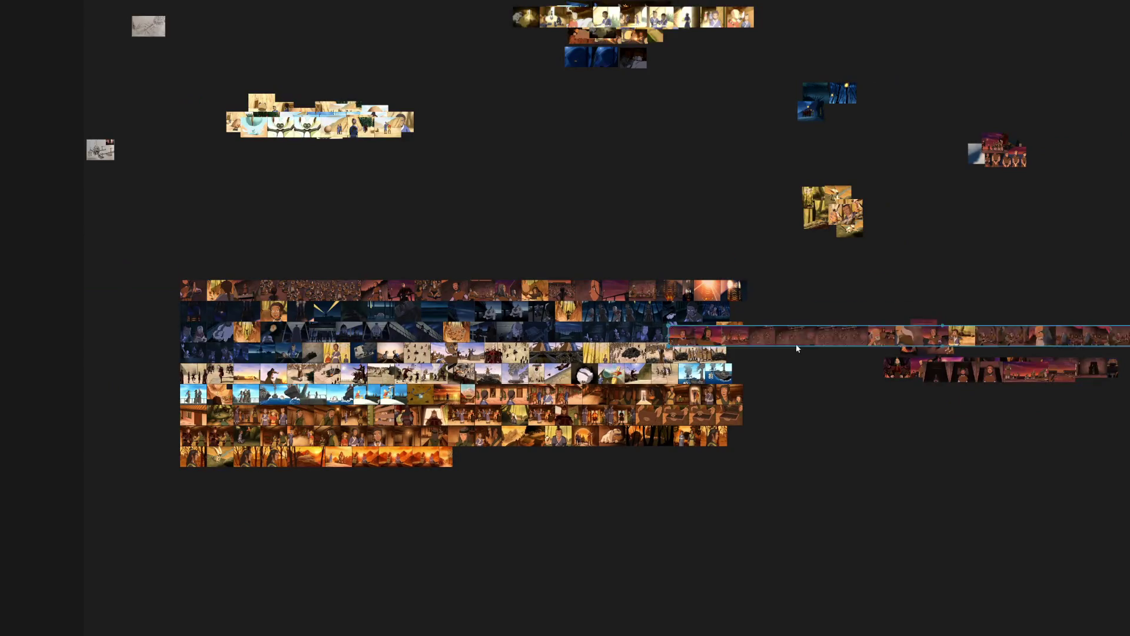
{"action": "left_click_drag", "start_coordinate": [251, 257], "coordinate": [951, 375]}
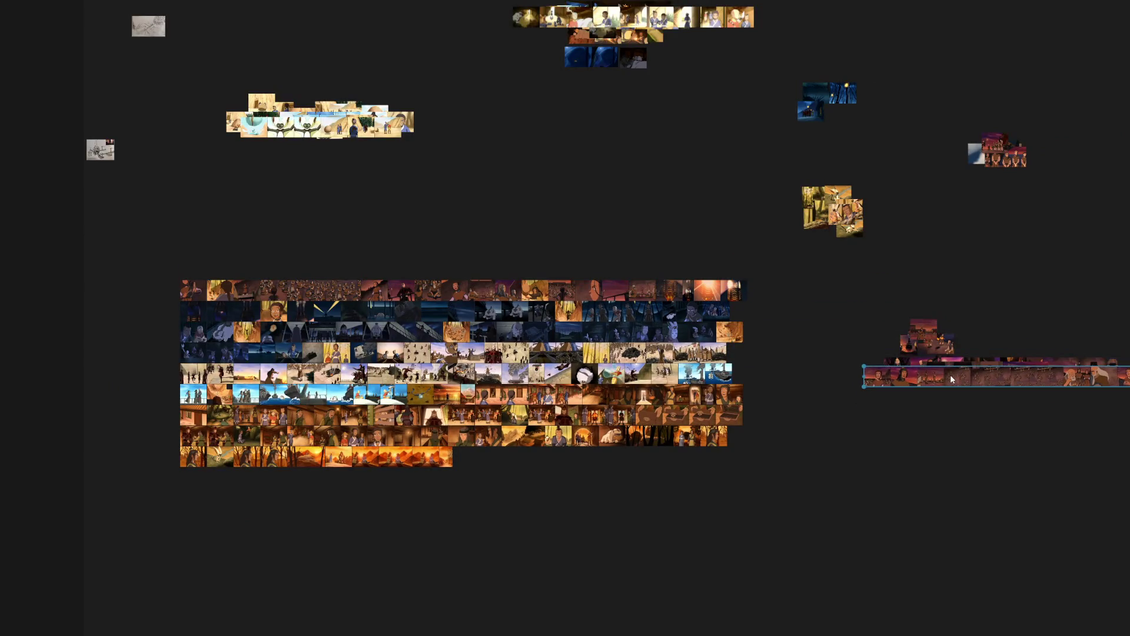
Send the next top-row section to the lower-right strip and leftover stills to the yellow and upper clusters.
{"action": "left_click", "coordinate": [215, 288]}
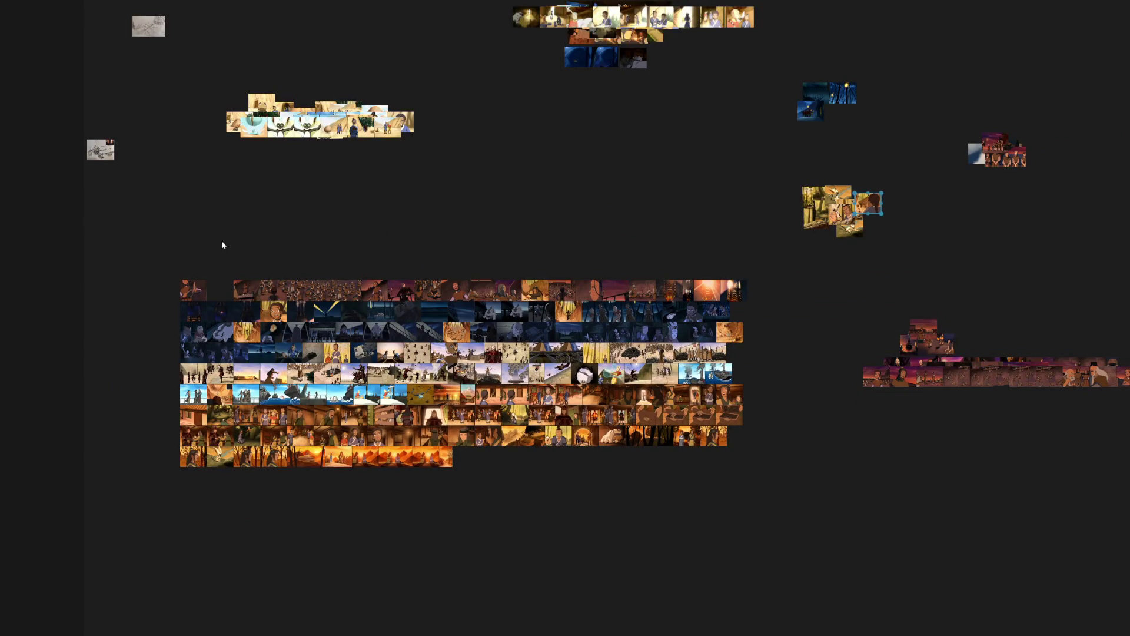
{"action": "left_click_drag", "start_coordinate": [160, 260], "coordinate": [512, 294]}
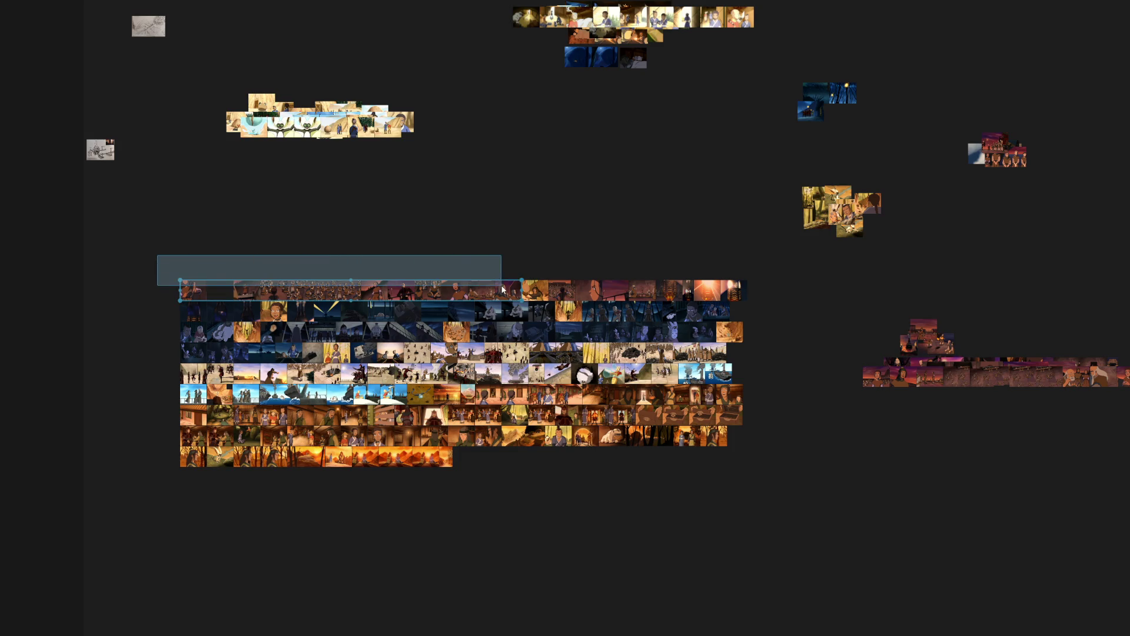
{"action": "left_click_drag", "start_coordinate": [395, 291], "coordinate": [1013, 378]}
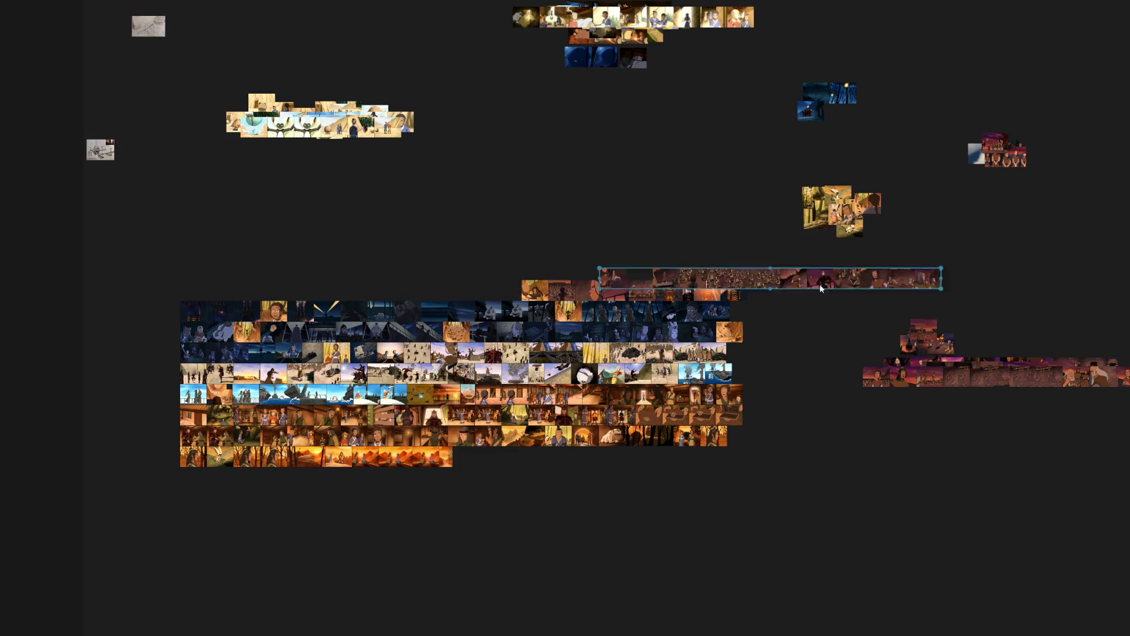
{"action": "left_click", "coordinate": [533, 288]}
{"action": "scroll", "coordinate": [520, 211], "scroll_direction": "up", "scroll_amount": 2}
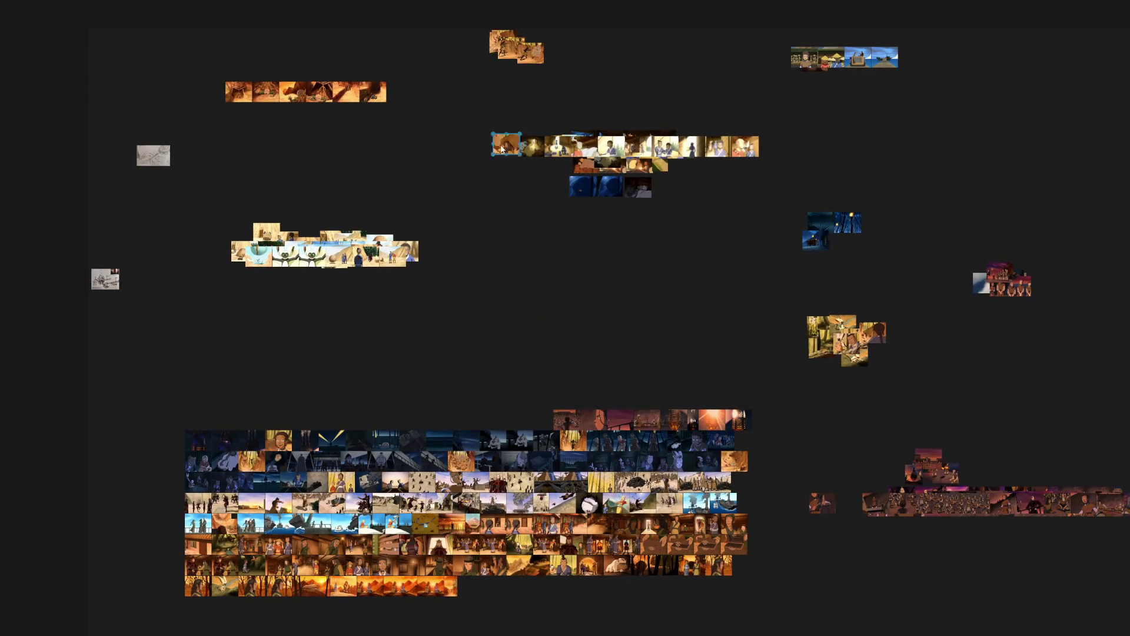
{"action": "left_click_drag", "start_coordinate": [667, 390], "coordinate": [456, 255]}
{"action": "left_click_drag", "start_coordinate": [337, 217], "coordinate": [475, 257]}
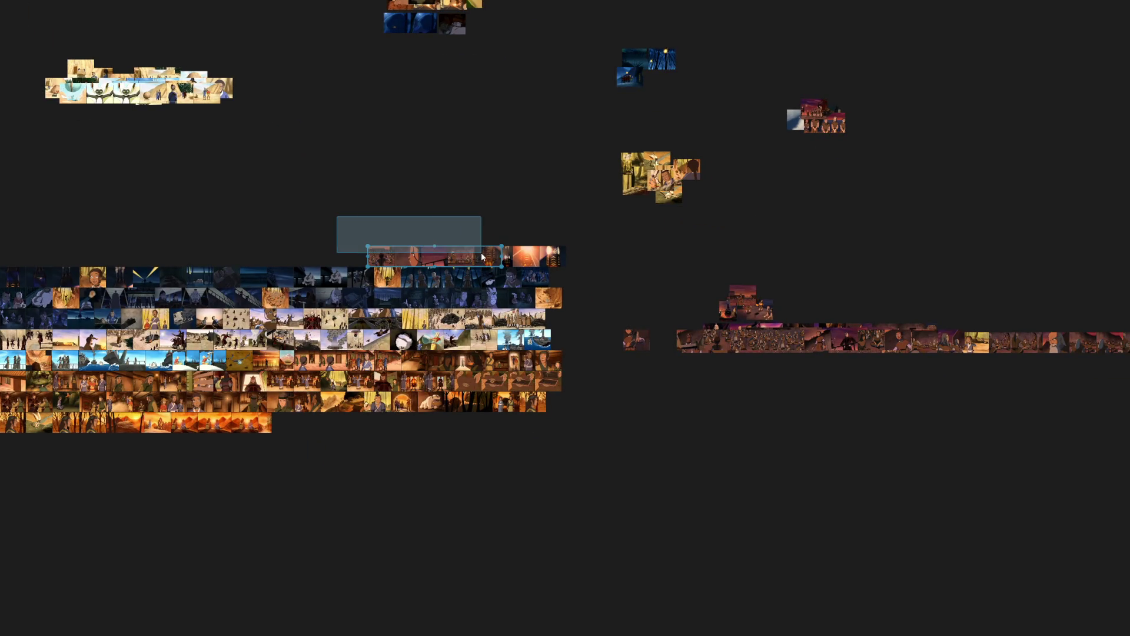
{"action": "scroll", "coordinate": [482, 252], "scroll_direction": "up", "scroll_amount": 5}
{"action": "scroll", "coordinate": [436, 252], "scroll_direction": "down", "scroll_amount": 5}
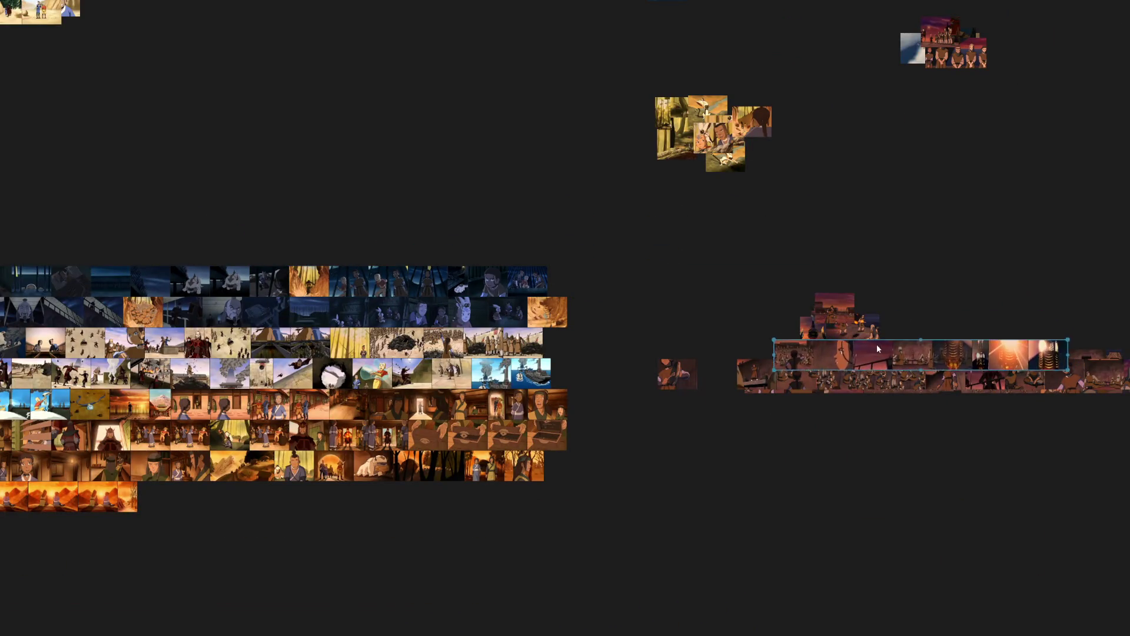
{"action": "scroll", "coordinate": [307, 244], "scroll_direction": "down", "scroll_amount": 1}
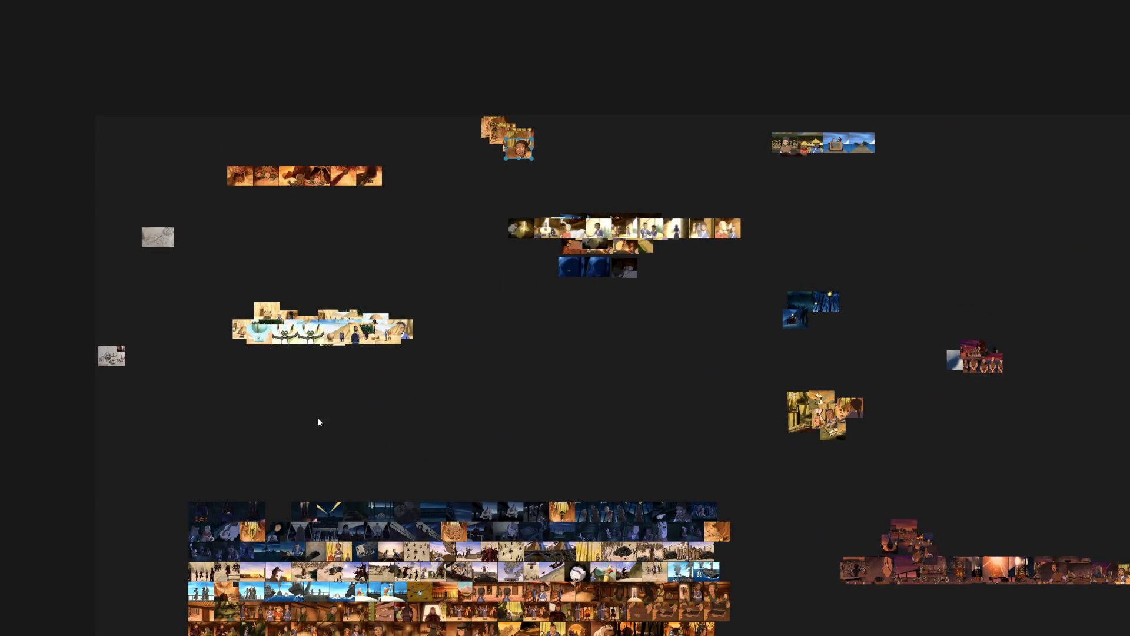
{"action": "scroll", "coordinate": [255, 538], "scroll_direction": "up", "scroll_amount": 2}
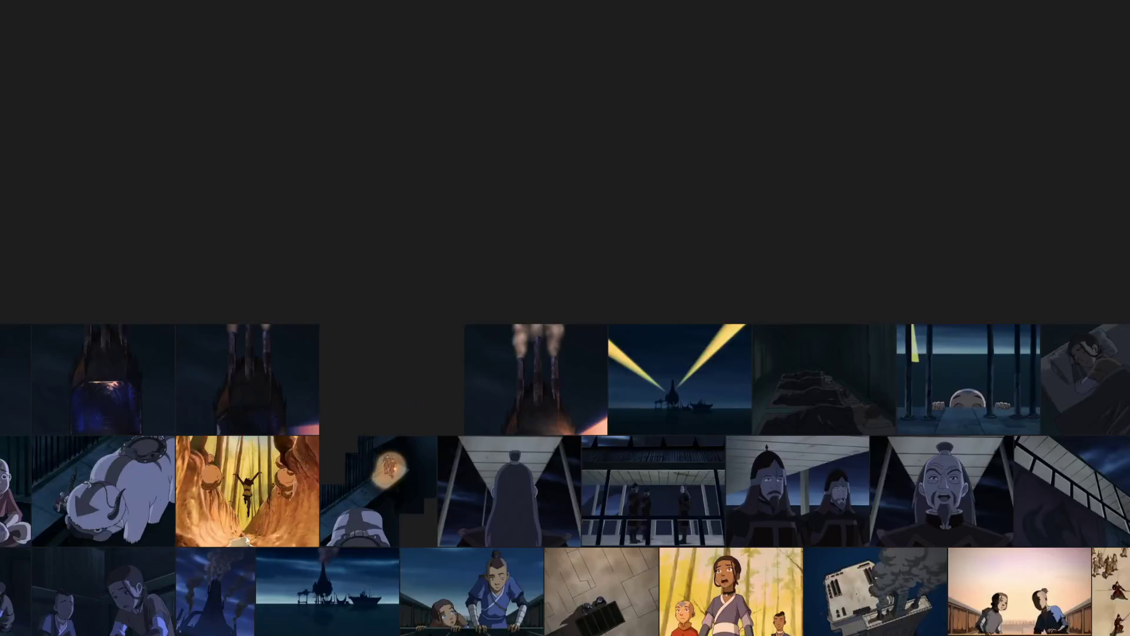
{"action": "scroll", "coordinate": [252, 535], "scroll_direction": "down", "scroll_amount": 2}
{"action": "left_click", "coordinate": [494, 146]}
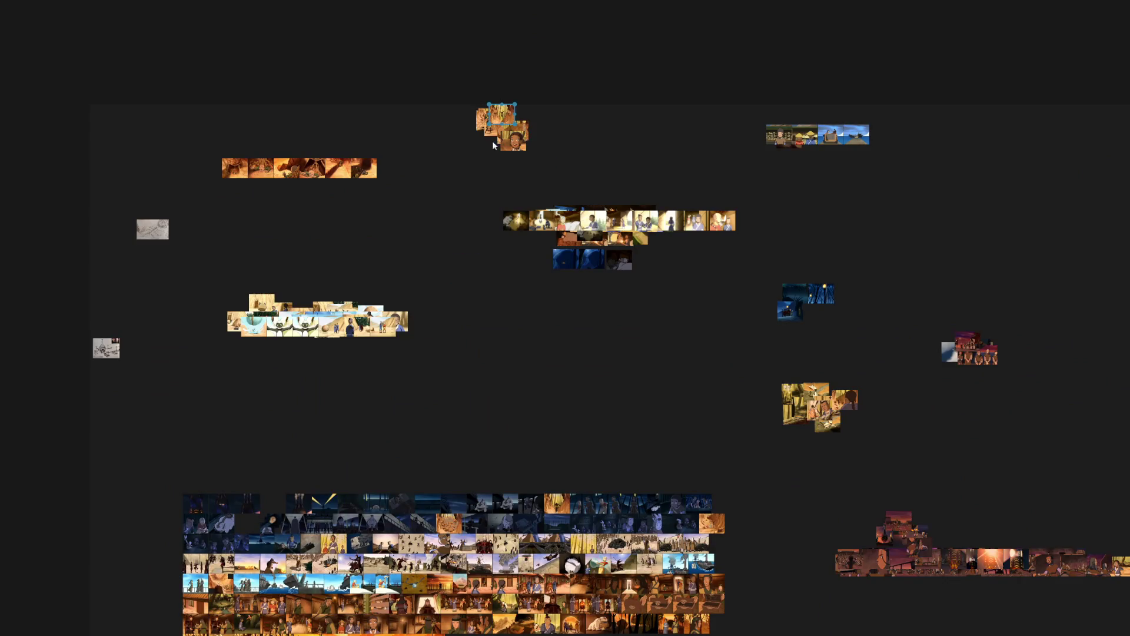
{"action": "scroll", "coordinate": [365, 329], "scroll_direction": "up", "scroll_amount": 1}
Move the grid's top row in sections, plus the second row's left part, into the right cluster.
{"action": "left_click_drag", "start_coordinate": [377, 495], "coordinate": [370, 301]}
{"action": "scroll", "coordinate": [365, 329], "scroll_direction": "up", "scroll_amount": 1}
{"action": "scroll", "coordinate": [369, 301], "scroll_direction": "down", "scroll_amount": 1}
{"action": "mouse_move", "coordinate": [94, 272]}
{"action": "left_mouse_down"}
{"action": "mouse_move", "coordinate": [515, 321]}
{"action": "mouse_move", "coordinate": [553, 311]}
{"action": "left_mouse_up"}
{"action": "left_click_drag", "start_coordinate": [425, 303], "coordinate": [967, 398]}
{"action": "left_click_drag", "start_coordinate": [455, 301], "coordinate": [605, 335]}
{"action": "left_click_drag", "start_coordinate": [516, 335], "coordinate": [891, 379]}
{"action": "left_click_drag", "start_coordinate": [44, 324], "coordinate": [314, 360]}
{"action": "left_click_drag", "start_coordinate": [177, 353], "coordinate": [874, 391]}
{"action": "mouse_move", "coordinate": [53, 341]}
{"action": "left_mouse_down"}
{"action": "mouse_move", "coordinate": [159, 373]}
{"action": "mouse_move", "coordinate": [892, 414]}
{"action": "left_mouse_up"}
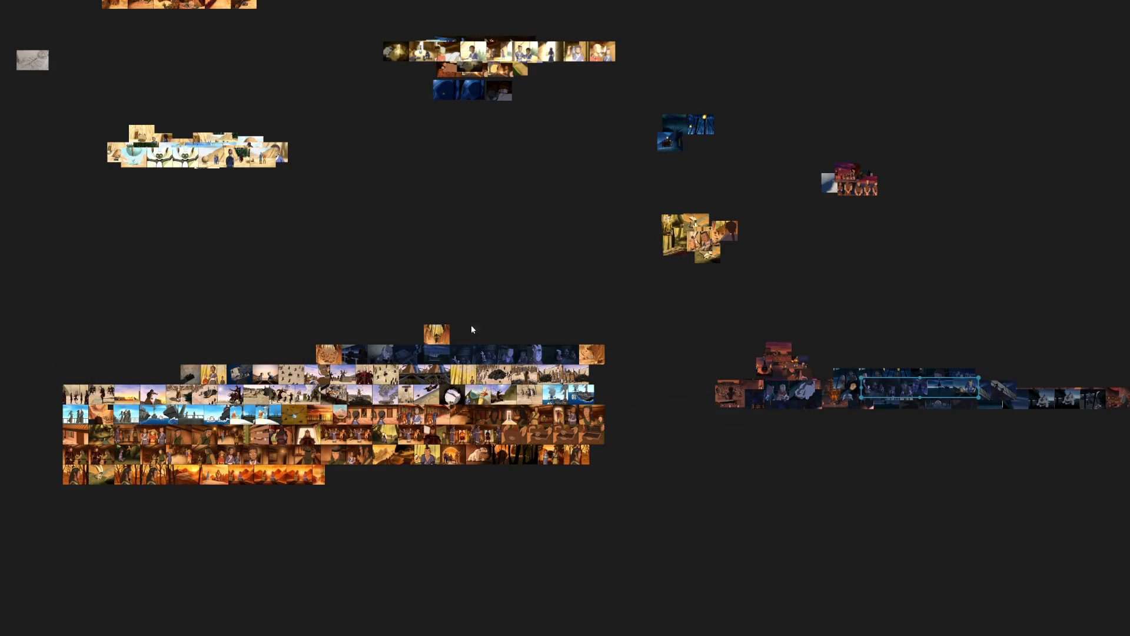
Place three corner stills in the small top cluster and the dark-blue row in the lower-right cluster.
{"action": "left_click_drag", "start_coordinate": [435, 341], "coordinate": [557, 419]}
{"action": "left_click_drag", "start_coordinate": [505, 196], "coordinate": [524, 126]}
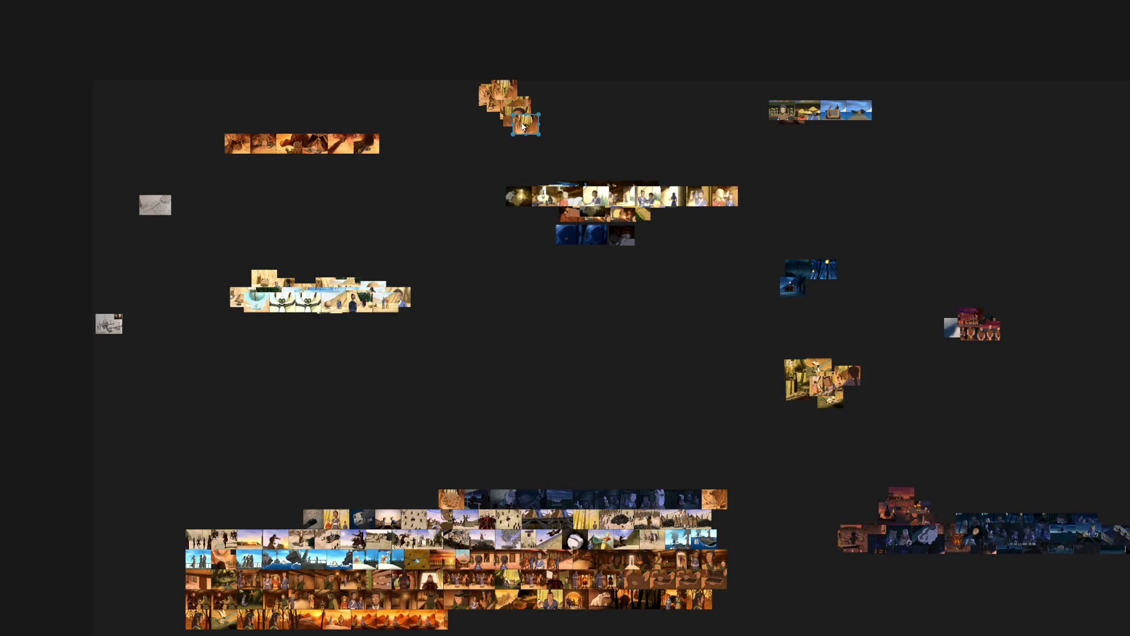
{"action": "left_click_drag", "start_coordinate": [450, 499], "coordinate": [500, 116]}
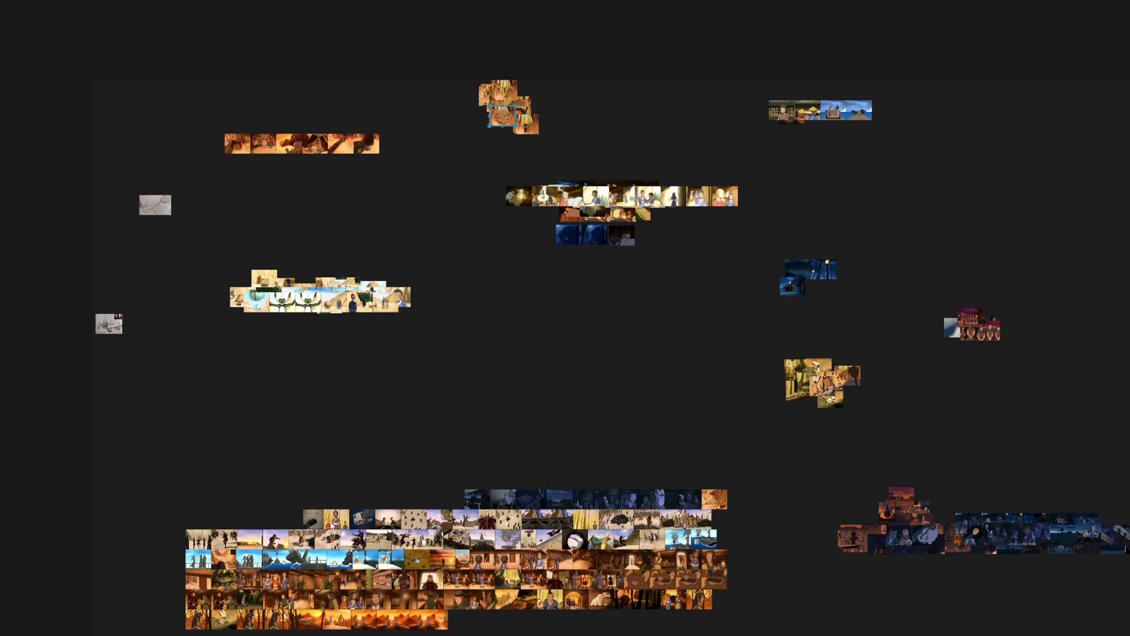
{"action": "left_click_drag", "start_coordinate": [714, 499], "coordinate": [520, 102]}
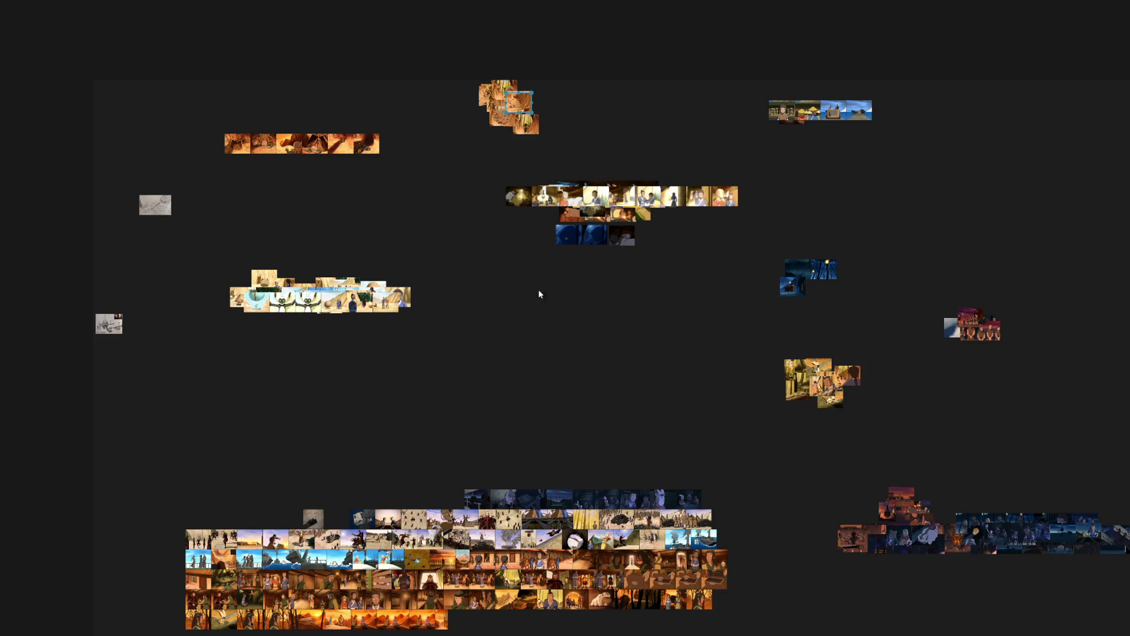
{"action": "left_click_drag", "start_coordinate": [443, 470], "coordinate": [740, 502]}
{"action": "left_click_drag", "start_coordinate": [559, 498], "coordinate": [940, 529]}
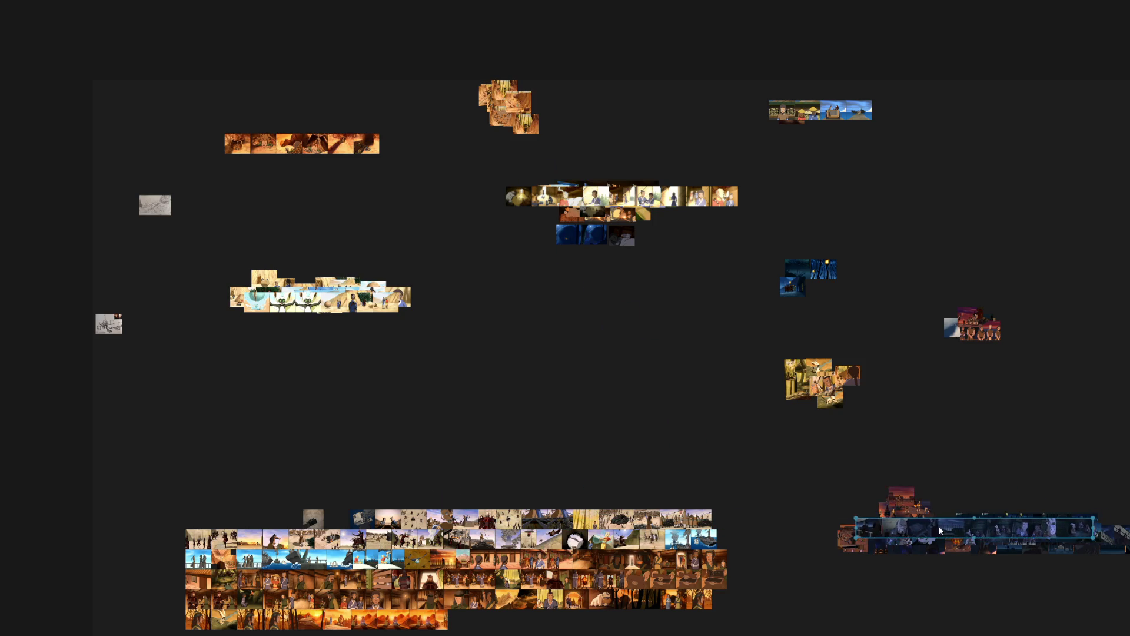
{"action": "scroll", "coordinate": [335, 501], "scroll_direction": "right", "scroll_amount": 3}
{"action": "scroll", "coordinate": [326, 273], "scroll_direction": "down", "scroll_amount": 5}
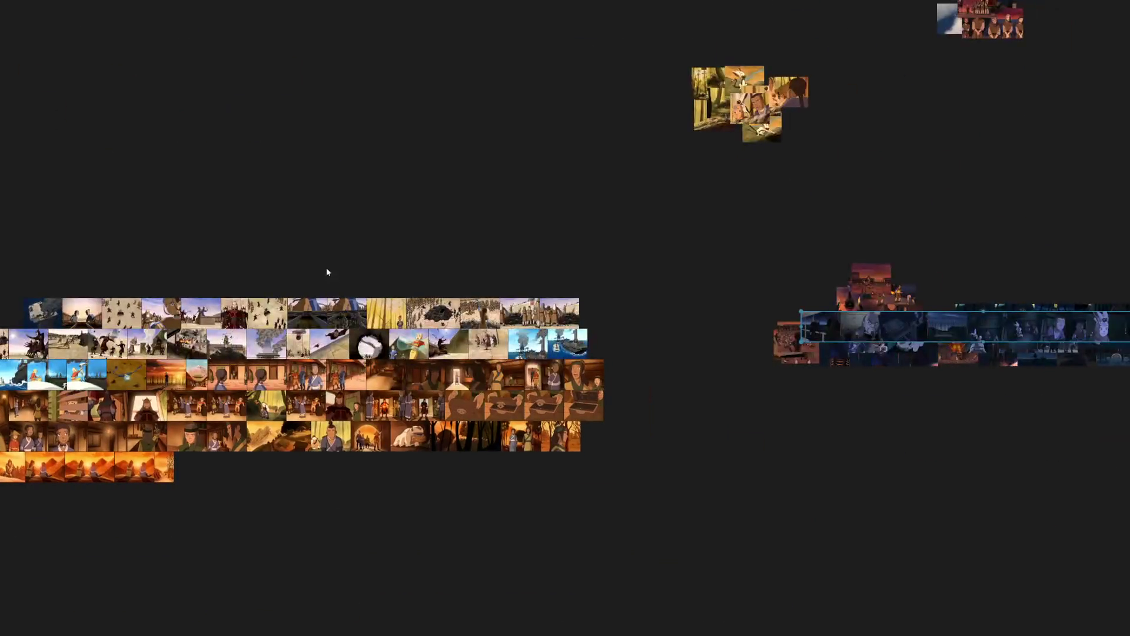
Move the next top row into the right cluster and the whole blue-sky row into the upper-right cluster.
{"action": "mouse_move", "coordinate": [38, 248]}
{"action": "left_mouse_down"}
{"action": "mouse_move", "coordinate": [186, 286]}
{"action": "mouse_move", "coordinate": [369, 287]}
{"action": "left_mouse_up"}
{"action": "mouse_move", "coordinate": [258, 285]}
{"action": "left_mouse_down"}
{"action": "mouse_move", "coordinate": [349, 301]}
{"action": "mouse_move", "coordinate": [876, 305]}
{"action": "left_mouse_up"}
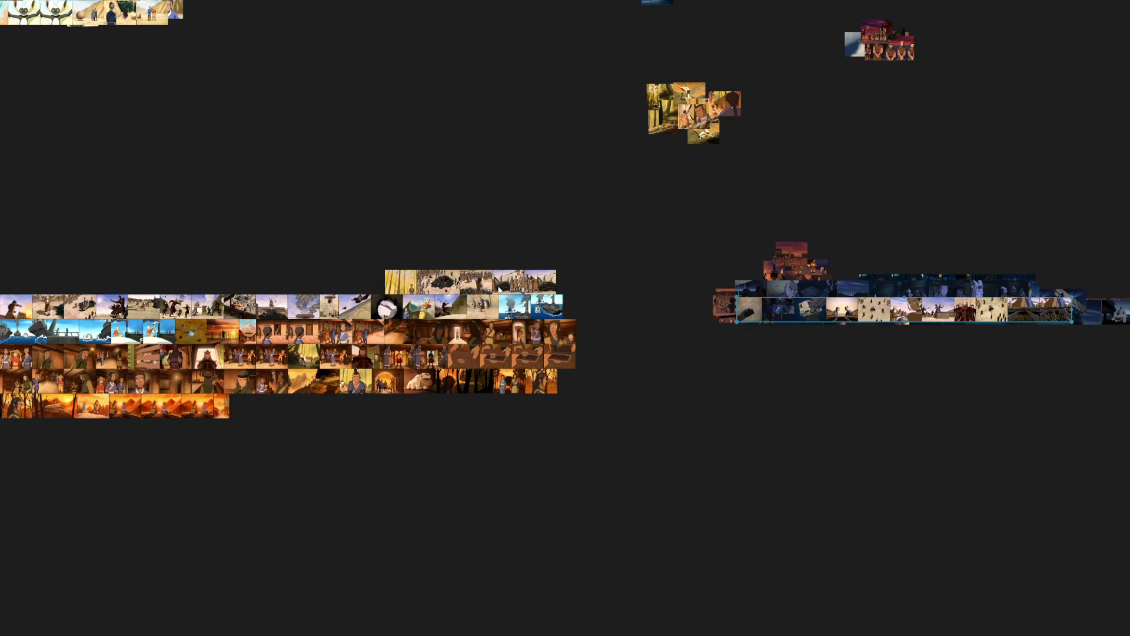
{"action": "left_click_drag", "start_coordinate": [437, 247], "coordinate": [620, 289]}
{"action": "left_click_drag", "start_coordinate": [530, 281], "coordinate": [955, 293]}
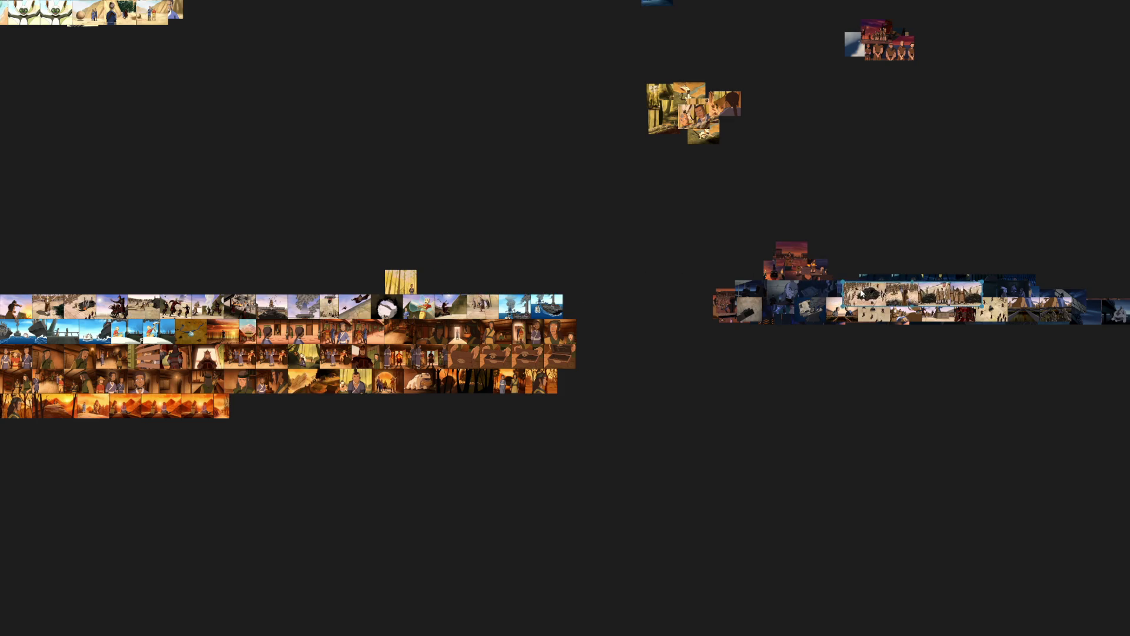
{"action": "scroll", "coordinate": [615, 449], "scroll_direction": "down", "scroll_amount": 2}
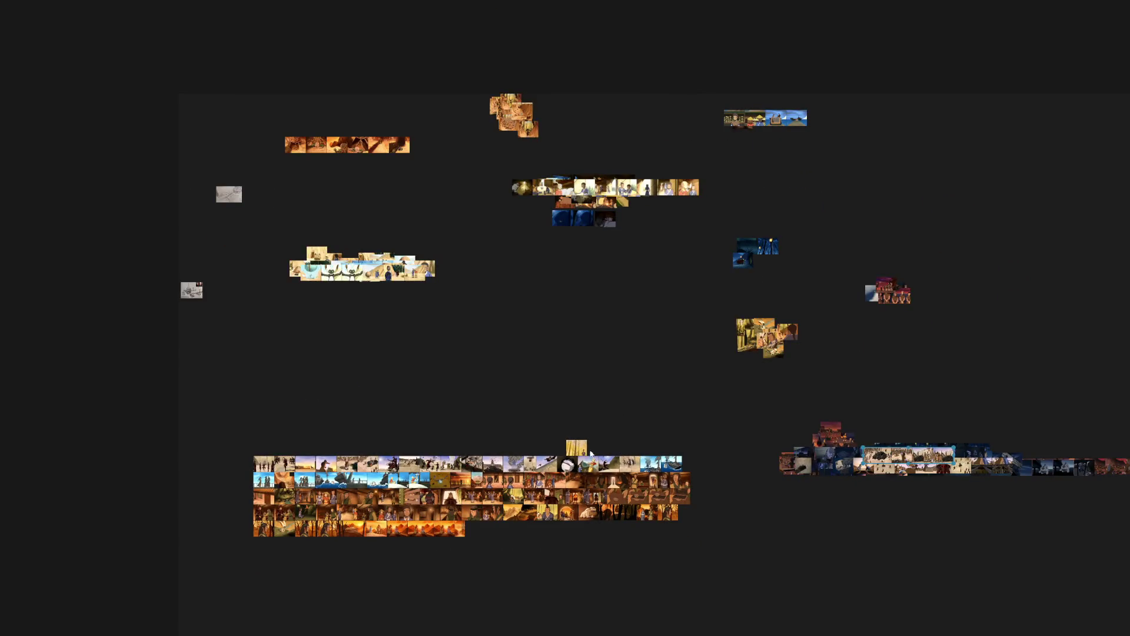
{"action": "scroll", "coordinate": [589, 453], "scroll_direction": "up", "scroll_amount": 2}
{"action": "scroll", "coordinate": [590, 453], "scroll_direction": "up", "scroll_amount": 2}
{"action": "scroll", "coordinate": [574, 442], "scroll_direction": "up", "scroll_amount": 2}
{"action": "scroll", "coordinate": [560, 433], "scroll_direction": "down", "scroll_amount": 2}
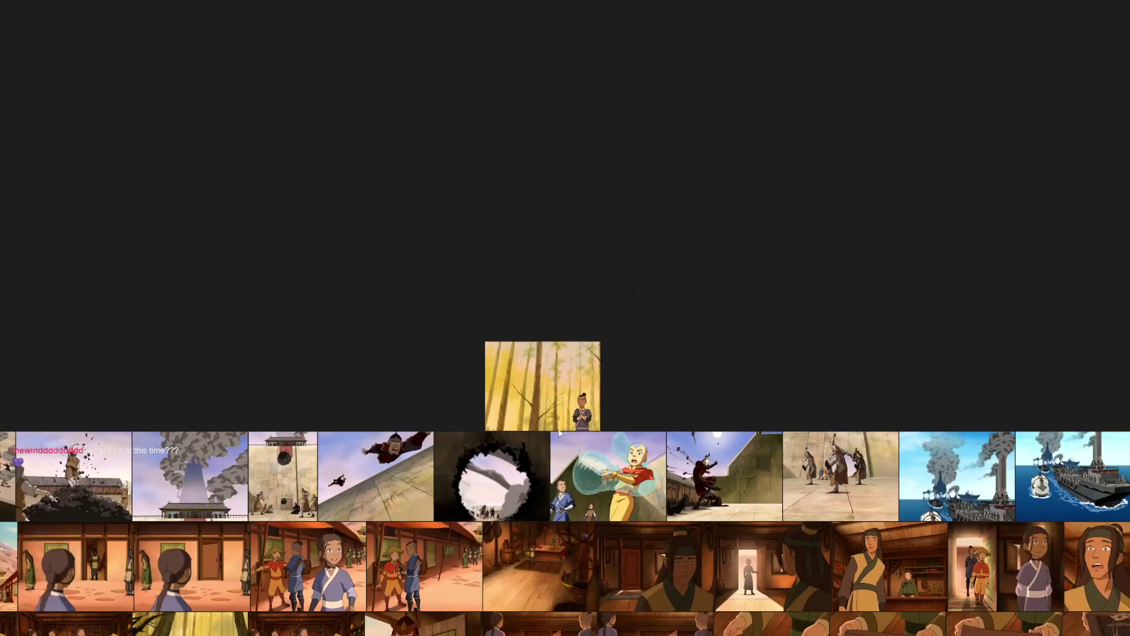
{"action": "scroll", "coordinate": [559, 433], "scroll_direction": "down", "scroll_amount": 3}
{"action": "scroll", "coordinate": [617, 370], "scroll_direction": "down", "scroll_amount": 2}
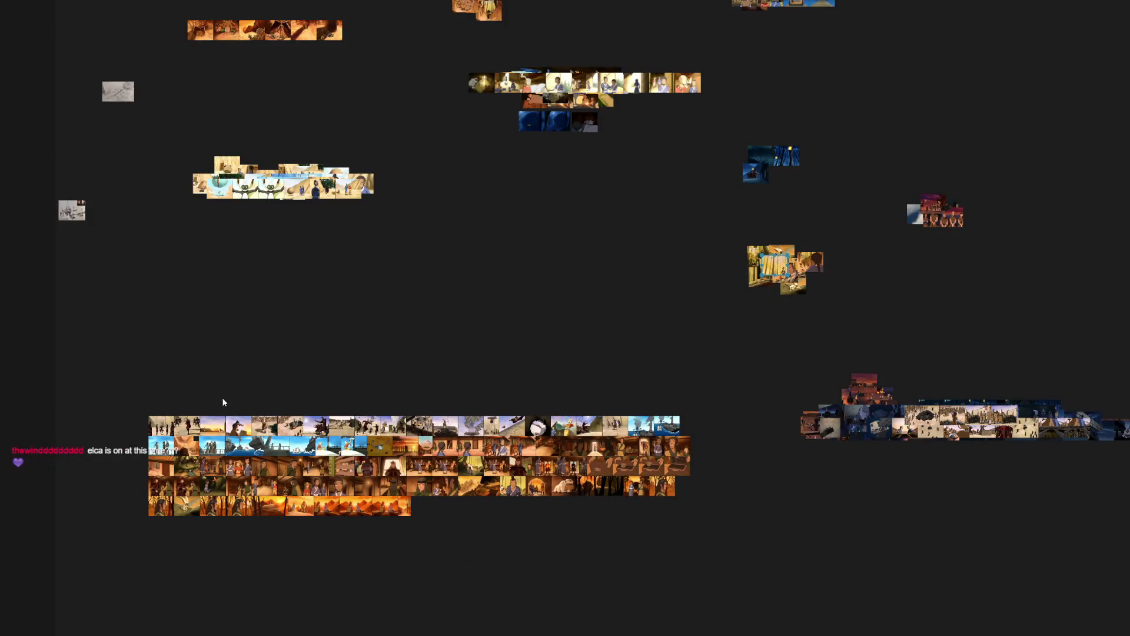
{"action": "scroll", "coordinate": [437, 402], "scroll_direction": "up", "scroll_amount": 1}
{"action": "scroll", "coordinate": [480, 354], "scroll_direction": "up", "scroll_amount": 1}
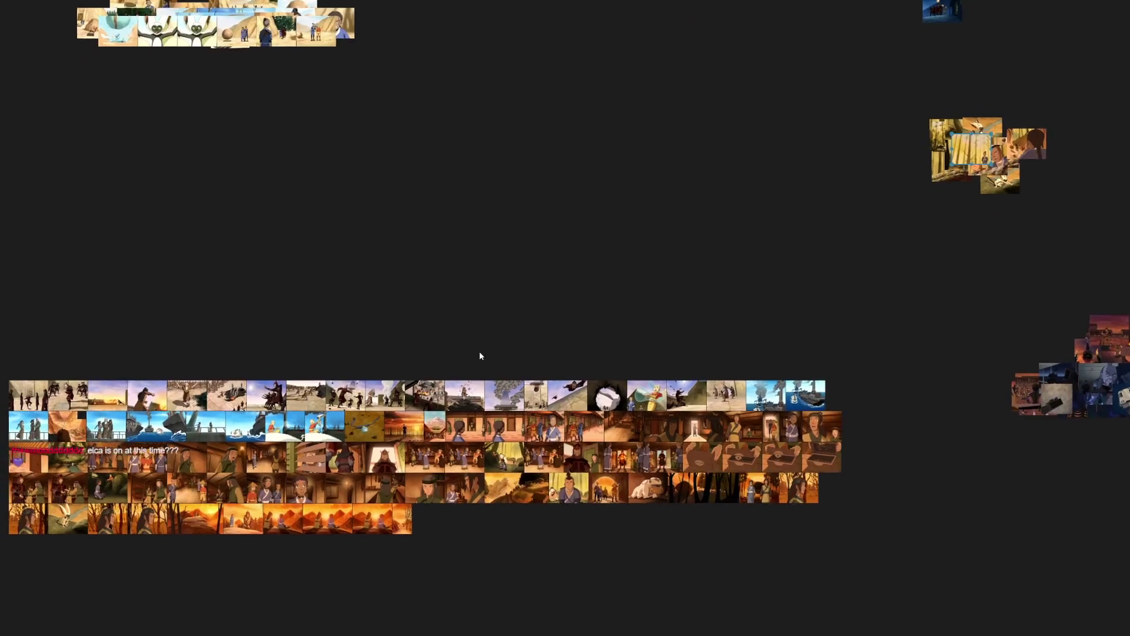
{"action": "scroll", "coordinate": [480, 354], "scroll_direction": "down", "scroll_amount": 1}
{"action": "left_click_drag", "start_coordinate": [66, 336], "coordinate": [342, 375]}
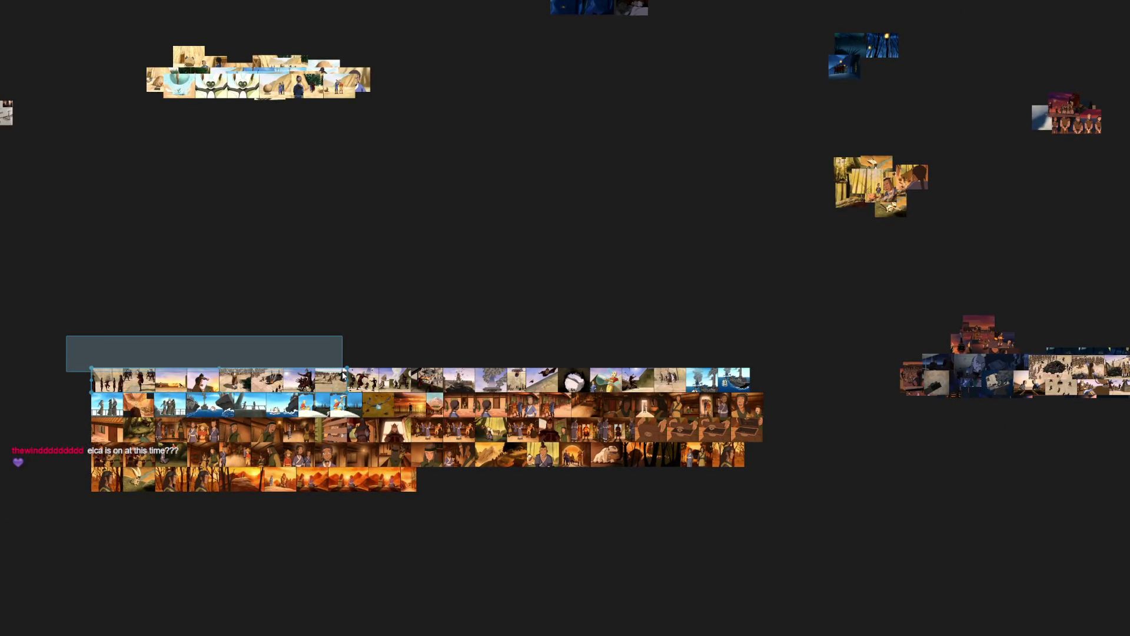
{"action": "mouse_move", "coordinate": [351, 374]}
{"action": "left_mouse_down"}
{"action": "mouse_move", "coordinate": [796, 377]}
{"action": "mouse_move", "coordinate": [649, 408]}
{"action": "left_mouse_up"}
{"action": "scroll", "coordinate": [618, 384], "scroll_direction": "down", "scroll_amount": 1}
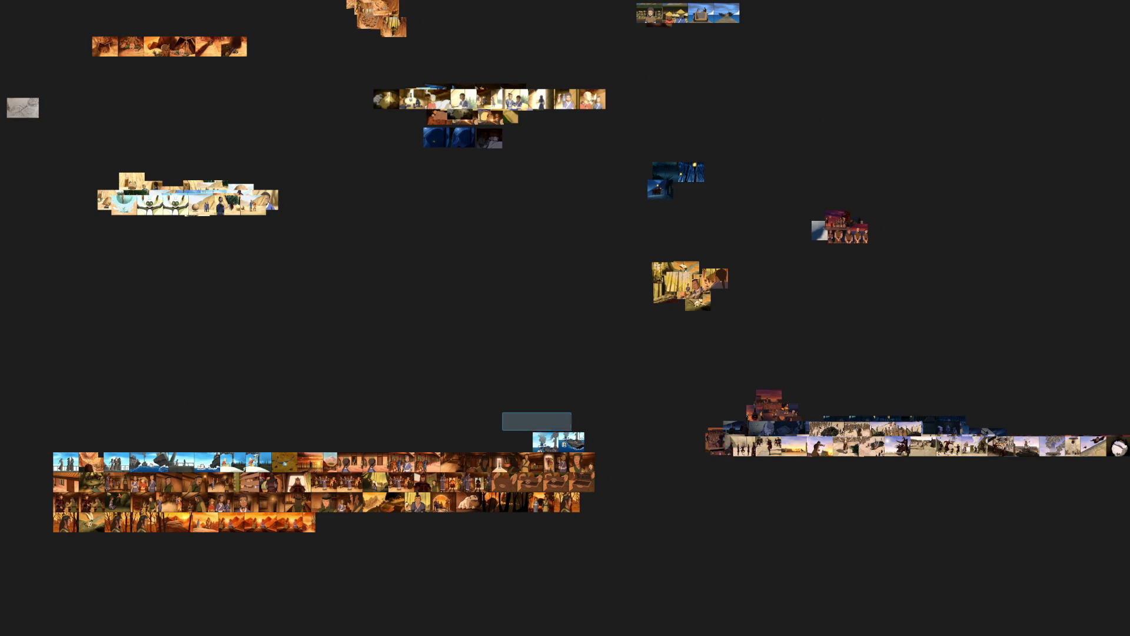
{"action": "left_click_drag", "start_coordinate": [68, 469], "coordinate": [775, 270]}
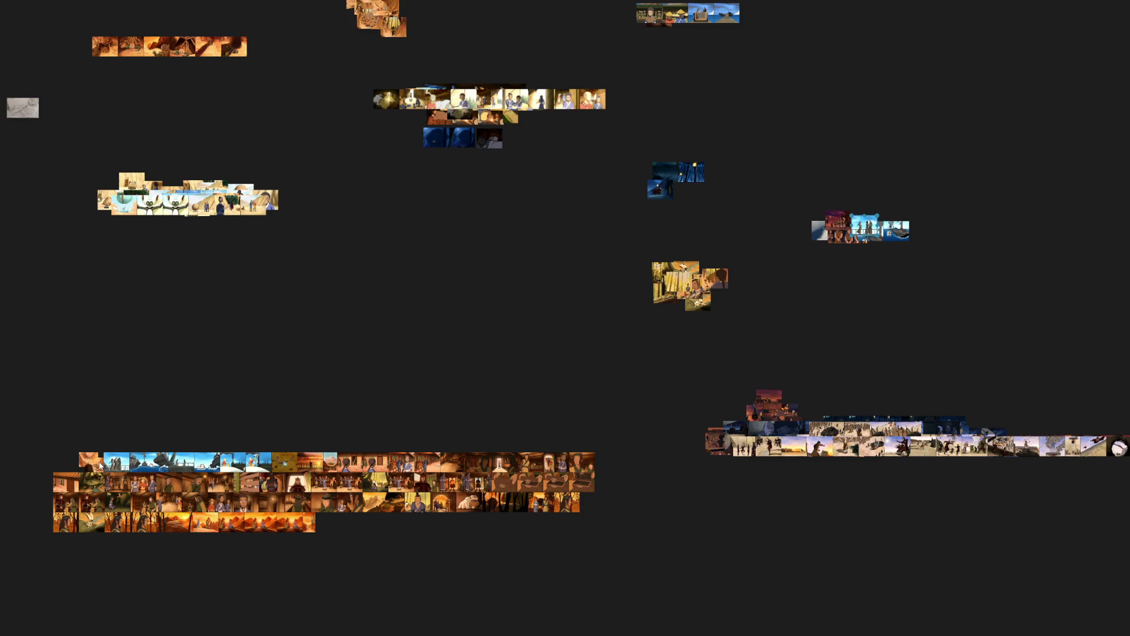
{"action": "scroll", "coordinate": [80, 500], "scroll_direction": "up", "scroll_amount": 3}
{"action": "scroll", "coordinate": [89, 432], "scroll_direction": "down", "scroll_amount": 4}
Set a single still beside the top cluster, the yellow pair in the right cluster, and the sunset row at top.
{"action": "left_click_drag", "start_coordinate": [88, 430], "coordinate": [639, 91]}
{"action": "scroll", "coordinate": [537, 112], "scroll_direction": "up", "scroll_amount": 2}
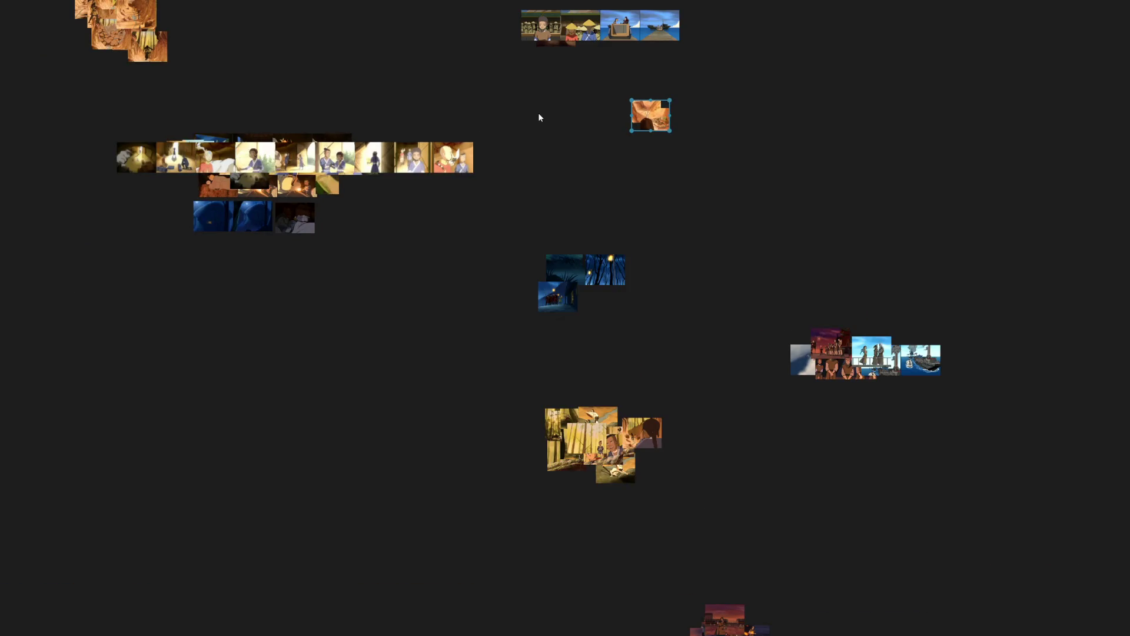
{"action": "mouse_move", "coordinate": [655, 117]}
{"action": "left_mouse_down"}
{"action": "mouse_move", "coordinate": [703, 57]}
{"action": "mouse_move", "coordinate": [523, 36]}
{"action": "left_mouse_up"}
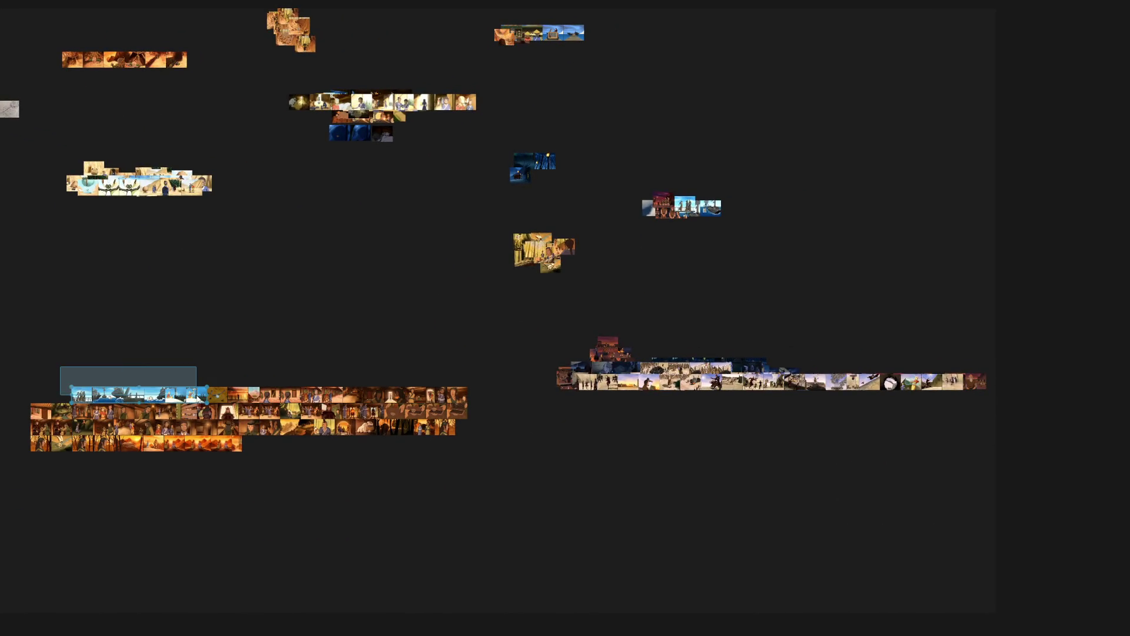
{"action": "scroll", "coordinate": [296, 422], "scroll_direction": "up", "scroll_amount": 3}
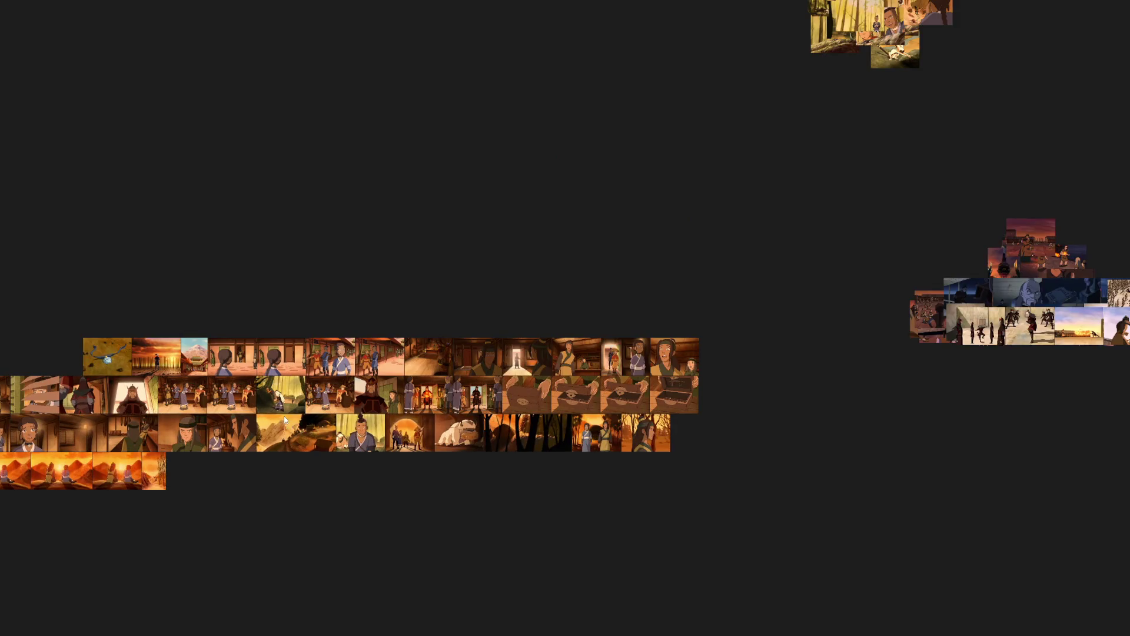
{"action": "scroll", "coordinate": [171, 401], "scroll_direction": "up", "scroll_amount": 1}
{"action": "scroll", "coordinate": [181, 404], "scroll_direction": "down", "scroll_amount": 2}
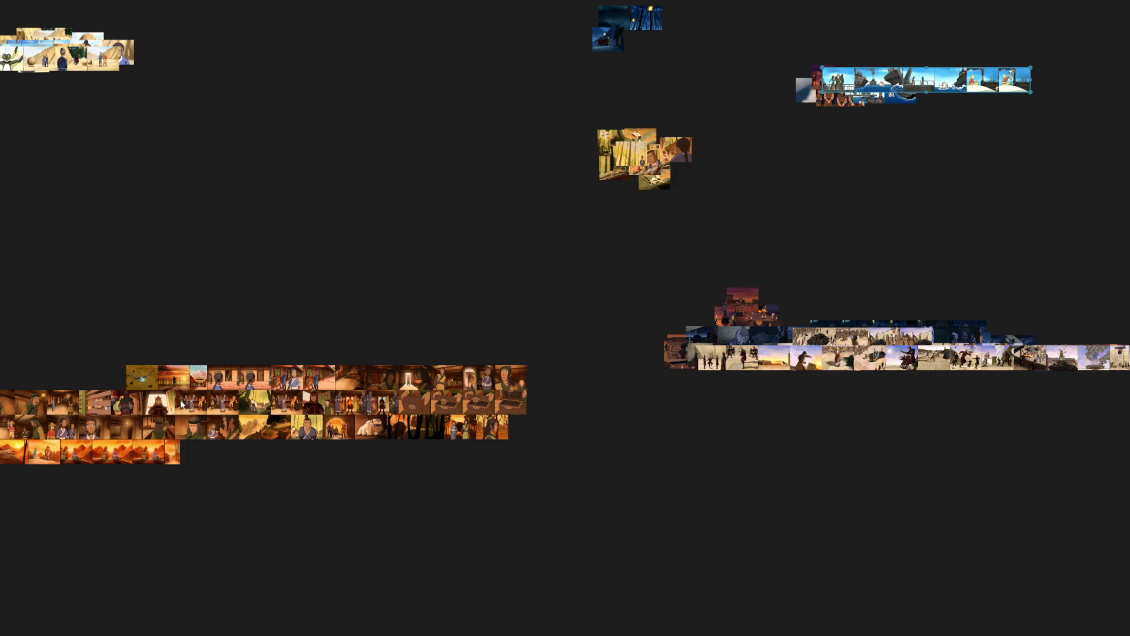
{"action": "scroll", "coordinate": [259, 318], "scroll_direction": "down", "scroll_amount": 2}
{"action": "scroll", "coordinate": [365, 437], "scroll_direction": "up", "scroll_amount": 2}
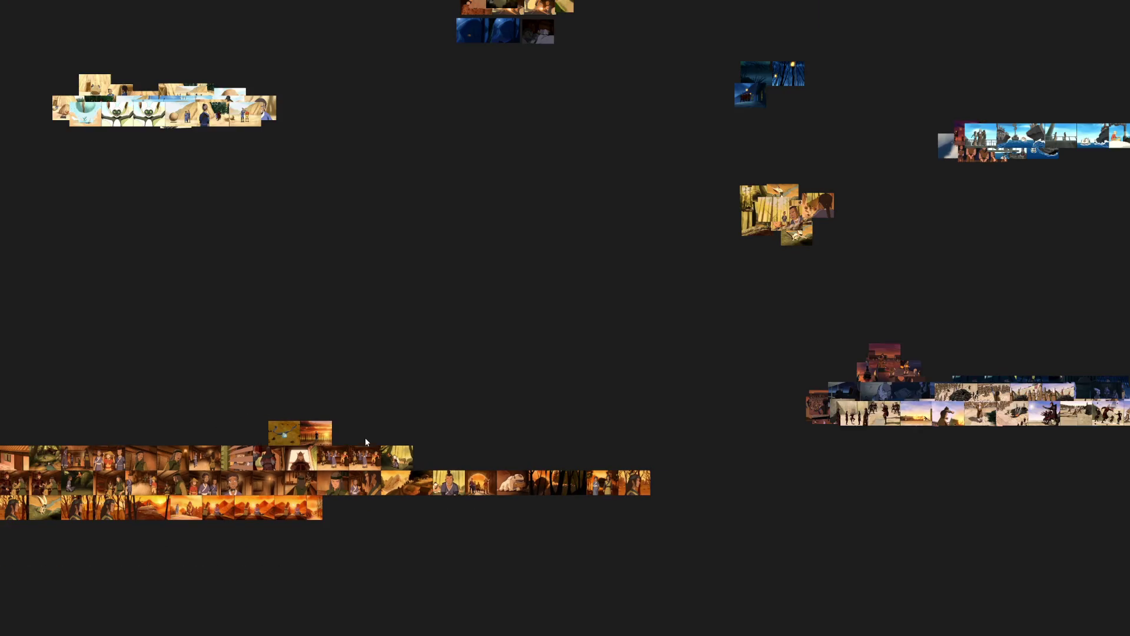
{"action": "mouse_move", "coordinate": [326, 426]}
{"action": "left_mouse_down"}
{"action": "mouse_move", "coordinate": [686, 391]}
{"action": "mouse_move", "coordinate": [868, 399]}
{"action": "left_mouse_up"}
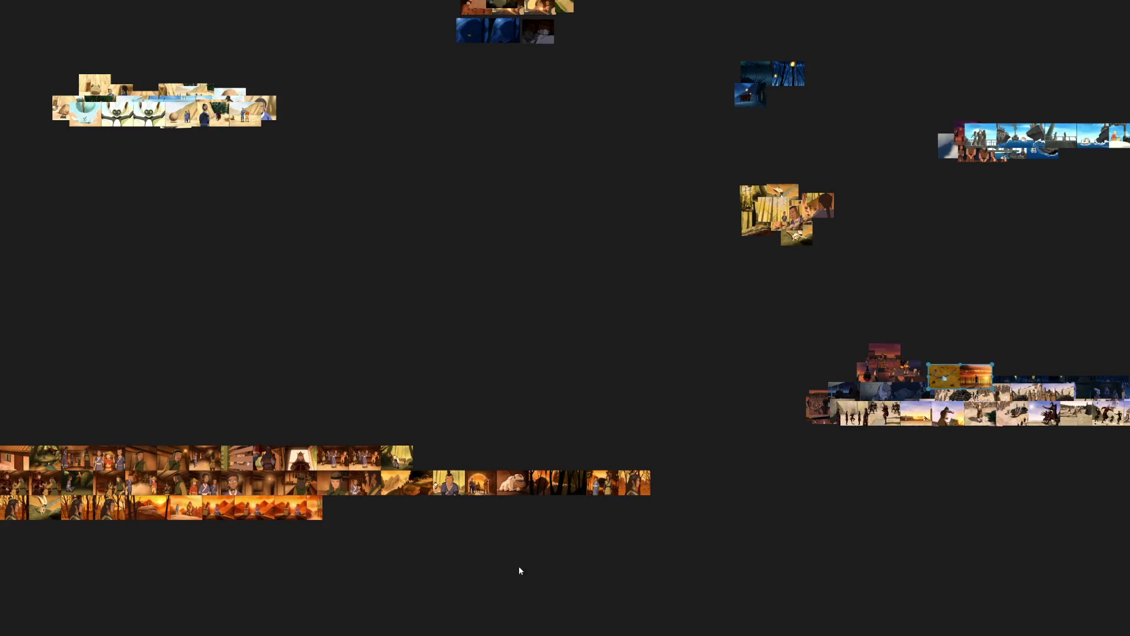
{"action": "scroll", "coordinate": [421, 415], "scroll_direction": "up", "scroll_amount": 3}
{"action": "scroll", "coordinate": [416, 401], "scroll_direction": "down", "scroll_amount": 2}
{"action": "scroll", "coordinate": [257, 384], "scroll_direction": "up", "scroll_amount": 1}
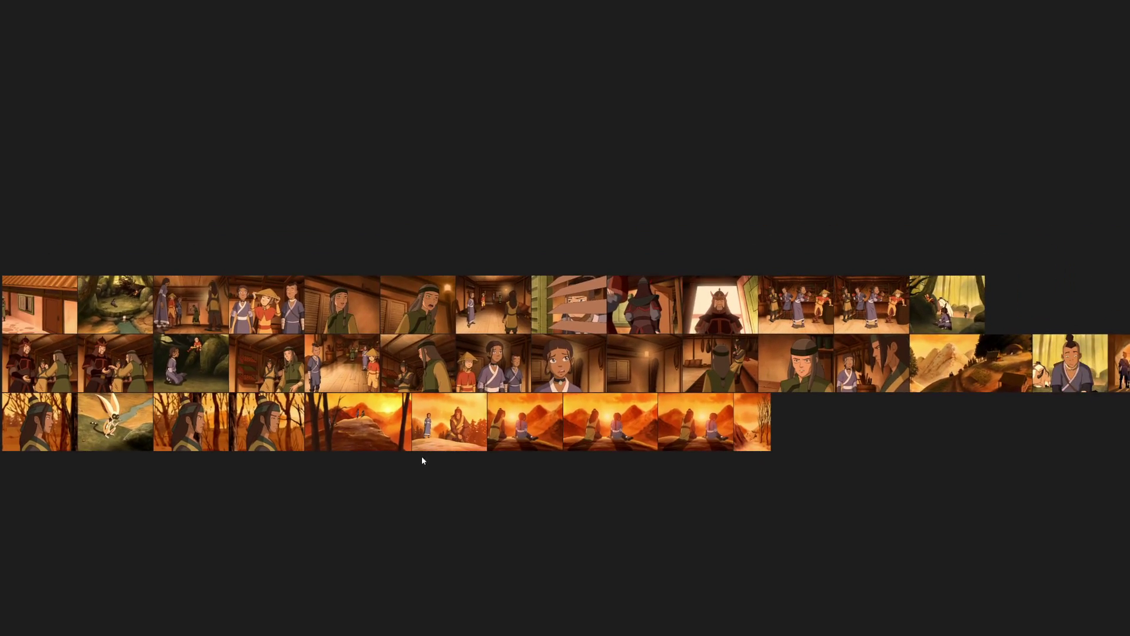
{"action": "scroll", "coordinate": [422, 456], "scroll_direction": "down", "scroll_amount": 1}
{"action": "scroll", "coordinate": [187, 482], "scroll_direction": "down", "scroll_amount": 2}
{"action": "scroll", "coordinate": [195, 475], "scroll_direction": "down", "scroll_amount": 2}
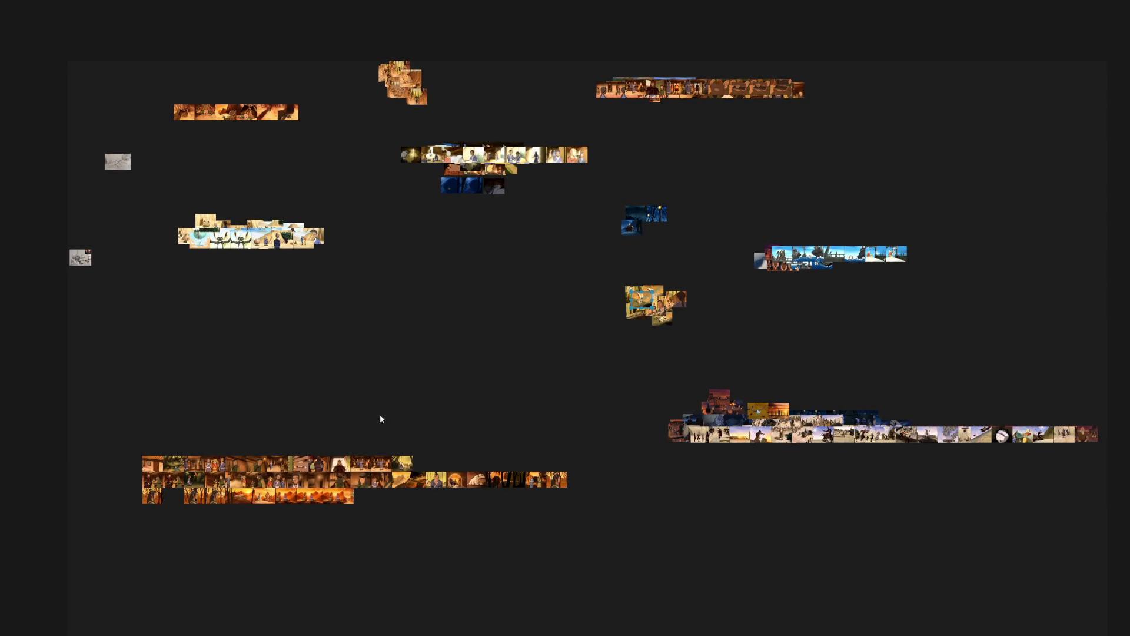
{"action": "left_click", "coordinate": [295, 494]}
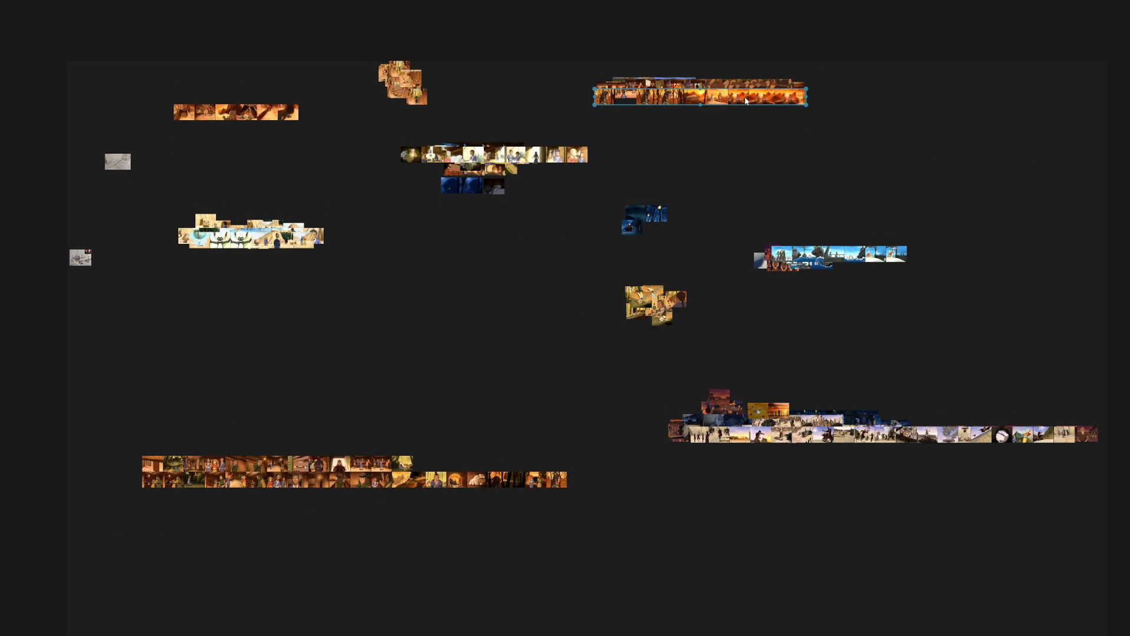
{"action": "scroll", "coordinate": [509, 505], "scroll_direction": "up", "scroll_amount": 2}
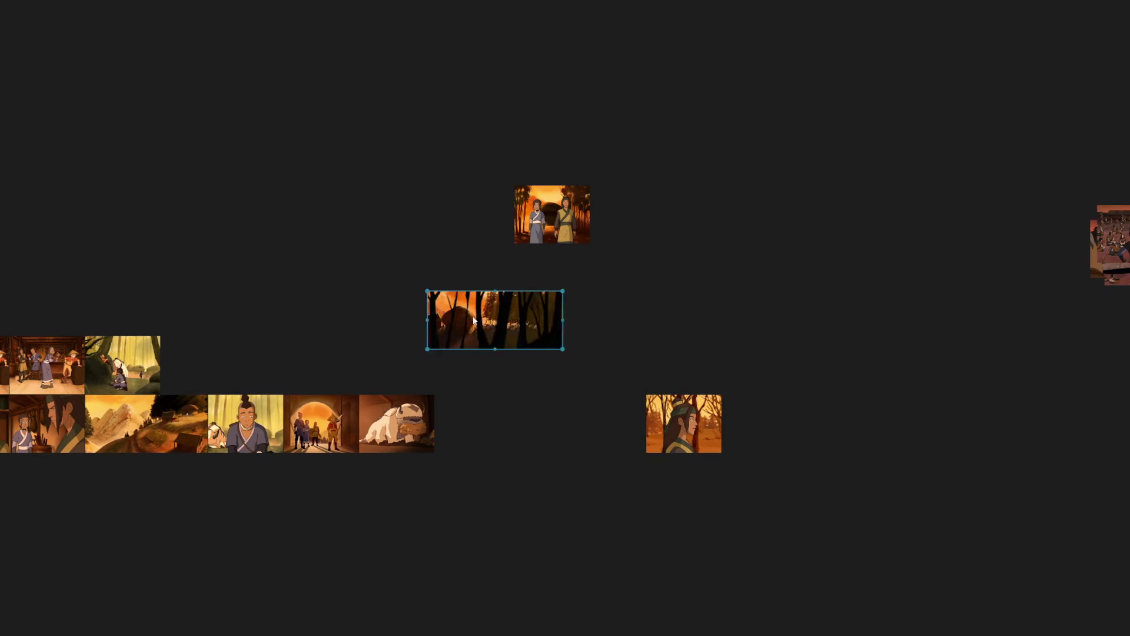
Gather the gate and landscape stills into the forest cluster and regroup the lower interior row as a strip with the dance pair.
{"action": "left_click_drag", "start_coordinate": [313, 406], "coordinate": [561, 431]}
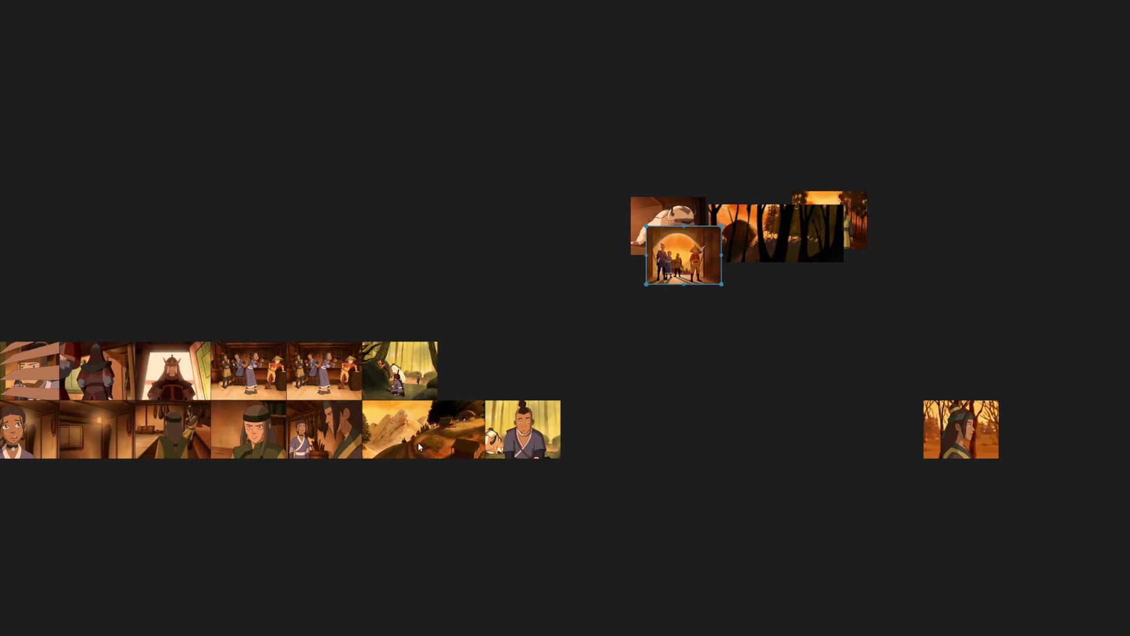
{"action": "left_click_drag", "start_coordinate": [328, 377], "coordinate": [247, 279]}
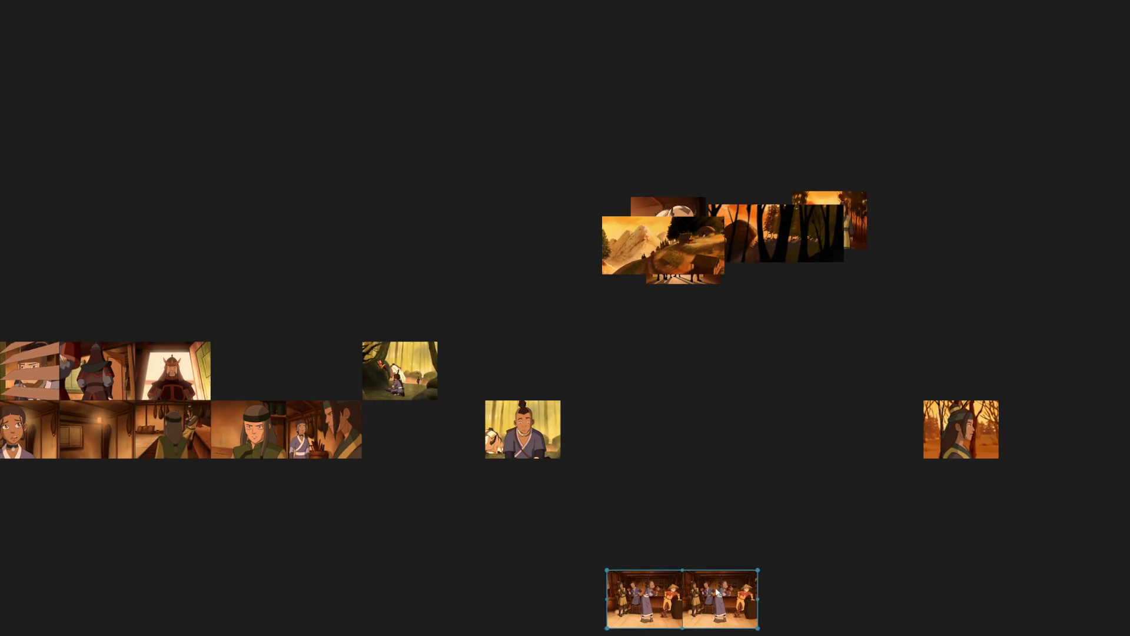
{"action": "left_click_drag", "start_coordinate": [549, 360], "coordinate": [67, 296]}
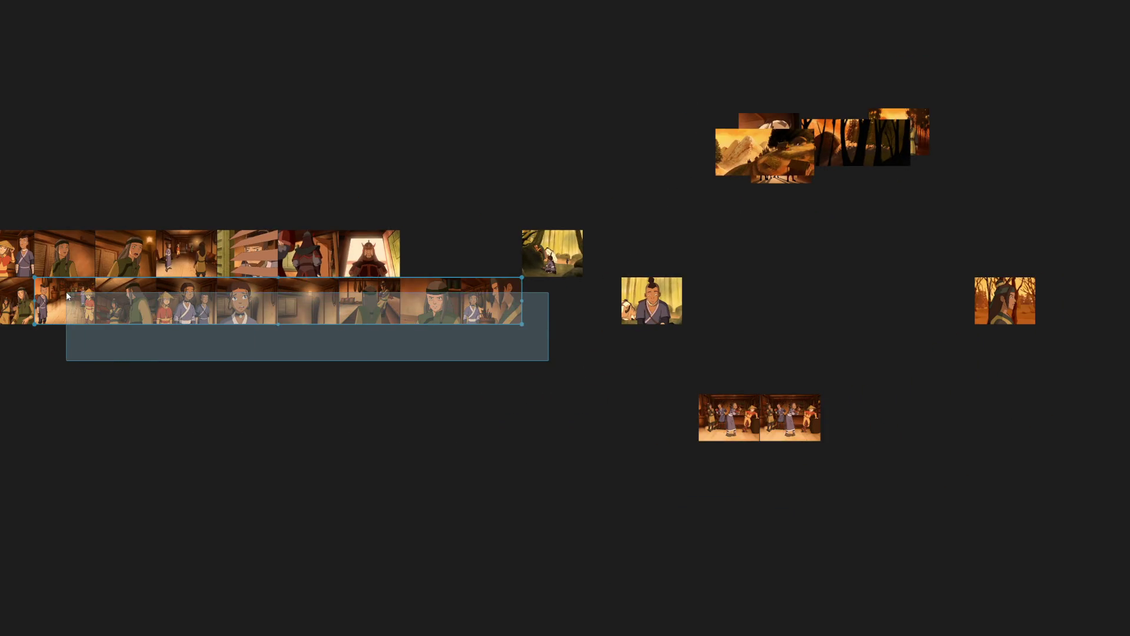
{"action": "left_click_drag", "start_coordinate": [608, 358], "coordinate": [187, 290]}
{"action": "left_click_drag", "start_coordinate": [751, 408], "coordinate": [533, 464]}
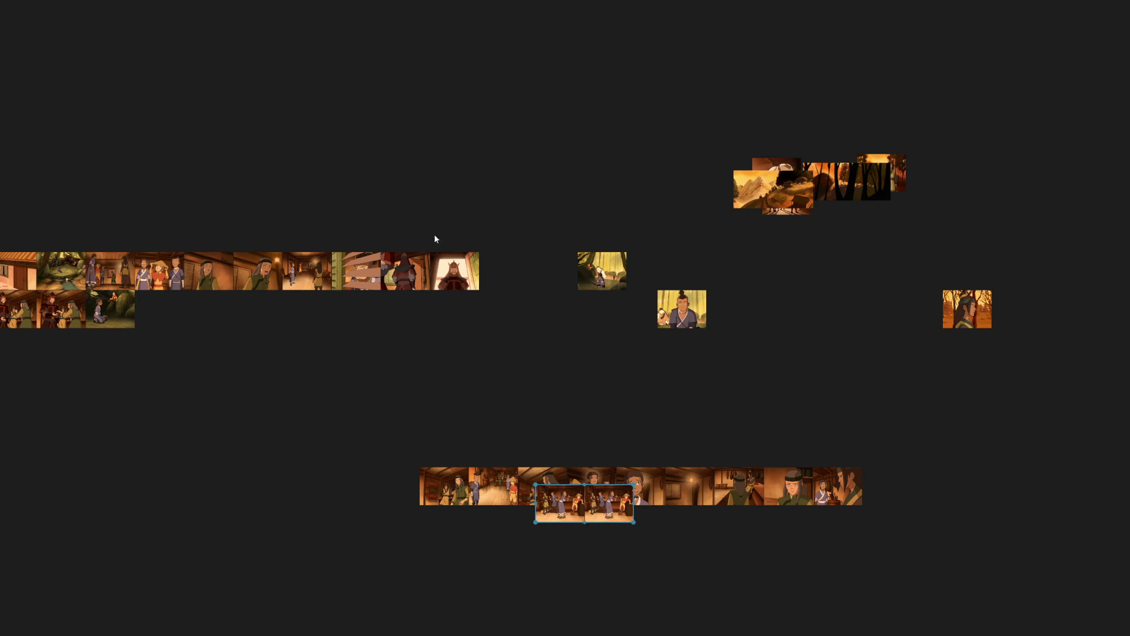
Move the upper-left interior row and two lower-left stills into the strip, setting the last left-side stills apart.
{"action": "left_click_drag", "start_coordinate": [498, 320], "coordinate": [167, 232]}
{"action": "left_click_drag", "start_coordinate": [483, 186], "coordinate": [106, 278]}
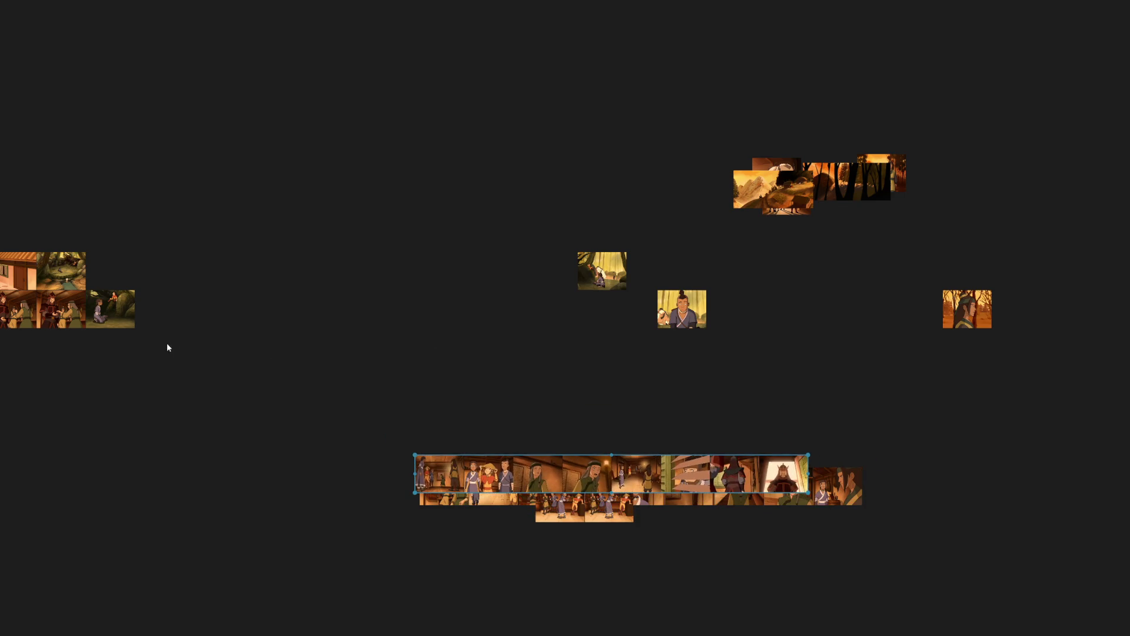
{"action": "left_click_drag", "start_coordinate": [326, 360], "coordinate": [237, 307]}
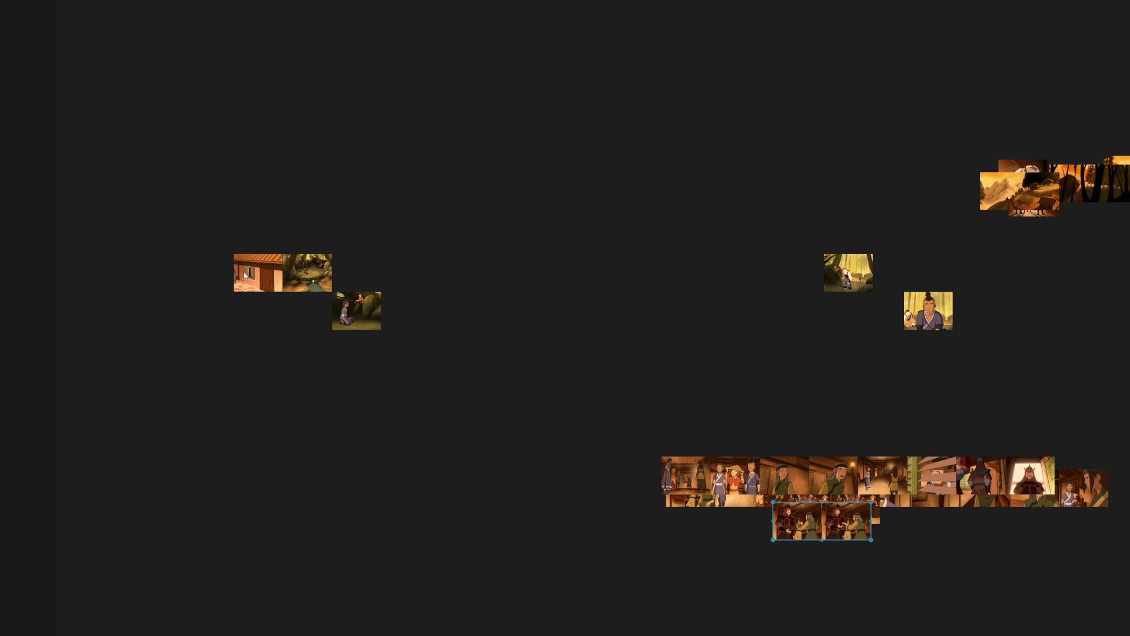
{"action": "left_click_drag", "start_coordinate": [422, 348], "coordinate": [243, 245]}
{"action": "scroll", "coordinate": [605, 201], "scroll_direction": "down", "scroll_amount": 3}
{"action": "left_click_drag", "start_coordinate": [606, 201], "coordinate": [207, 415]}
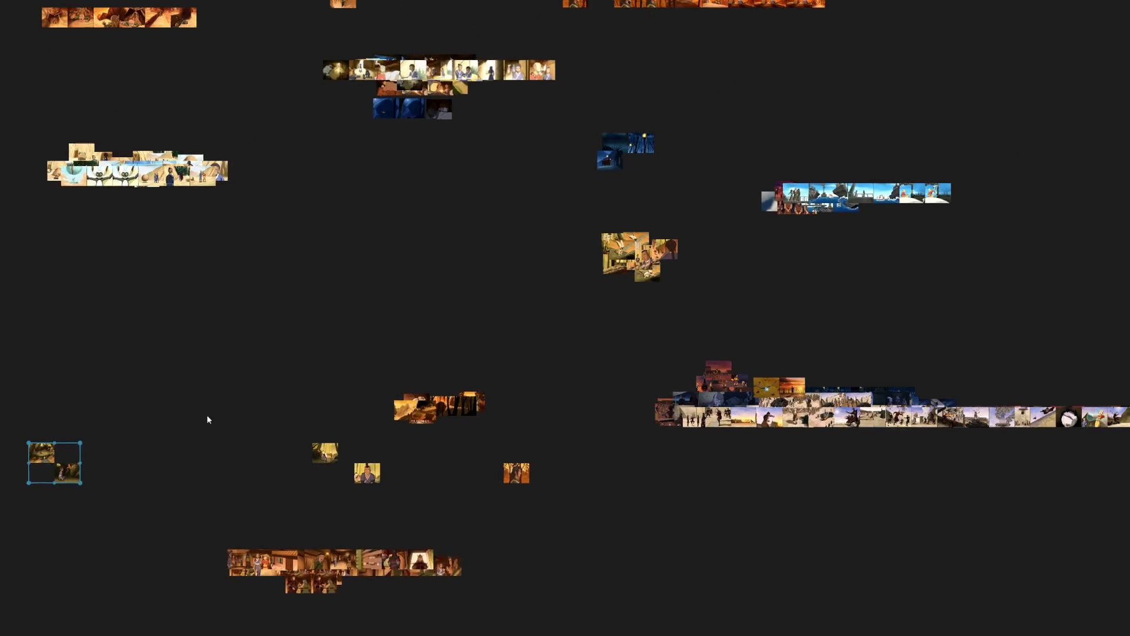
Merge the small left group into the central cluster and place the two loose yellow stills in the yellow cluster.
{"action": "left_click_drag", "start_coordinate": [66, 478], "coordinate": [636, 274]}
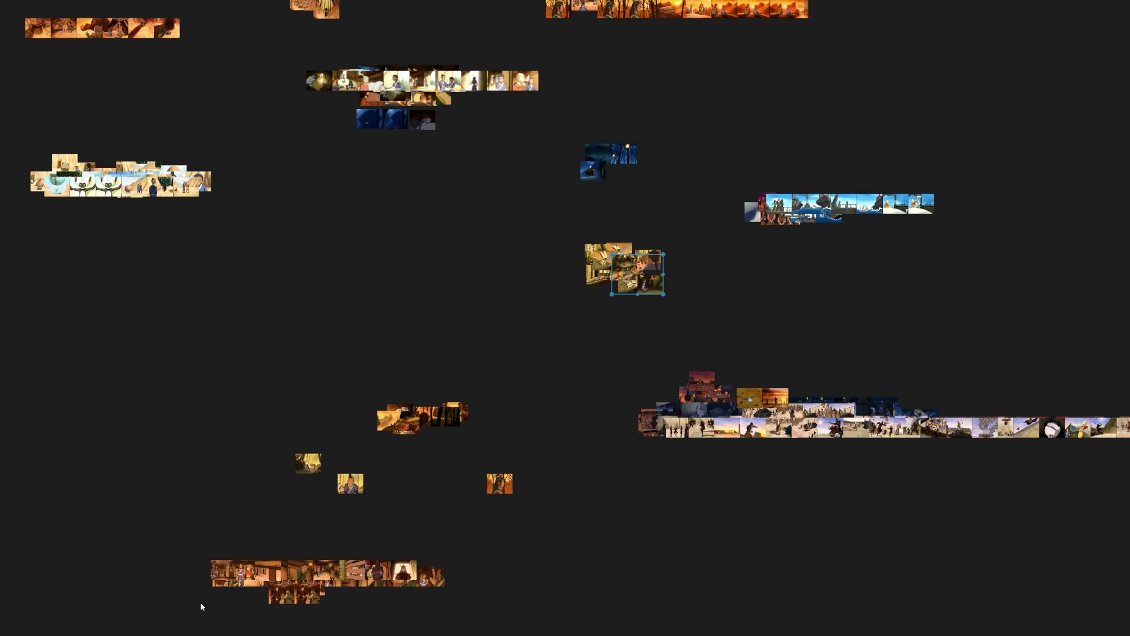
{"action": "left_click_drag", "start_coordinate": [200, 606], "coordinate": [522, 553]}
{"action": "scroll", "coordinate": [573, 485], "scroll_direction": "down", "scroll_amount": 1}
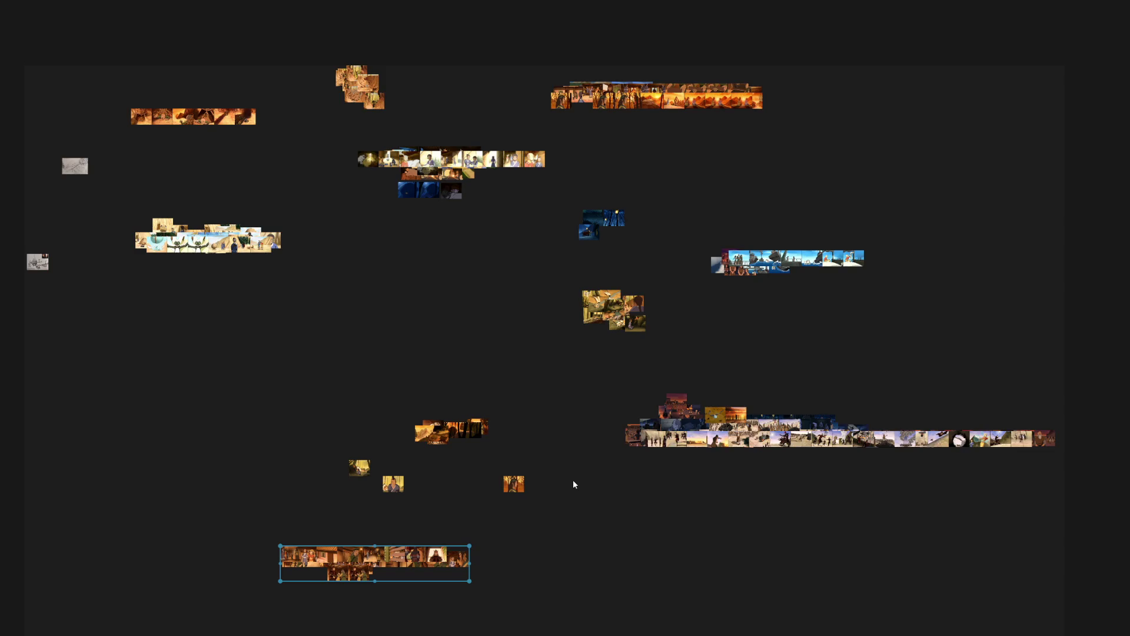
{"action": "scroll", "coordinate": [474, 486], "scroll_direction": "up", "scroll_amount": 2}
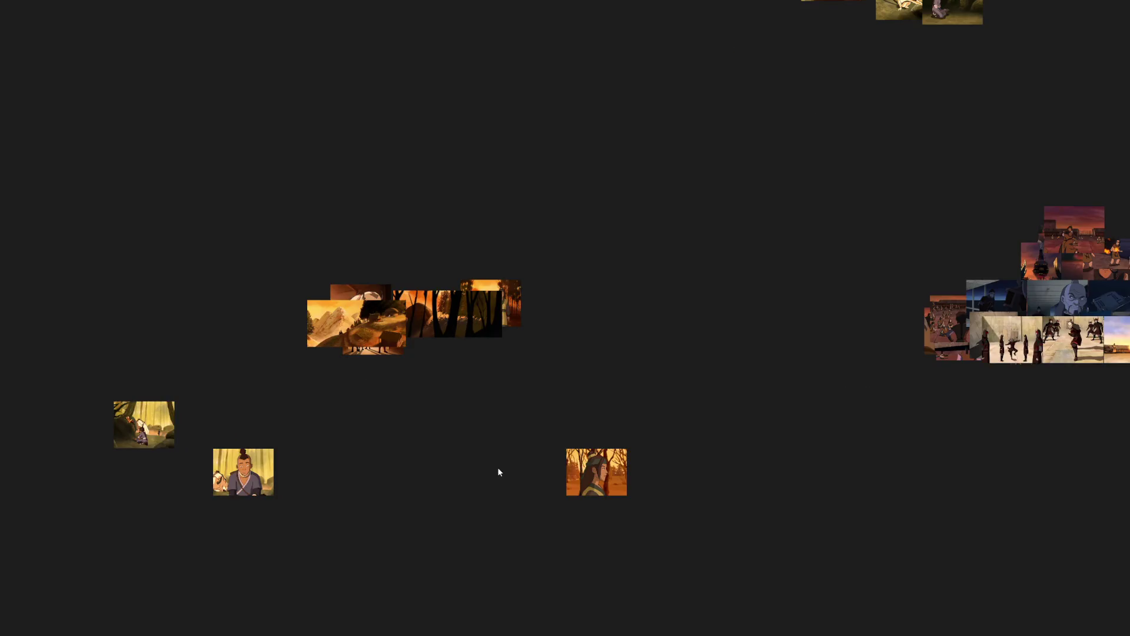
{"action": "scroll", "coordinate": [848, 423], "scroll_direction": "down", "scroll_amount": 2}
{"action": "mouse_move", "coordinate": [896, 414]}
{"action": "left_mouse_down"}
{"action": "mouse_move", "coordinate": [349, 576]}
{"action": "mouse_move", "coordinate": [790, 265]}
{"action": "left_mouse_up"}
{"action": "scroll", "coordinate": [774, 343], "scroll_direction": "down", "scroll_amount": 1}
{"action": "scroll", "coordinate": [617, 283], "scroll_direction": "down", "scroll_amount": 2}
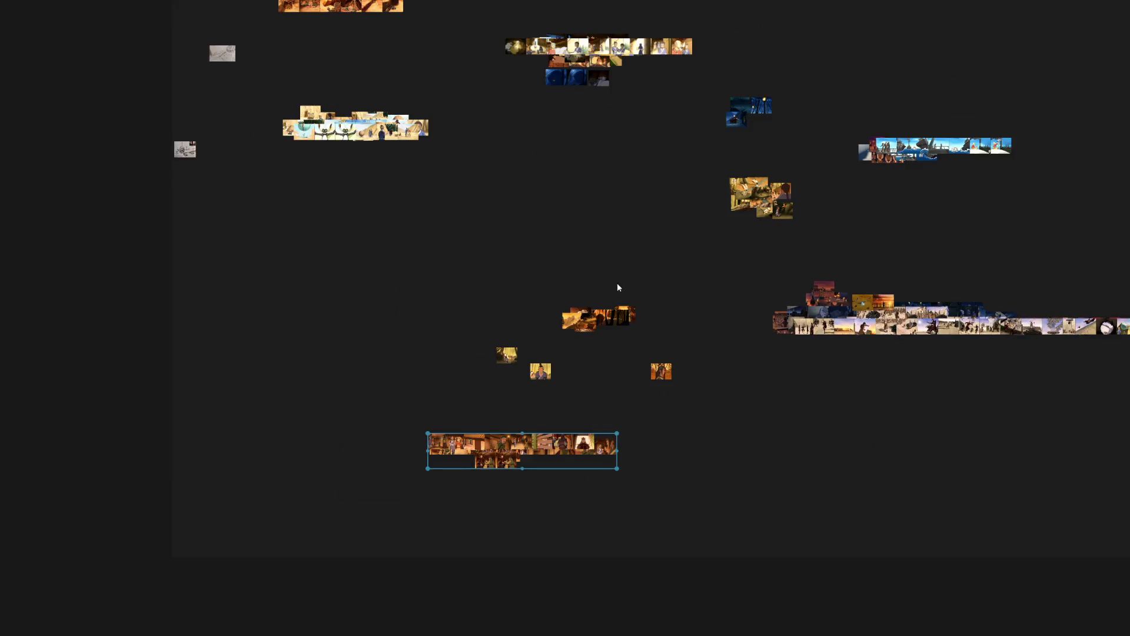
{"action": "left_click_drag", "start_coordinate": [617, 284], "coordinate": [372, 489]}
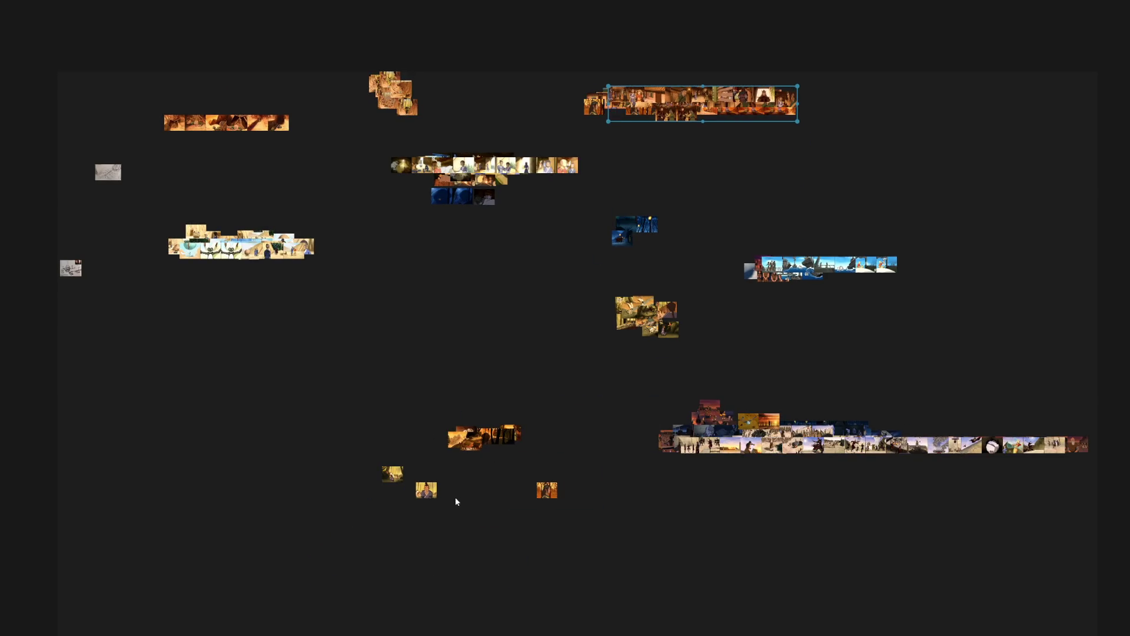
{"action": "scroll", "coordinate": [455, 499], "scroll_direction": "up", "scroll_amount": 3}
{"action": "left_click_drag", "start_coordinate": [420, 522], "coordinate": [205, 364]}
{"action": "scroll", "coordinate": [537, 263], "scroll_direction": "down", "scroll_amount": 2}
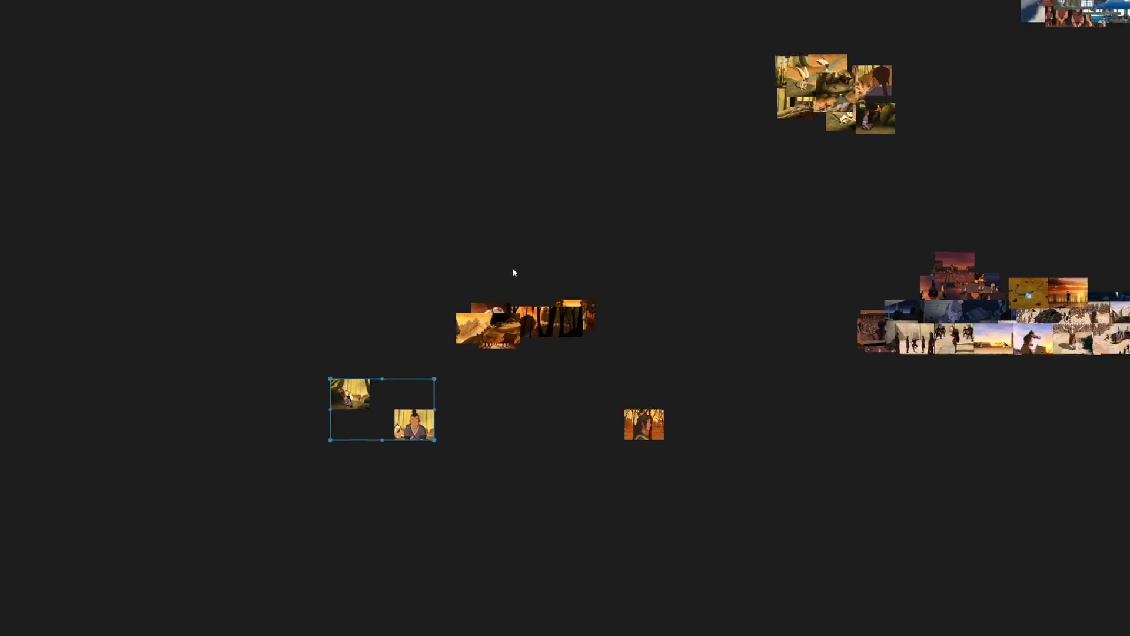
{"action": "left_click_drag", "start_coordinate": [512, 271], "coordinate": [398, 447]}
{"action": "mouse_move", "coordinate": [299, 574]}
{"action": "left_mouse_down"}
{"action": "mouse_move", "coordinate": [715, 286]}
{"action": "mouse_move", "coordinate": [763, 281]}
{"action": "left_mouse_up"}
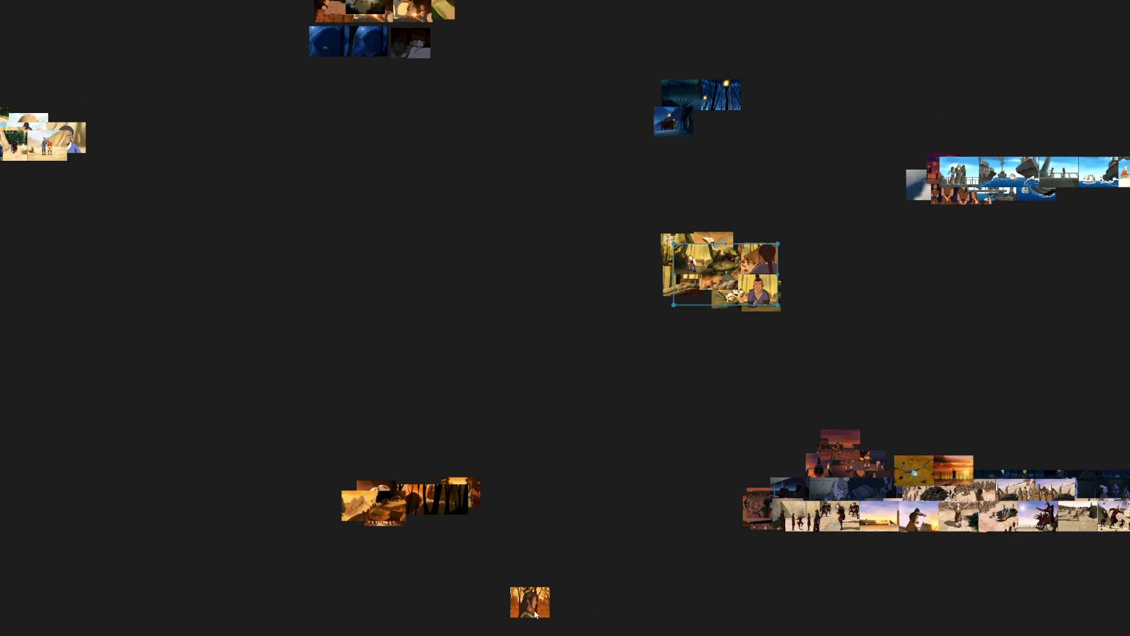
Bring the orange portrait beside the forest stills and move that group toward the orange cluster.
{"action": "mouse_move", "coordinate": [532, 612]}
{"action": "left_mouse_down"}
{"action": "mouse_move", "coordinate": [464, 363]}
{"action": "mouse_move", "coordinate": [437, 457]}
{"action": "left_mouse_up"}
{"action": "left_click_drag", "start_coordinate": [281, 433], "coordinate": [583, 606]}
{"action": "scroll", "coordinate": [495, 475], "scroll_direction": "down", "scroll_amount": 2}
{"action": "mouse_move", "coordinate": [487, 476]}
{"action": "left_mouse_down"}
{"action": "mouse_move", "coordinate": [665, 200]}
{"action": "mouse_move", "coordinate": [717, 44]}
{"action": "left_mouse_up"}
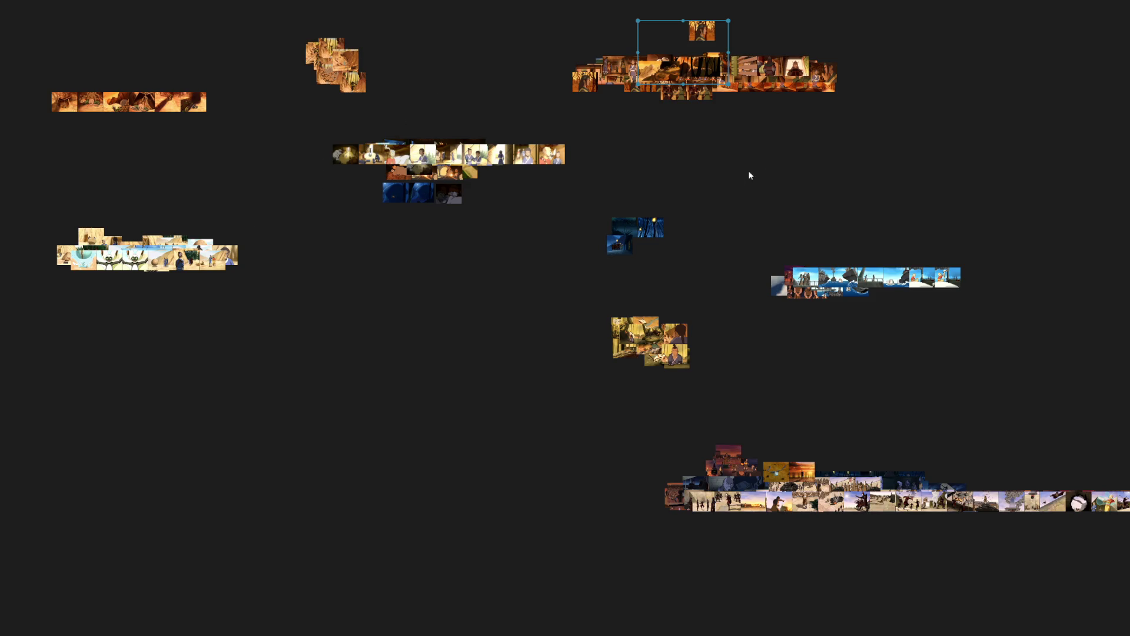
{"action": "scroll", "coordinate": [778, 91], "scroll_direction": "up", "scroll_amount": 3}
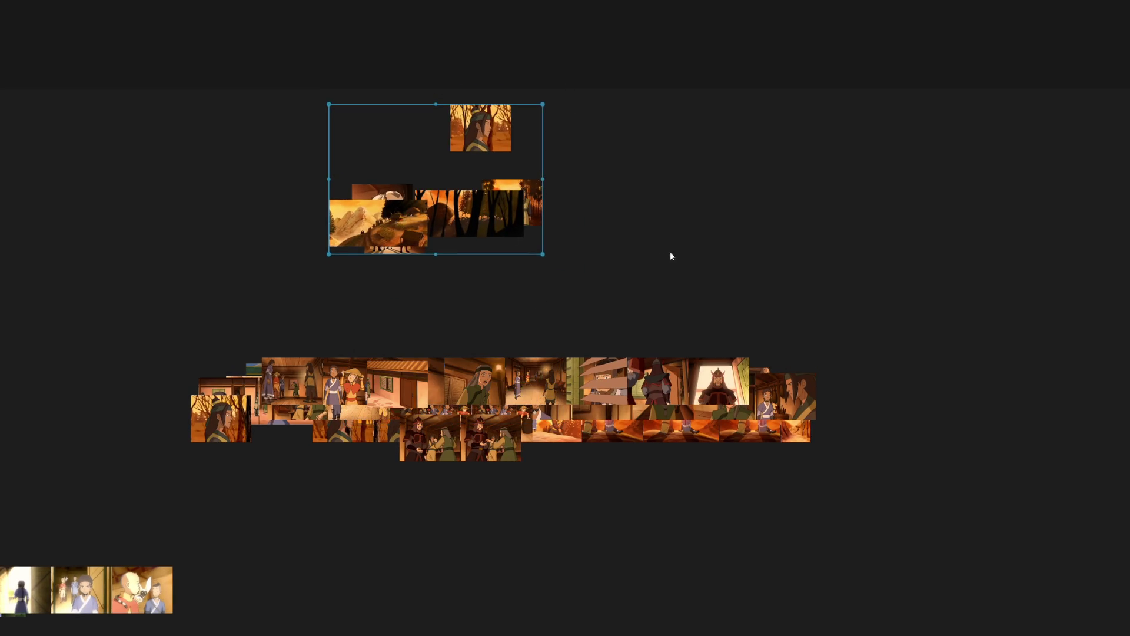
{"action": "scroll", "coordinate": [508, 126], "scroll_direction": "up", "scroll_amount": 2}
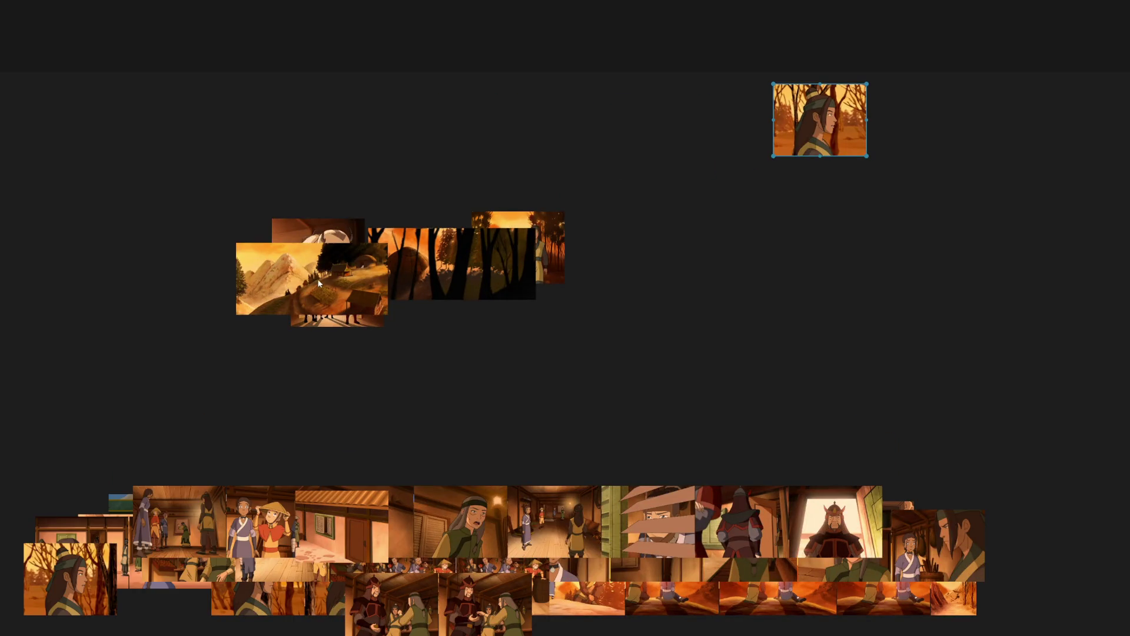
Pull the mountain still out and move the bison, forest and figure stills to the bottom-left.
{"action": "left_click_drag", "start_coordinate": [320, 287], "coordinate": [223, 129]}
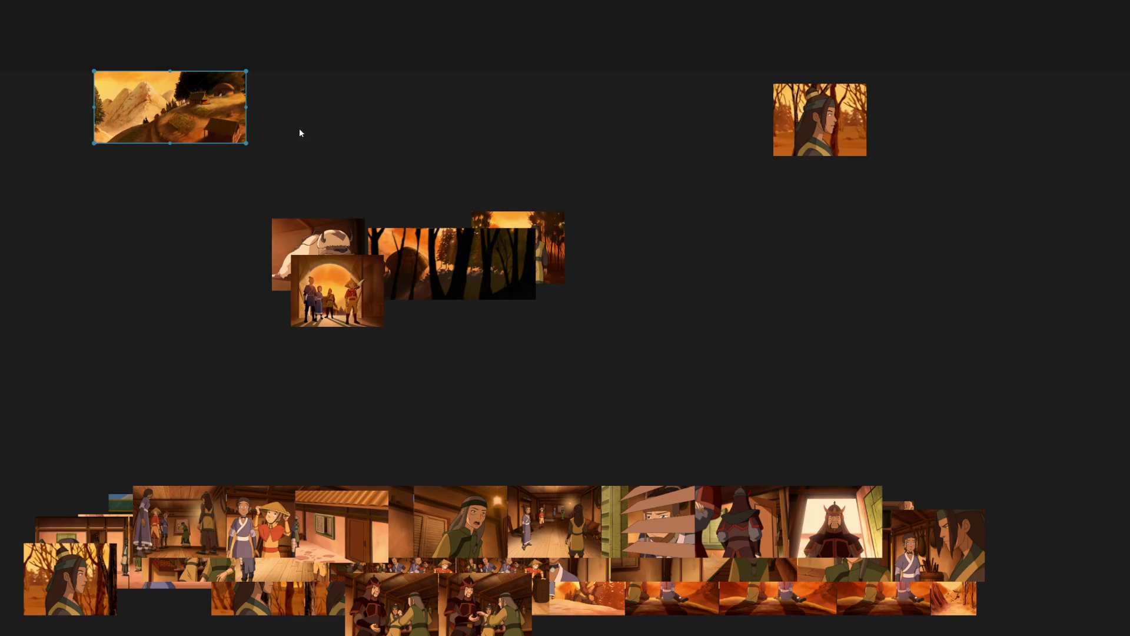
{"action": "scroll", "coordinate": [338, 311], "scroll_direction": "down", "scroll_amount": 2}
{"action": "scroll", "coordinate": [388, 324], "scroll_direction": "down", "scroll_amount": 1}
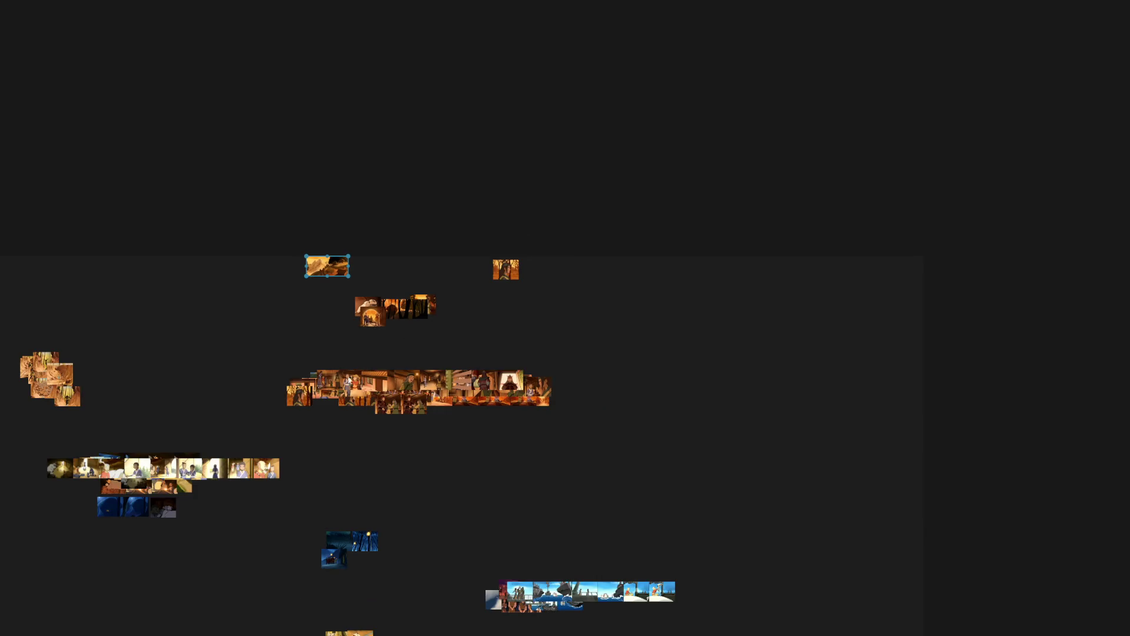
{"action": "scroll", "coordinate": [375, 353], "scroll_direction": "up", "scroll_amount": 2}
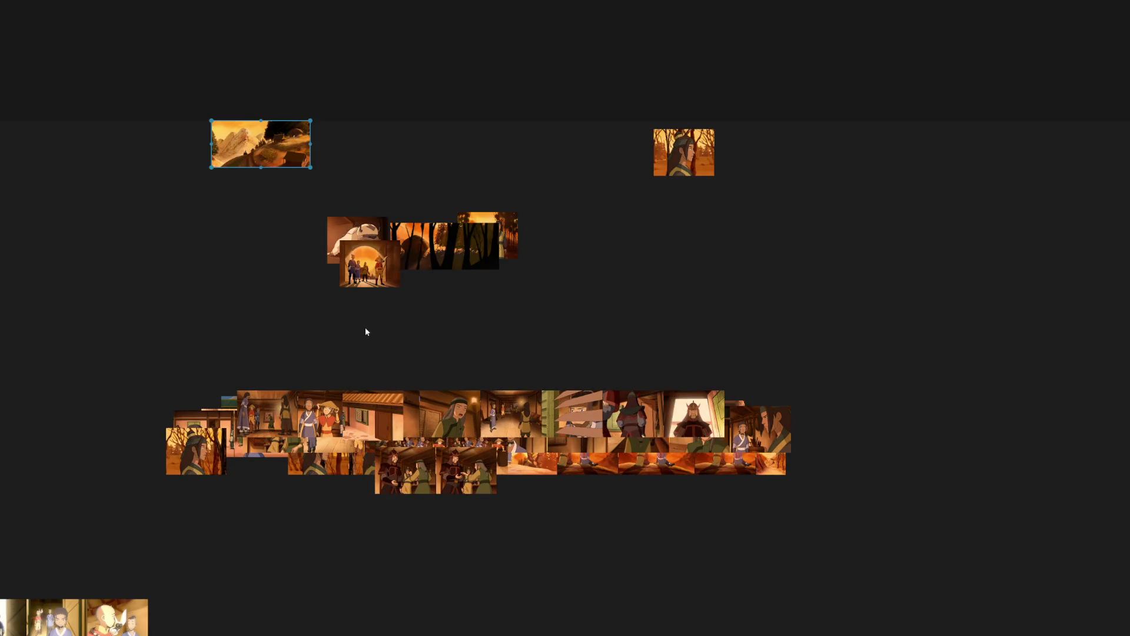
{"action": "left_click_drag", "start_coordinate": [357, 241], "coordinate": [84, 563]}
{"action": "mouse_move", "coordinate": [472, 238]}
{"action": "left_mouse_down"}
{"action": "mouse_move", "coordinate": [158, 472]}
{"action": "mouse_move", "coordinate": [64, 564]}
{"action": "left_mouse_up"}
{"action": "mouse_move", "coordinate": [500, 260]}
{"action": "left_mouse_down"}
{"action": "mouse_move", "coordinate": [12, 497]}
{"action": "mouse_move", "coordinate": [10, 575]}
{"action": "left_mouse_up"}
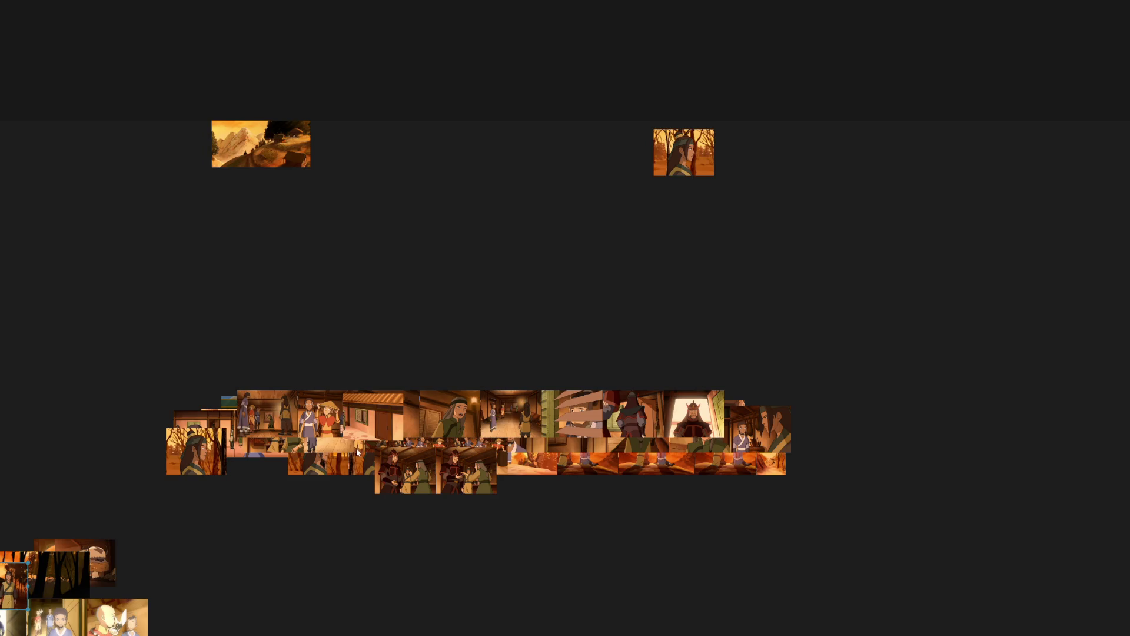
Lift the interior cluster's top row up above the rest of the cluster.
{"action": "left_click_drag", "start_coordinate": [231, 337], "coordinate": [609, 399]}
{"action": "left_click_drag", "start_coordinate": [371, 440], "coordinate": [380, 333]}
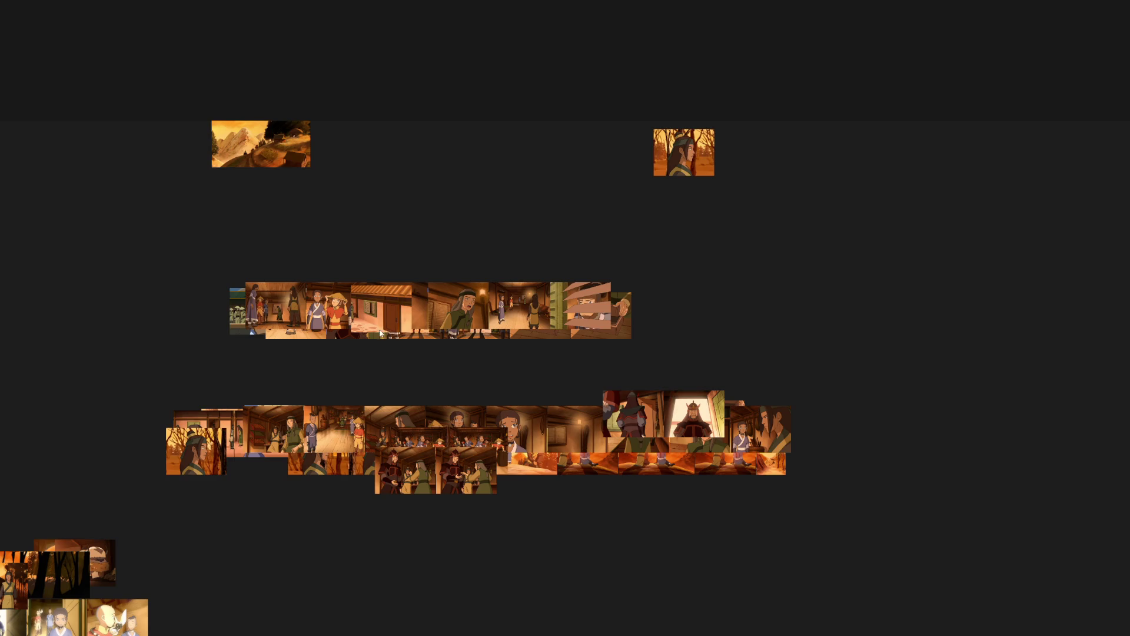
{"action": "scroll", "coordinate": [661, 318], "scroll_direction": "right", "scroll_amount": 3}
Lift the split-off interior stills one by one into a new row above and shift them toward the right.
{"action": "left_click_drag", "start_coordinate": [150, 302], "coordinate": [197, 251]}
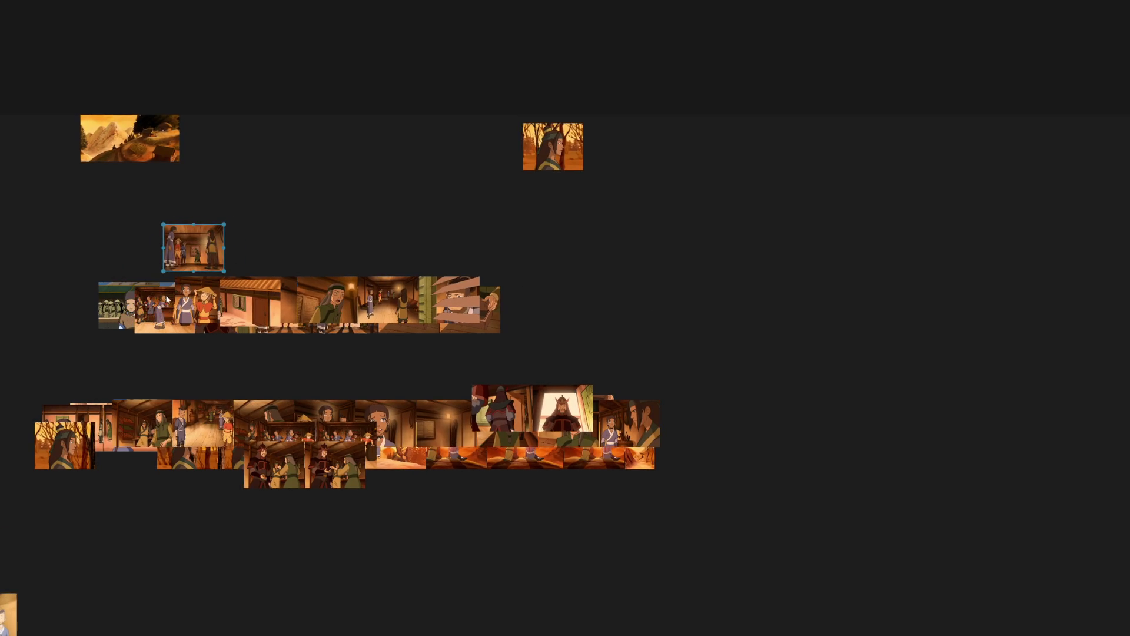
{"action": "left_click_drag", "start_coordinate": [241, 303], "coordinate": [284, 250]}
{"action": "left_click_drag", "start_coordinate": [206, 300], "coordinate": [364, 250]}
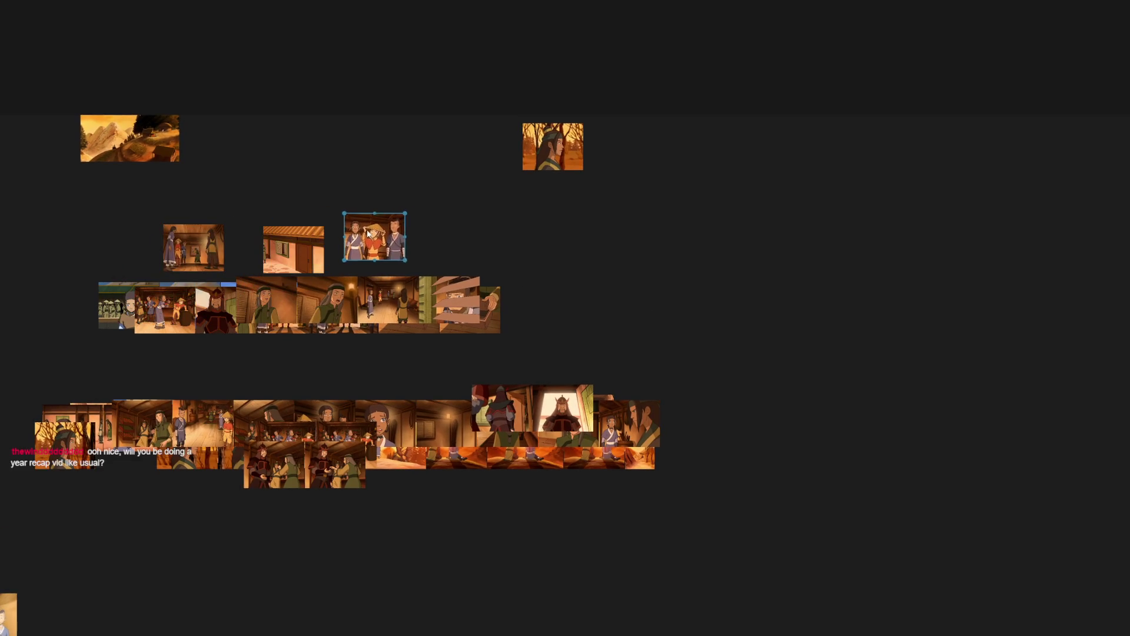
{"action": "mouse_move", "coordinate": [505, 234]}
{"action": "left_mouse_down"}
{"action": "mouse_move", "coordinate": [193, 250]}
{"action": "mouse_move", "coordinate": [787, 242]}
{"action": "left_mouse_up"}
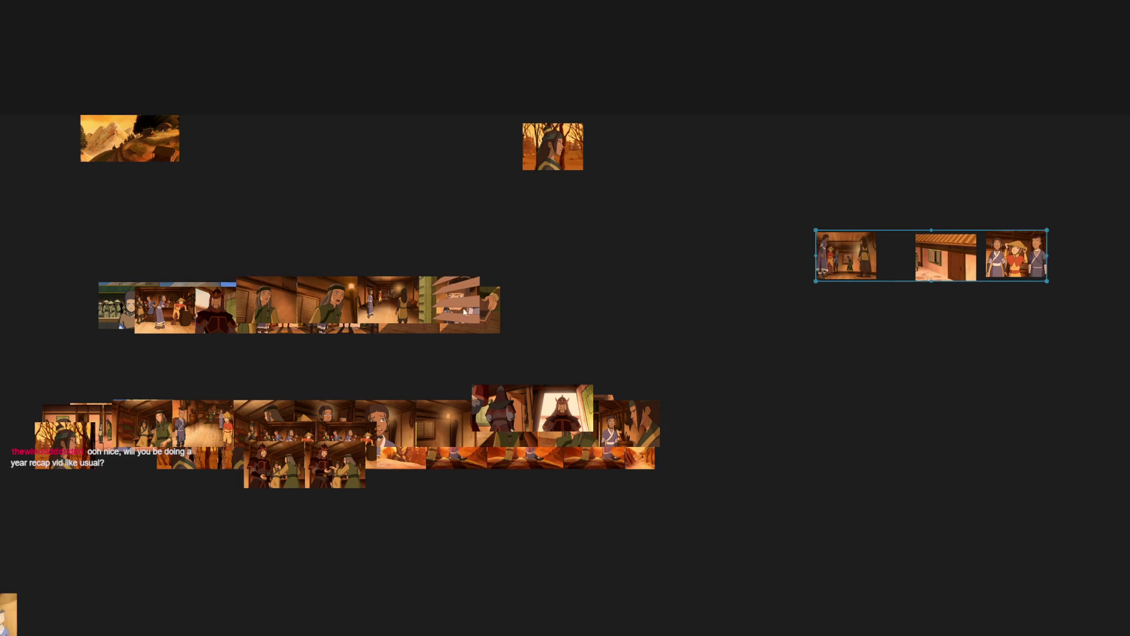
{"action": "left_click_drag", "start_coordinate": [442, 302], "coordinate": [451, 258]}
{"action": "left_click_drag", "start_coordinate": [389, 305], "coordinate": [402, 245]}
{"action": "left_click_drag", "start_coordinate": [327, 304], "coordinate": [292, 250]}
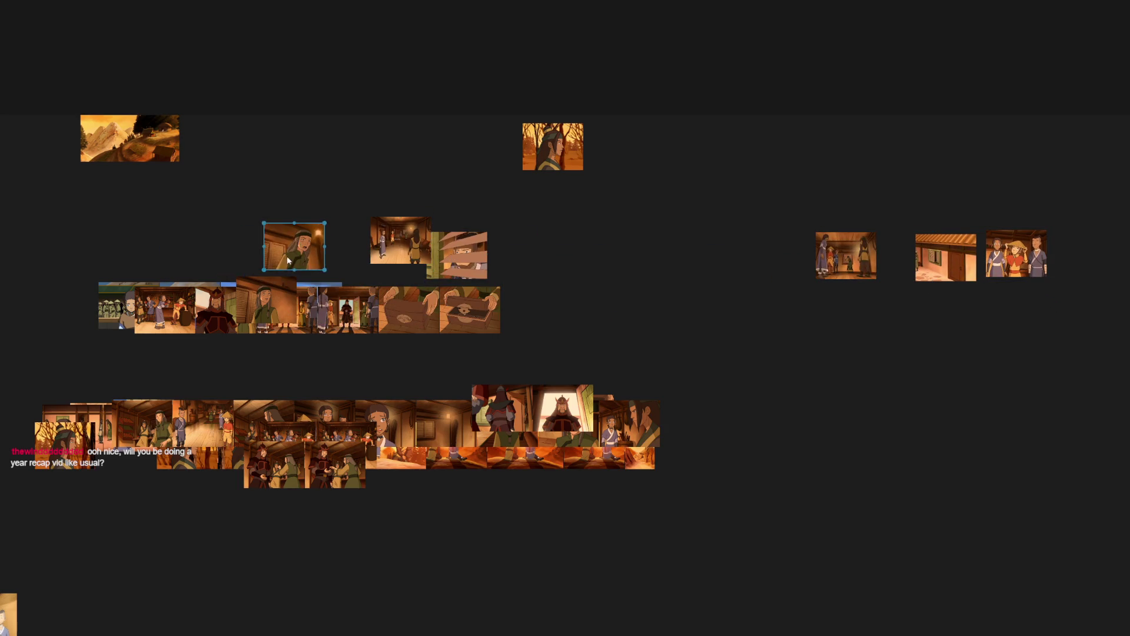
{"action": "left_click_drag", "start_coordinate": [265, 305], "coordinate": [256, 244]}
{"action": "mouse_move", "coordinate": [217, 310]}
{"action": "left_mouse_down"}
{"action": "mouse_move", "coordinate": [203, 252]}
{"action": "mouse_move", "coordinate": [181, 252]}
{"action": "left_mouse_up"}
{"action": "left_click_drag", "start_coordinate": [165, 309], "coordinate": [535, 244]}
{"action": "mouse_move", "coordinate": [628, 322]}
{"action": "left_mouse_down"}
{"action": "mouse_move", "coordinate": [420, 228]}
{"action": "mouse_move", "coordinate": [884, 248]}
{"action": "left_mouse_up"}
Move the lifted interior stills into the right-side cluster and the four village and sea stills up under the mountain still.
{"action": "left_click", "coordinate": [391, 239]}
{"action": "left_click_drag", "start_coordinate": [233, 238], "coordinate": [914, 277]}
{"action": "left_click_drag", "start_coordinate": [287, 310], "coordinate": [822, 287]}
{"action": "left_click_drag", "start_coordinate": [344, 309], "coordinate": [887, 313]}
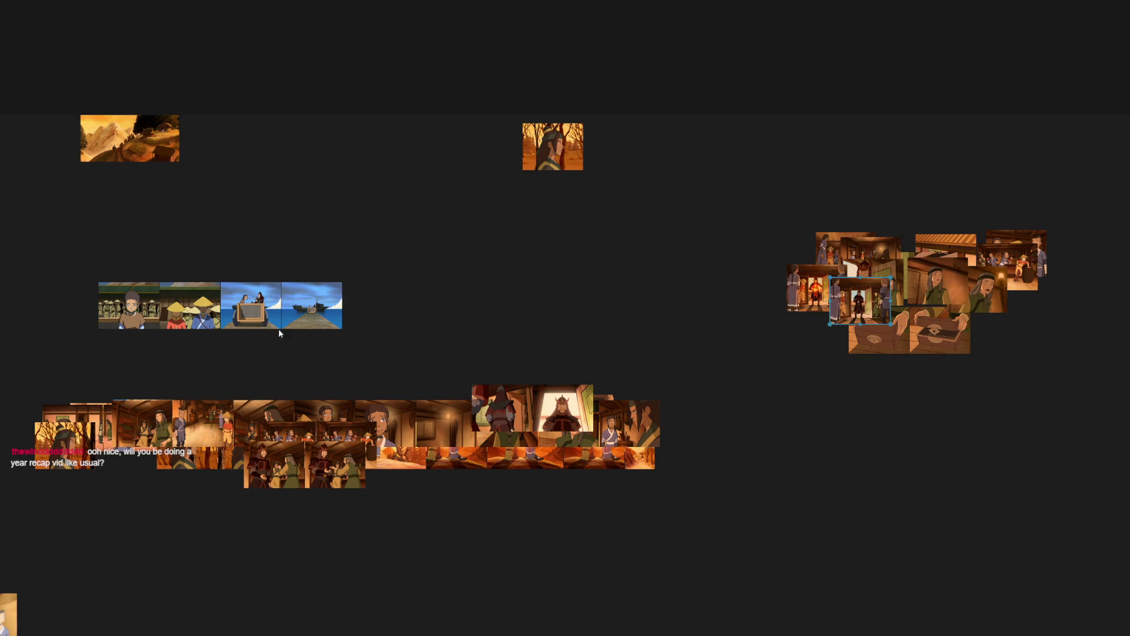
{"action": "left_click_drag", "start_coordinate": [154, 205], "coordinate": [389, 315]}
{"action": "left_click", "coordinate": [386, 407]}
{"action": "left_click_drag", "start_coordinate": [386, 407], "coordinate": [240, 225]}
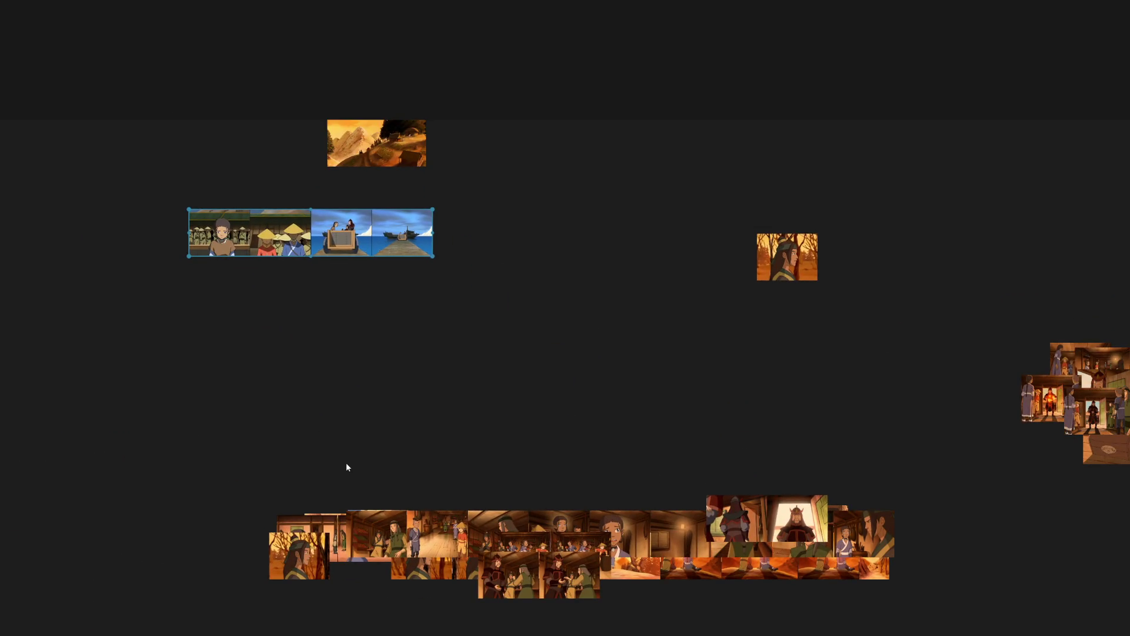
{"action": "scroll", "coordinate": [427, 459], "scroll_direction": "down", "scroll_amount": 2}
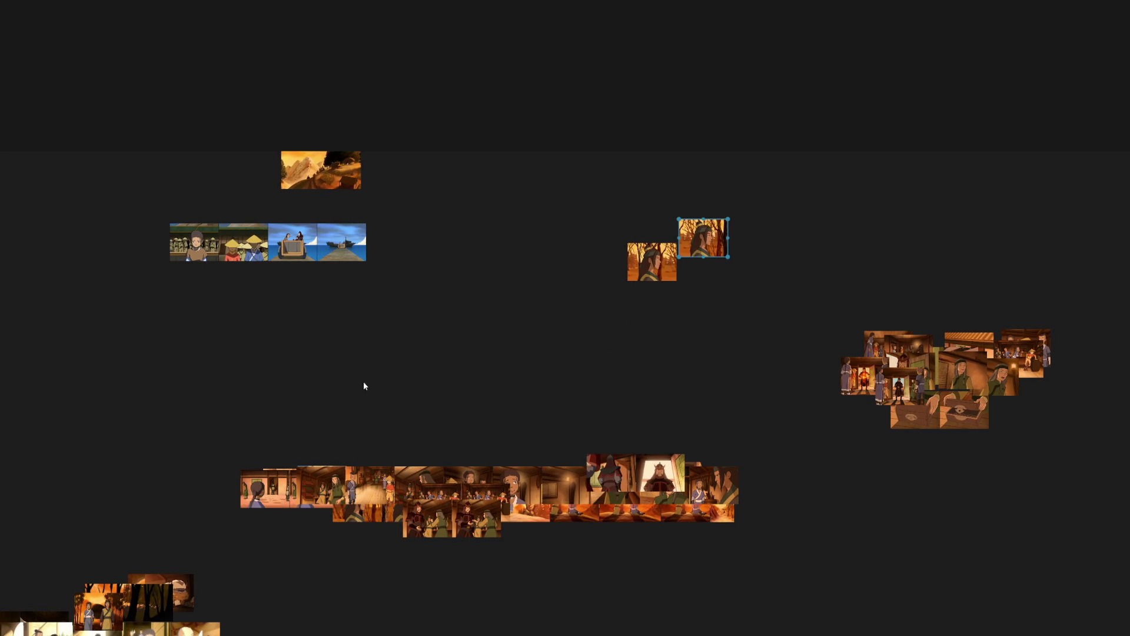
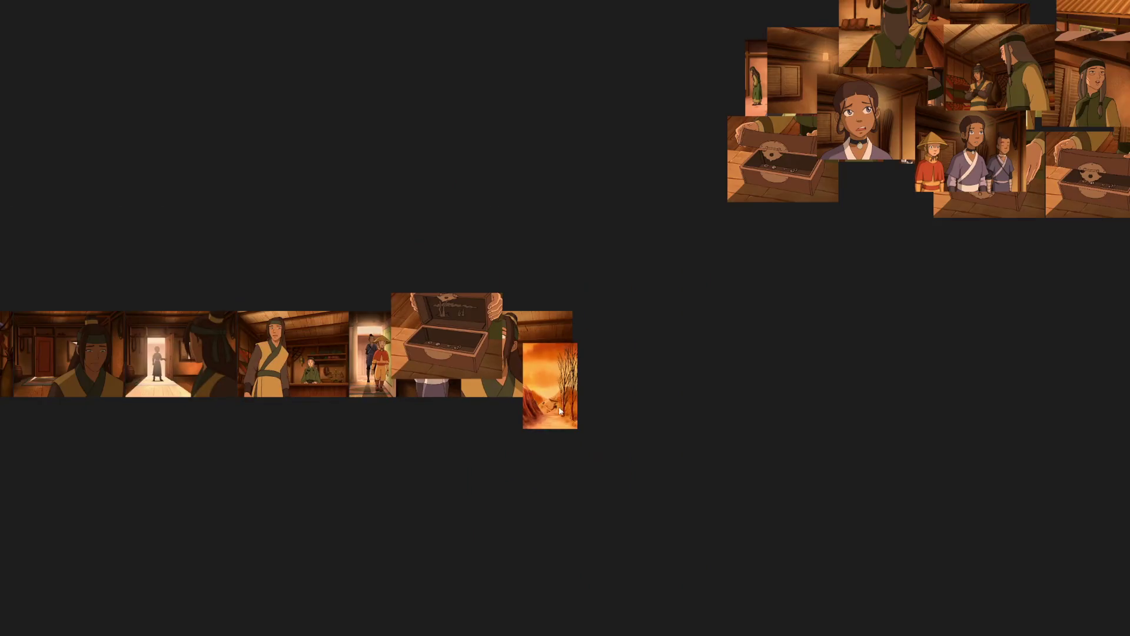
{"action": "scroll", "coordinate": [559, 407], "scroll_direction": "down", "scroll_amount": 3}
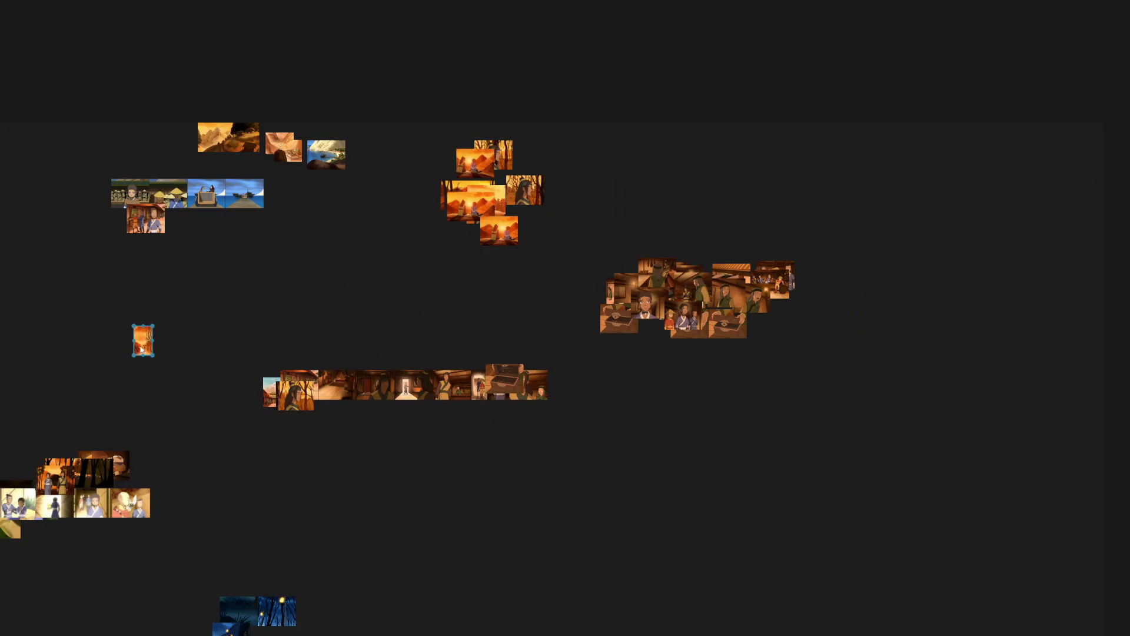
Move the sunset thumbnail and interior shots, including the frame strip, into their clusters.
{"action": "mouse_move", "coordinate": [708, 371]}
{"action": "left_mouse_down"}
{"action": "mouse_move", "coordinate": [111, 498]}
{"action": "mouse_move", "coordinate": [56, 498]}
{"action": "left_mouse_up"}
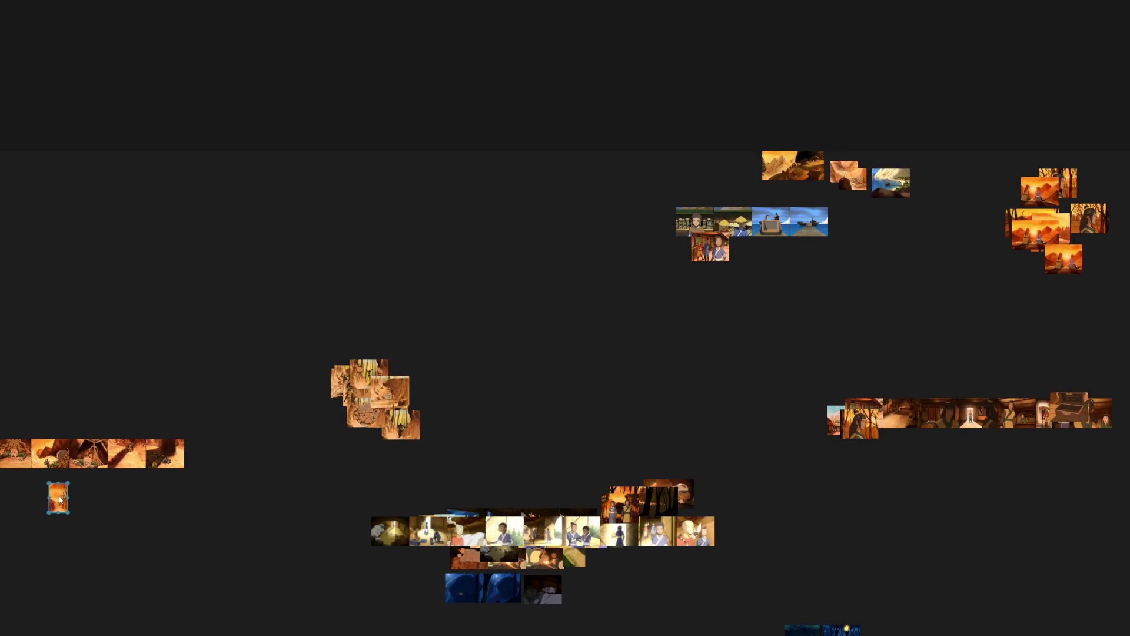
{"action": "left_click_drag", "start_coordinate": [559, 388], "coordinate": [518, 545]}
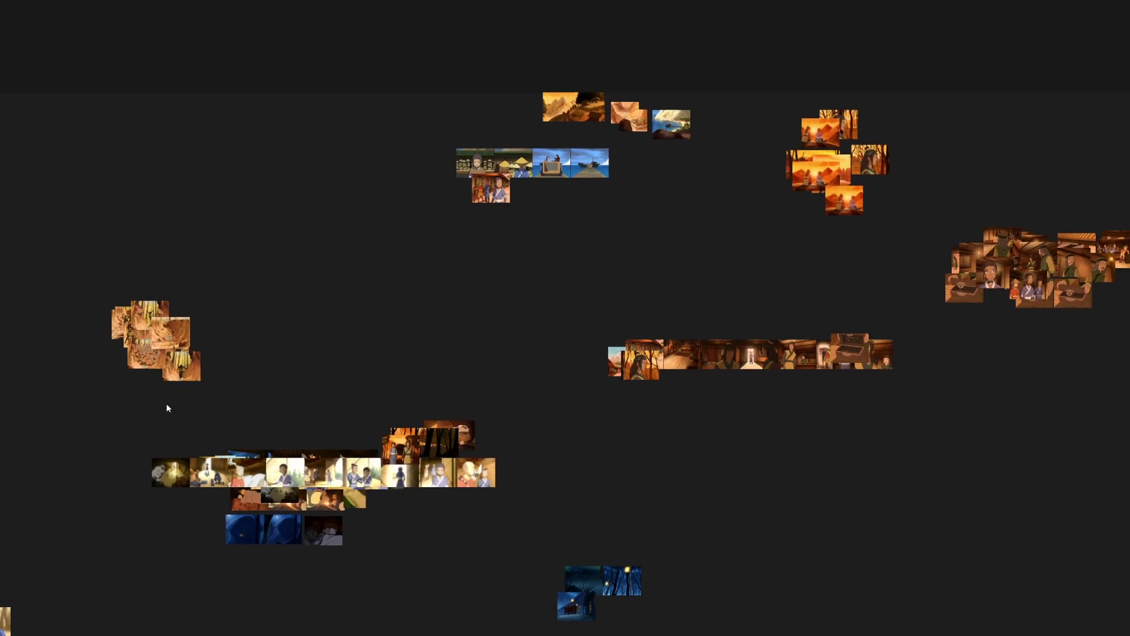
{"action": "left_click_drag", "start_coordinate": [701, 373], "coordinate": [930, 308]}
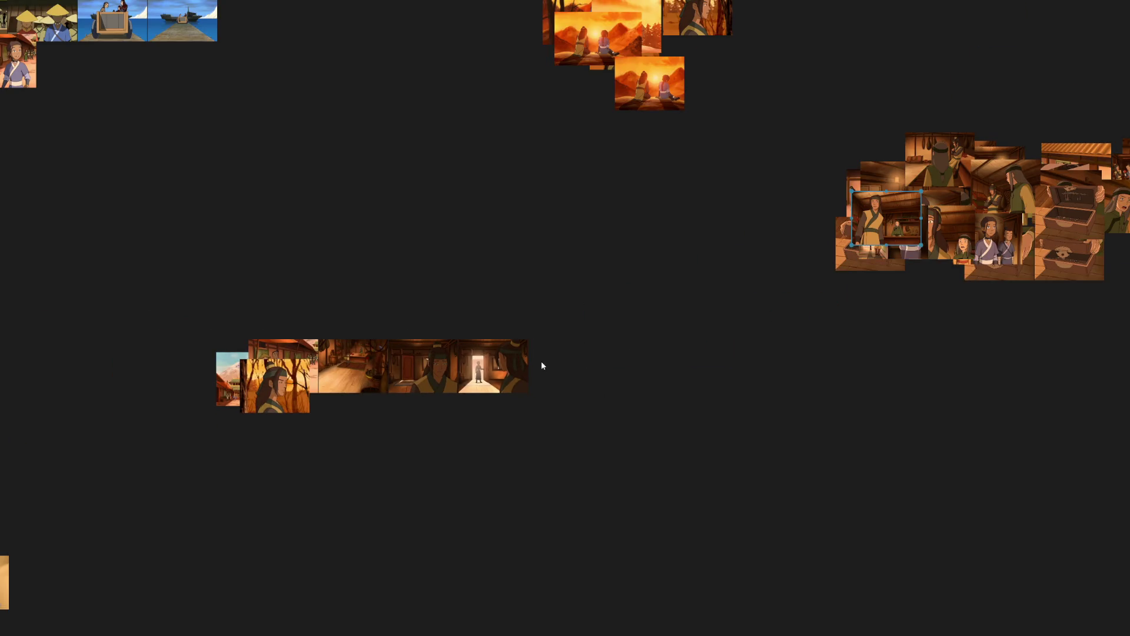
{"action": "left_click_drag", "start_coordinate": [512, 372], "coordinate": [815, 274]}
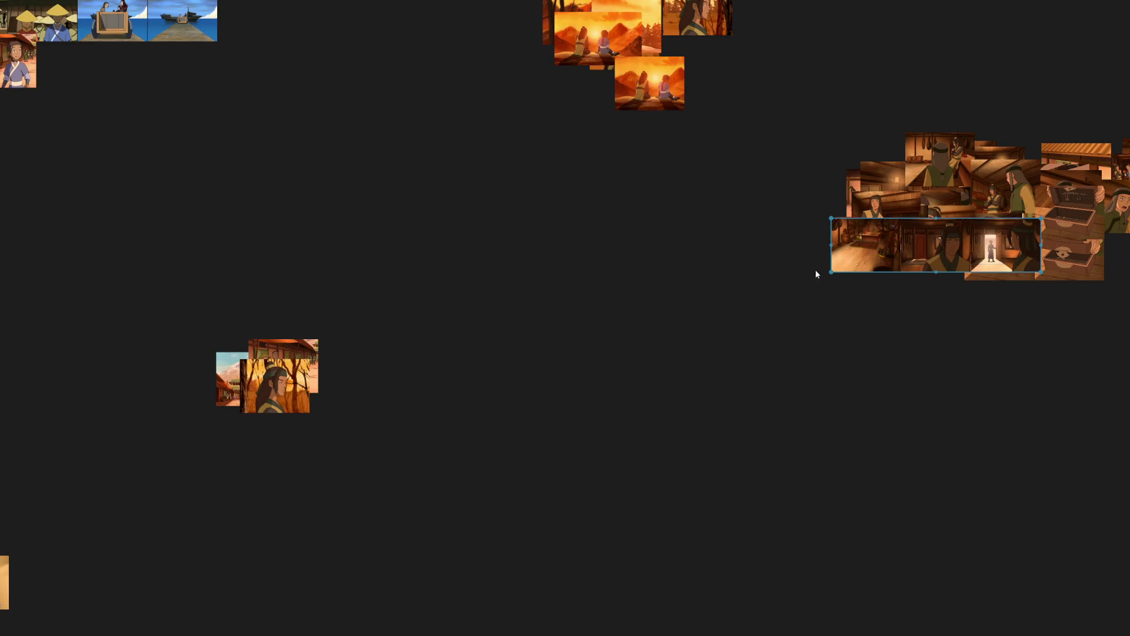
Move the woman, street and mountain-street shots into the forest, village and landscape groups.
{"action": "left_click_drag", "start_coordinate": [308, 395], "coordinate": [516, 131]}
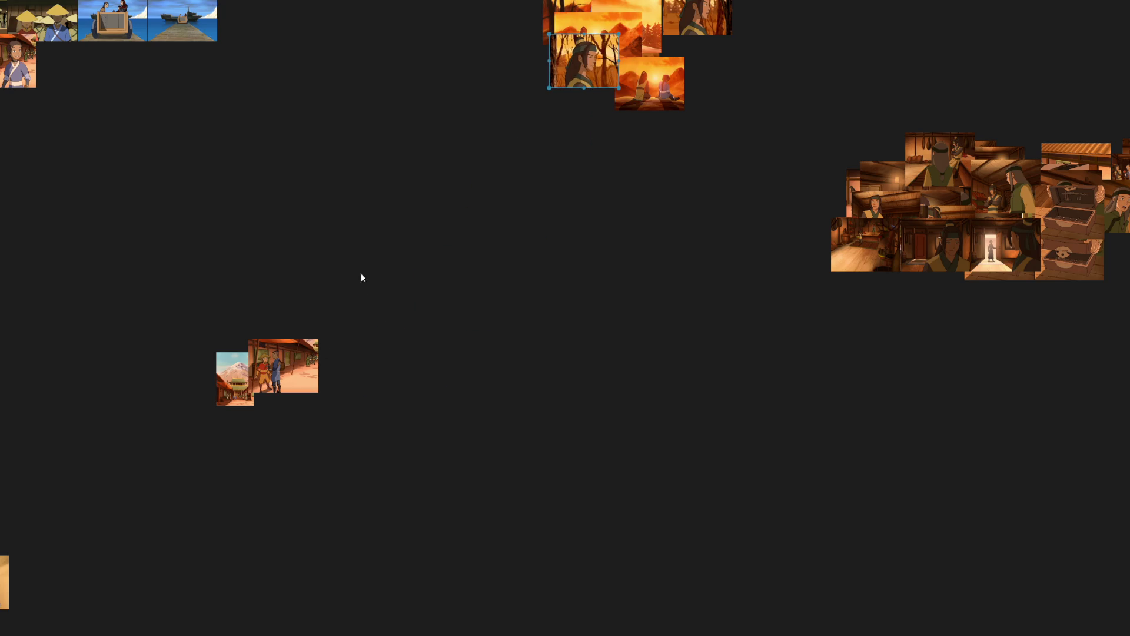
{"action": "left_click_drag", "start_coordinate": [293, 507], "coordinate": [68, 220]}
{"action": "left_click_drag", "start_coordinate": [256, 542], "coordinate": [420, 106]}
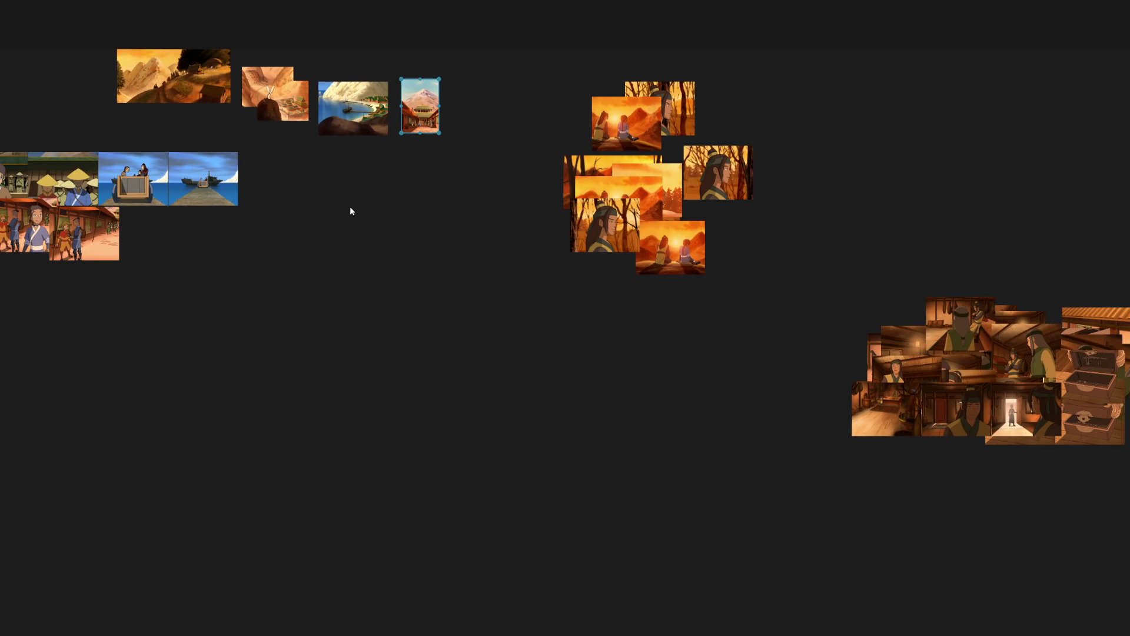
{"action": "scroll", "coordinate": [330, 252], "scroll_direction": "down", "scroll_amount": 2}
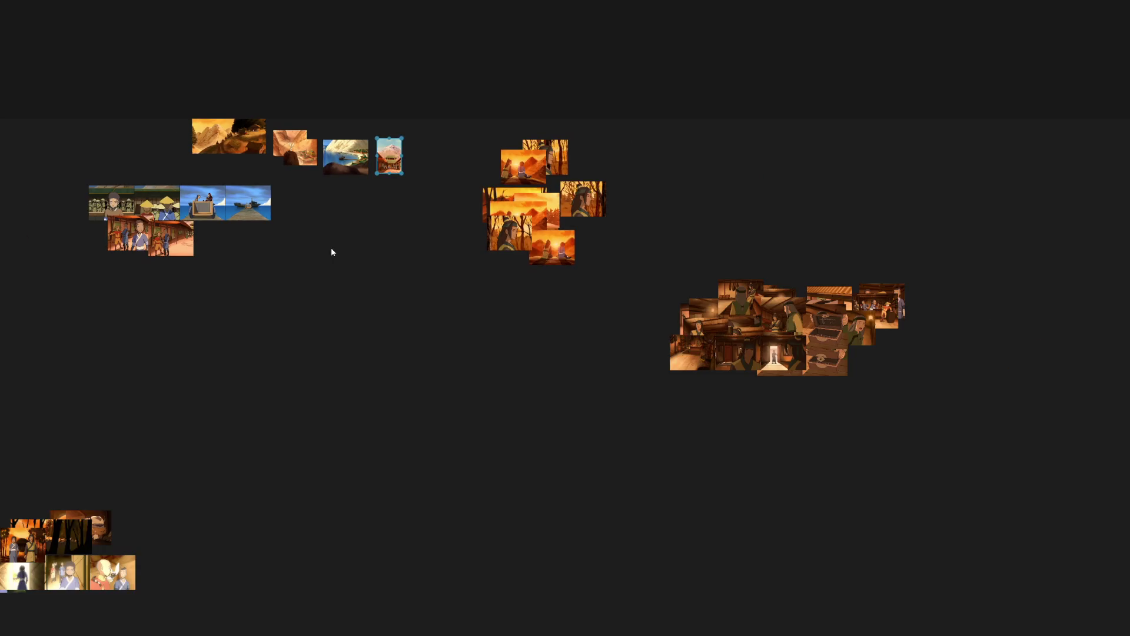
{"action": "left_click_drag", "start_coordinate": [294, 273], "coordinate": [58, 173]}
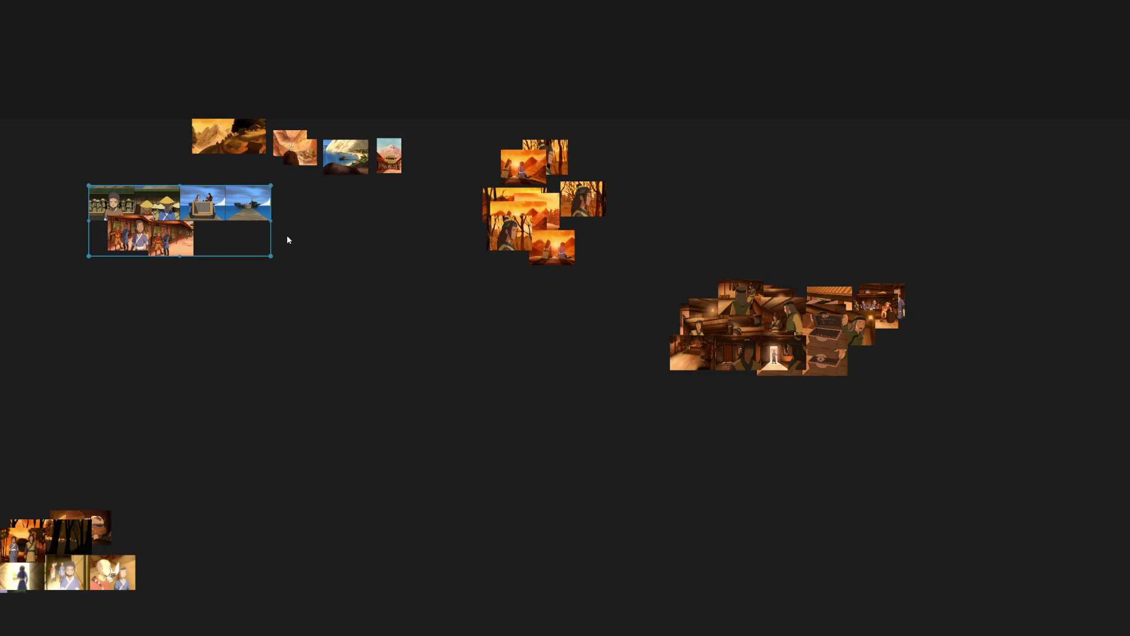
{"action": "scroll", "coordinate": [688, 284], "scroll_direction": "up", "scroll_amount": 3}
Pack the landscape row tightly and line up the village group's street shots.
{"action": "left_click_drag", "start_coordinate": [688, 286], "coordinate": [213, 184]}
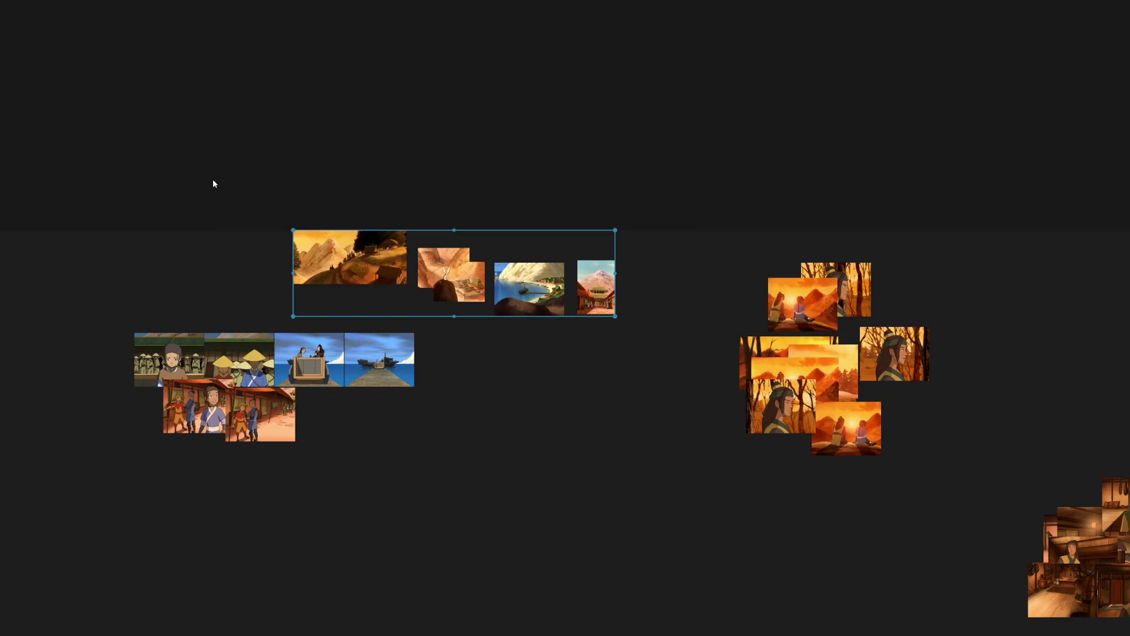
{"action": "key", "text": "ctrl+p"}
{"action": "left_click_drag", "start_coordinate": [531, 521], "coordinate": [131, 342]}
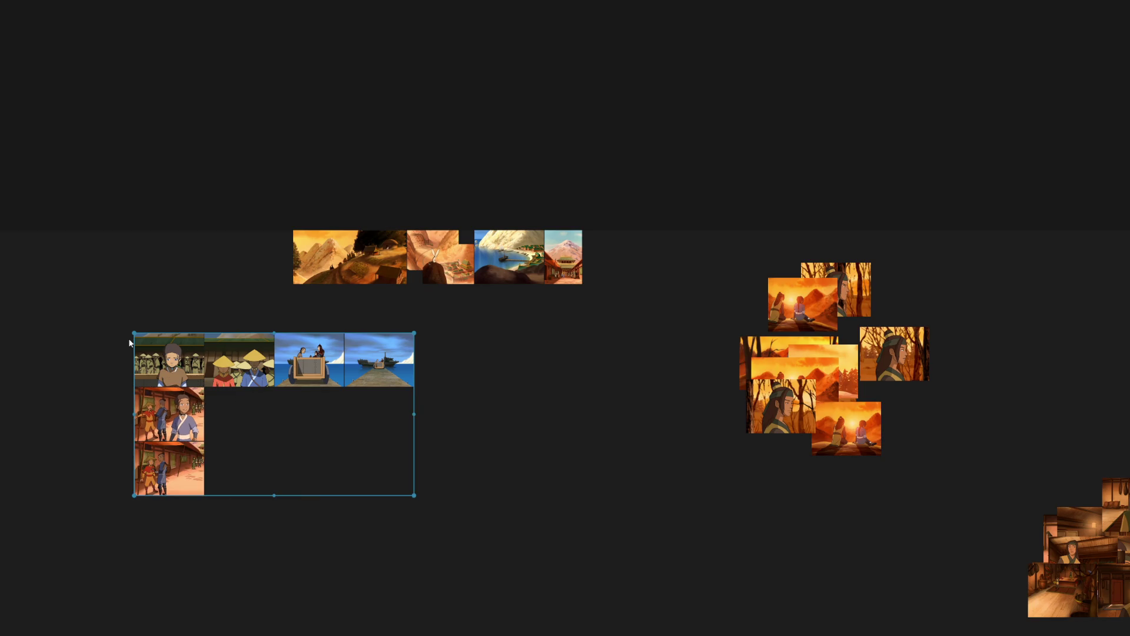
{"action": "left_click_drag", "start_coordinate": [198, 480], "coordinate": [283, 438]}
{"action": "left_click_drag", "start_coordinate": [542, 487], "coordinate": [120, 338]}
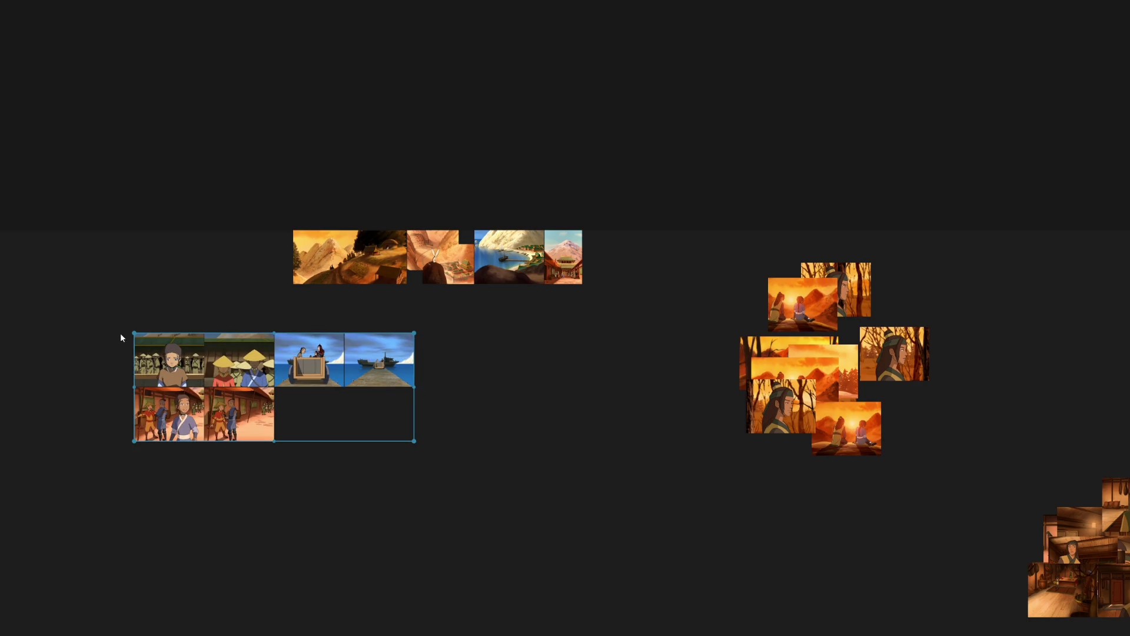
{"action": "scroll", "coordinate": [551, 434], "scroll_direction": "down", "scroll_amount": 3}
Arrange the interior screenshot group into one long strip.
{"action": "left_click_drag", "start_coordinate": [1041, 546], "coordinate": [404, 328]}
{"action": "key", "text": "ctrl+p"}
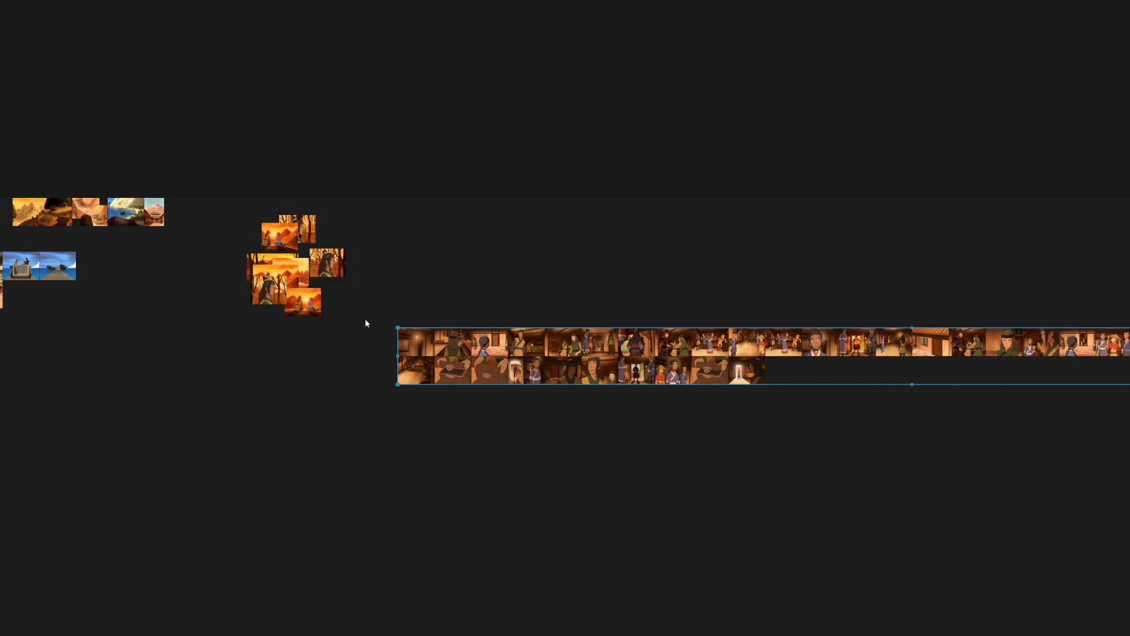
{"action": "scroll", "coordinate": [364, 323], "scroll_direction": "down", "scroll_amount": 2}
Split the interior strip into three rows and pack them into a compact grid.
{"action": "left_click_drag", "start_coordinate": [634, 278], "coordinate": [1066, 401]}
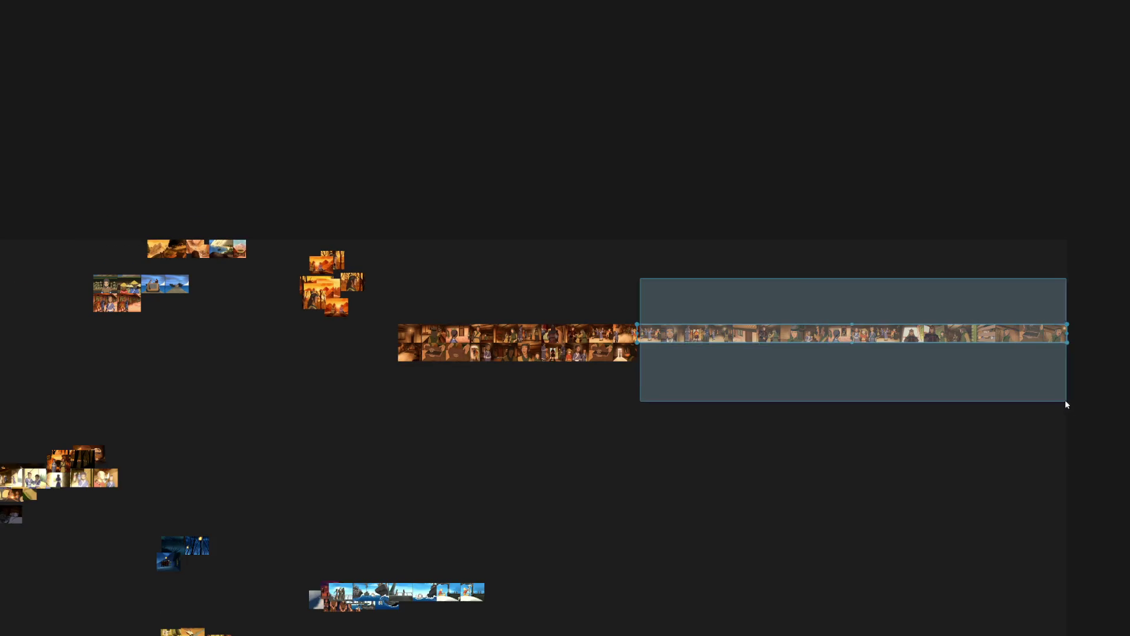
{"action": "key", "text": "ctrl+p"}
{"action": "left_click_drag", "start_coordinate": [647, 344], "coordinate": [829, 421]}
{"action": "key", "text": "ctrl+p"}
{"action": "left_click_drag", "start_coordinate": [722, 442], "coordinate": [399, 308]}
{"action": "key", "text": "ctrl+p"}
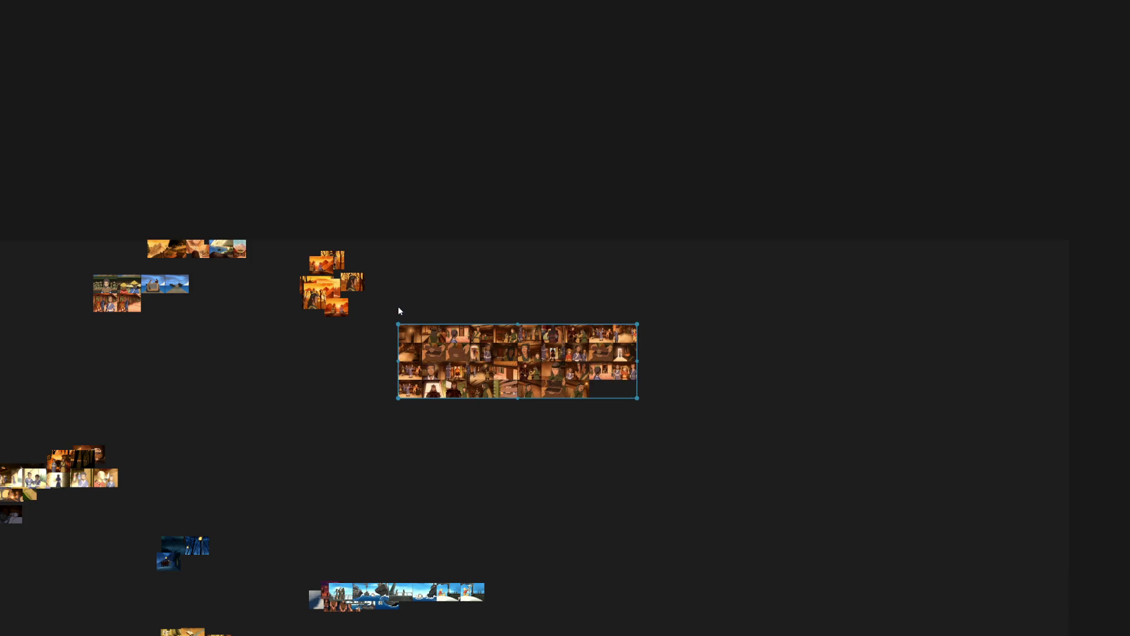
{"action": "scroll", "coordinate": [370, 284], "scroll_direction": "up", "scroll_amount": 2}
Rearrange the forest shots into columns and pack the cluster into a compact grid.
{"action": "left_click", "coordinate": [340, 287]}
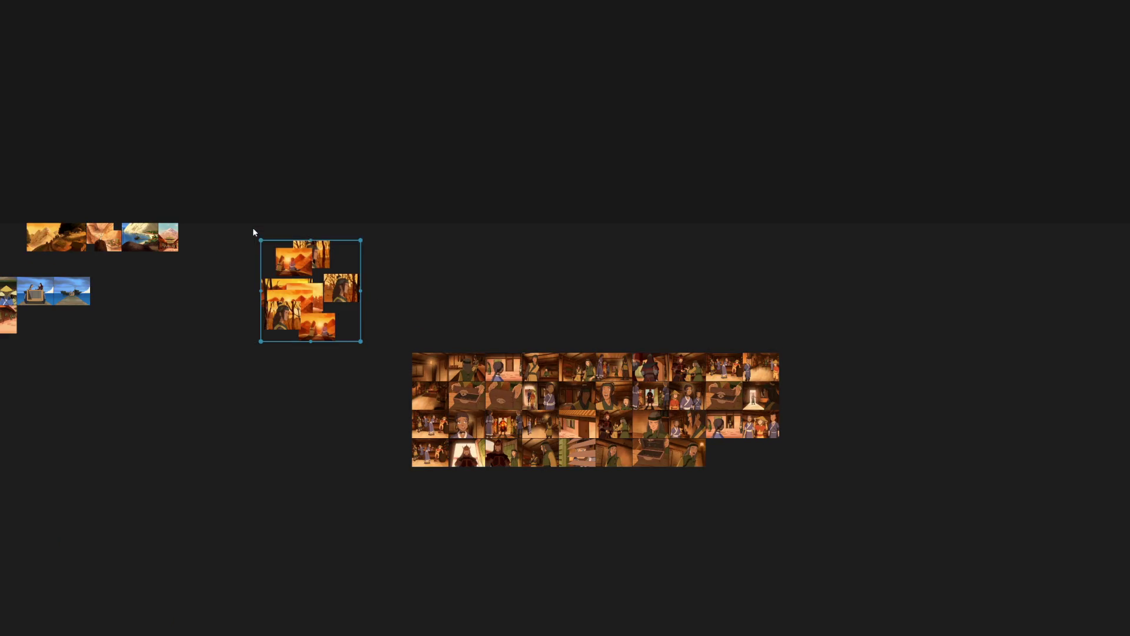
{"action": "key", "text": "ctrl+p"}
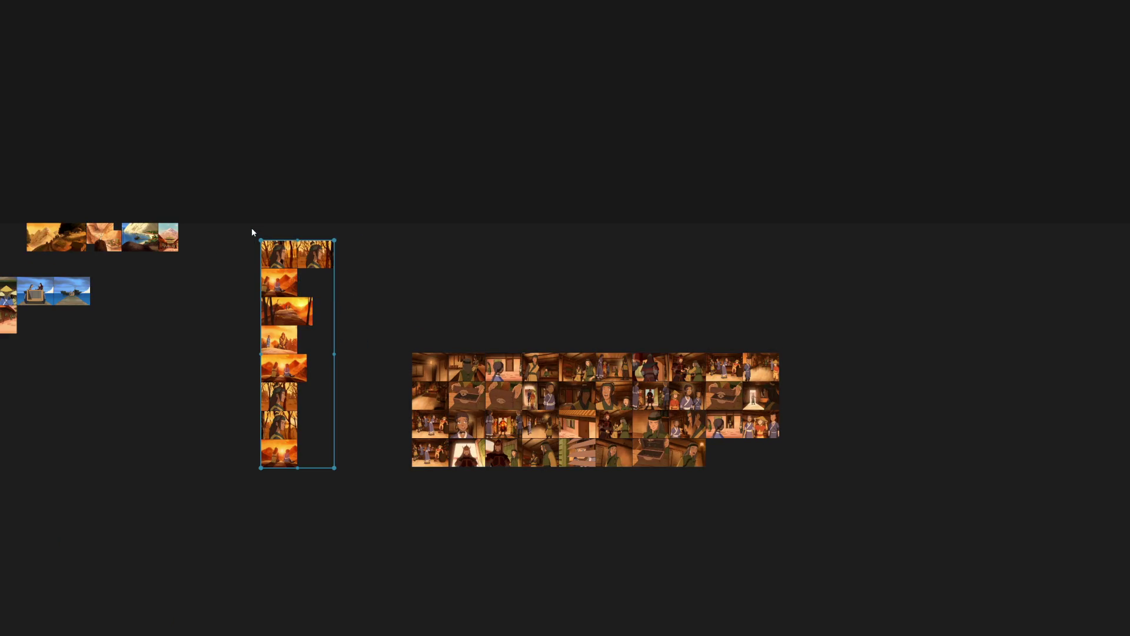
{"action": "key", "text": "ctrl+p"}
{"action": "left_click_drag", "start_coordinate": [401, 339], "coordinate": [285, 210]}
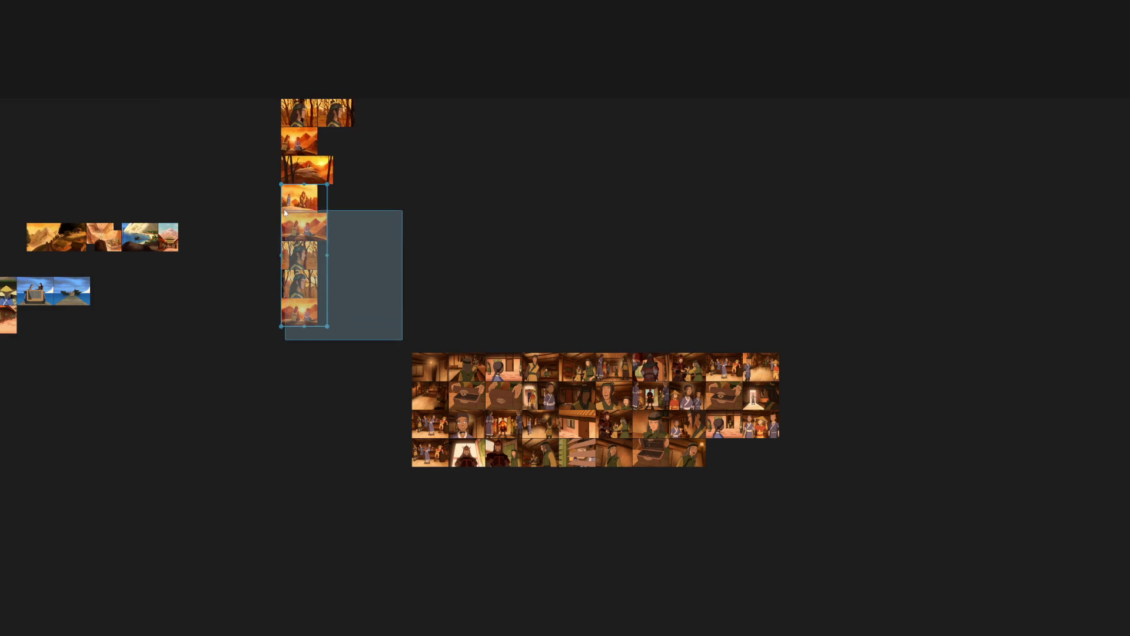
{"action": "left_click_drag", "start_coordinate": [305, 256], "coordinate": [356, 182]}
{"action": "mouse_move", "coordinate": [441, 245]}
{"action": "left_mouse_down"}
{"action": "mouse_move", "coordinate": [321, 192]}
{"action": "mouse_move", "coordinate": [405, 187]}
{"action": "mouse_move", "coordinate": [456, 131]}
{"action": "left_mouse_up"}
{"action": "left_click_drag", "start_coordinate": [656, 214], "coordinate": [252, 72]}
{"action": "key", "text": "ctrl+p"}
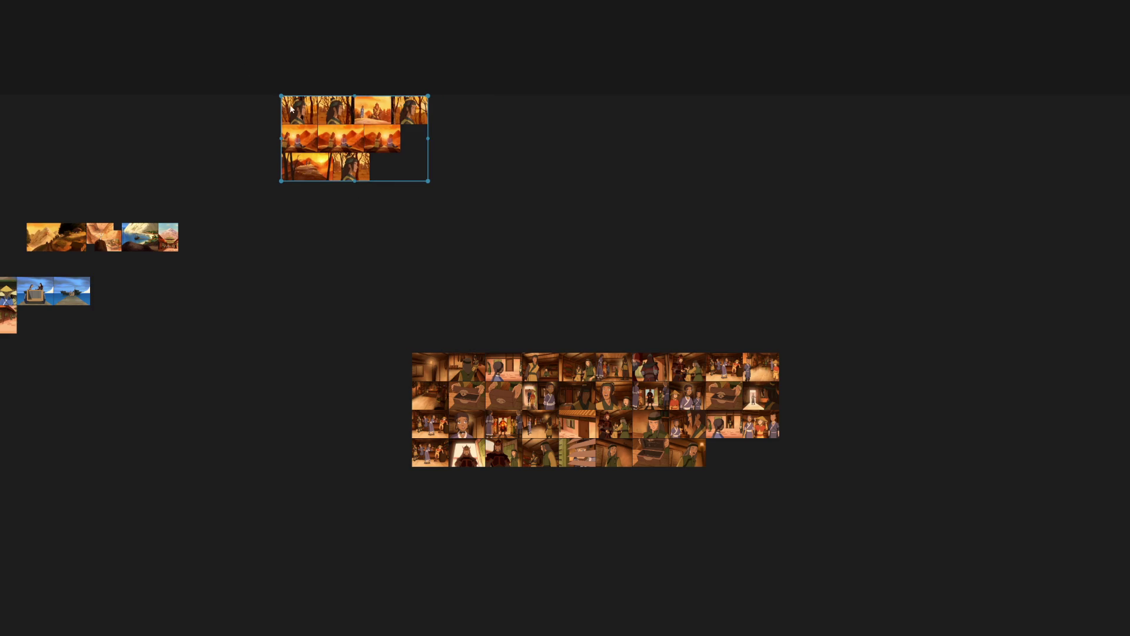
Stack the landscape row, village group and forest grid in a column above the interior grid.
{"action": "left_click_drag", "start_coordinate": [291, 110], "coordinate": [420, 252]}
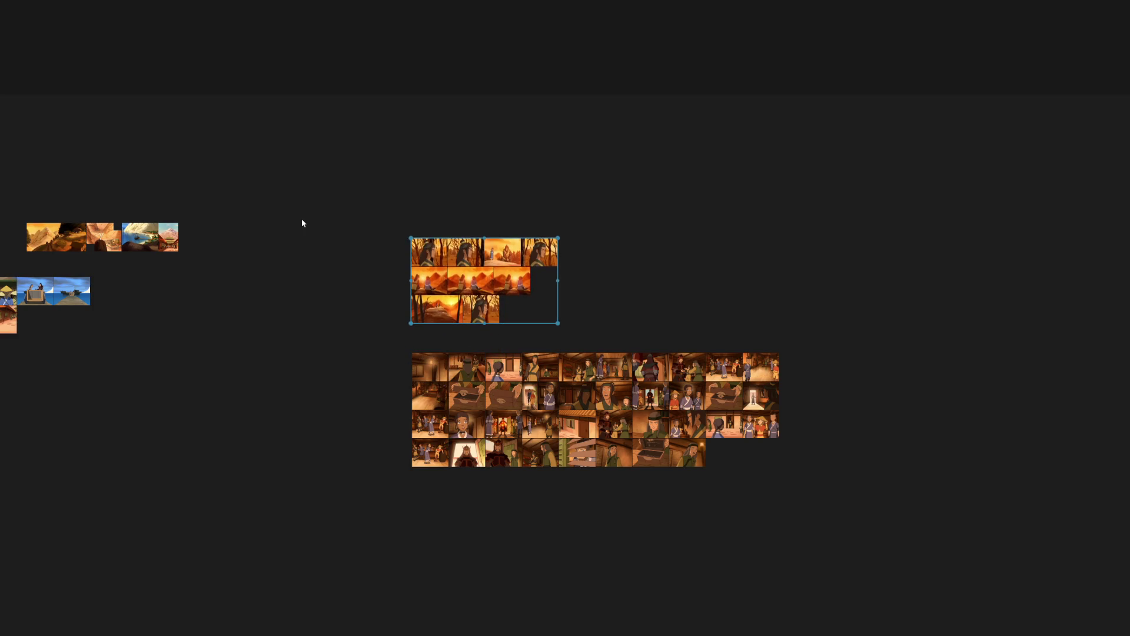
{"action": "left_click_drag", "start_coordinate": [300, 223], "coordinate": [530, 293]}
{"action": "mouse_move", "coordinate": [188, 364]}
{"action": "left_mouse_down"}
{"action": "mouse_move", "coordinate": [591, 289]}
{"action": "mouse_move", "coordinate": [655, 252]}
{"action": "left_mouse_up"}
{"action": "left_click_drag", "start_coordinate": [406, 365], "coordinate": [255, 272]}
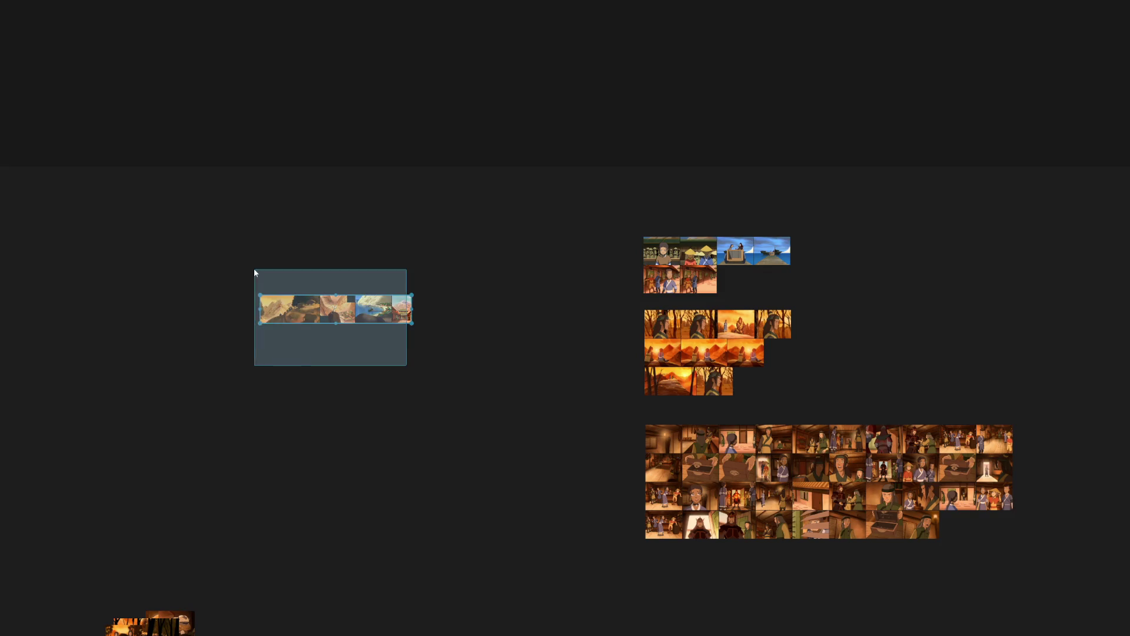
{"action": "left_click_drag", "start_coordinate": [278, 316], "coordinate": [661, 204]}
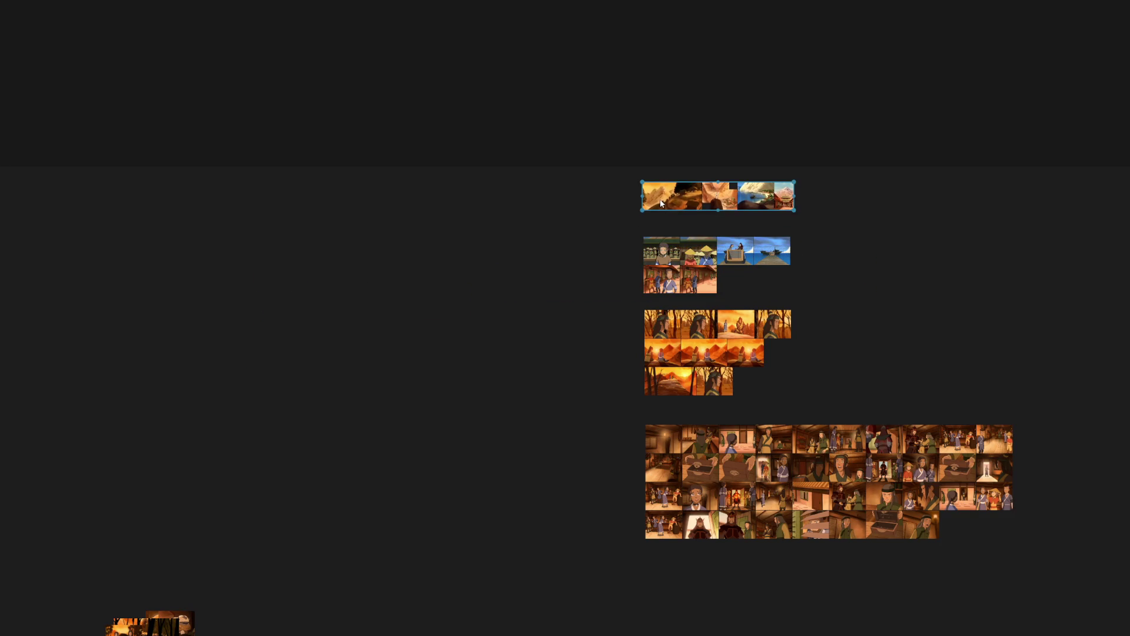
{"action": "scroll", "coordinate": [523, 353], "scroll_direction": "down", "scroll_amount": 3}
{"action": "mouse_move", "coordinate": [496, 371]}
{"action": "left_mouse_down"}
{"action": "mouse_move", "coordinate": [663, 175]}
{"action": "mouse_move", "coordinate": [702, 166]}
{"action": "left_mouse_up"}
{"action": "scroll", "coordinate": [109, 292], "scroll_direction": "up", "scroll_amount": 2}
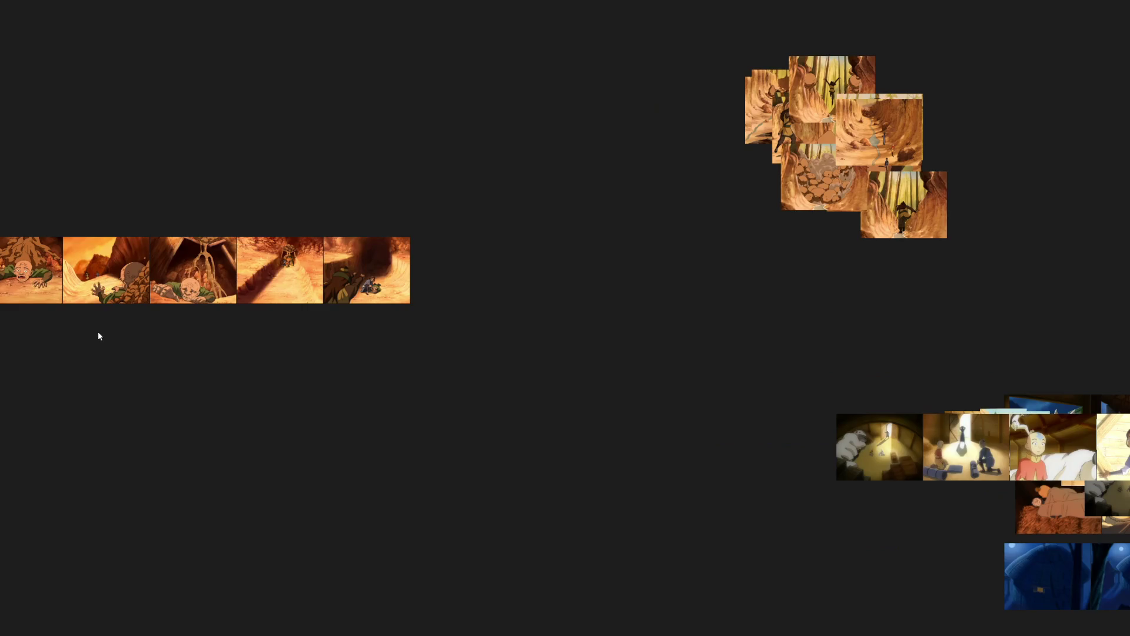
Gather the tunnel shots into a top row with the sliding-man shot at upper left.
{"action": "left_click_drag", "start_coordinate": [101, 333], "coordinate": [512, 345]}
{"action": "scroll", "coordinate": [503, 295], "scroll_direction": "up", "scroll_amount": 2}
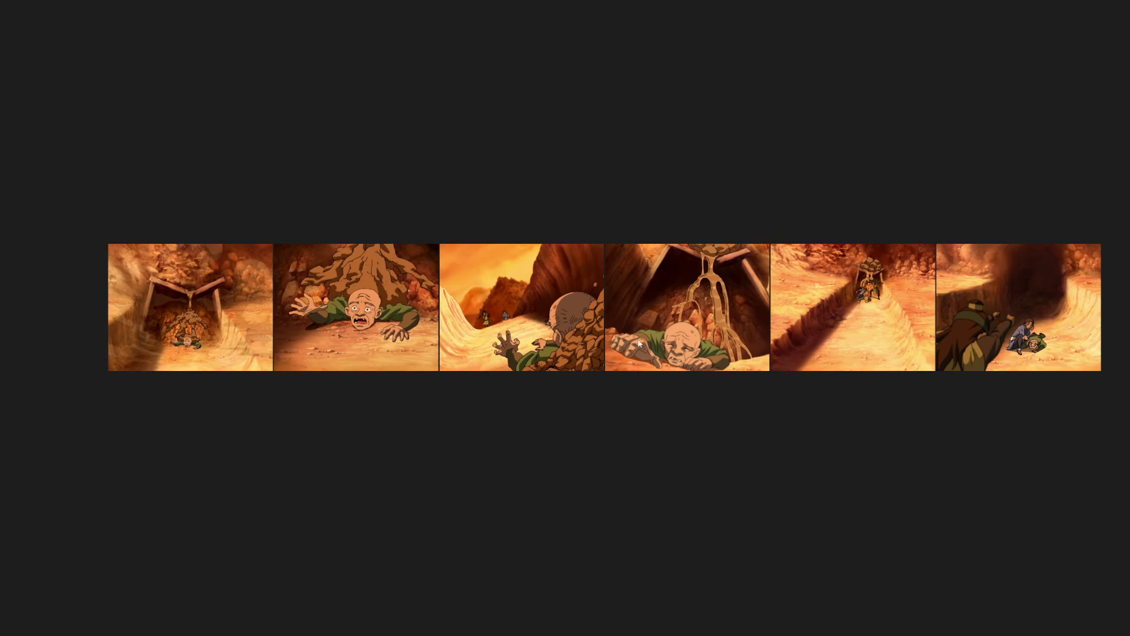
{"action": "scroll", "coordinate": [630, 352], "scroll_direction": "down", "scroll_amount": 1}
{"action": "scroll", "coordinate": [582, 363], "scroll_direction": "down", "scroll_amount": 1}
{"action": "left_click_drag", "start_coordinate": [591, 376], "coordinate": [498, 401]}
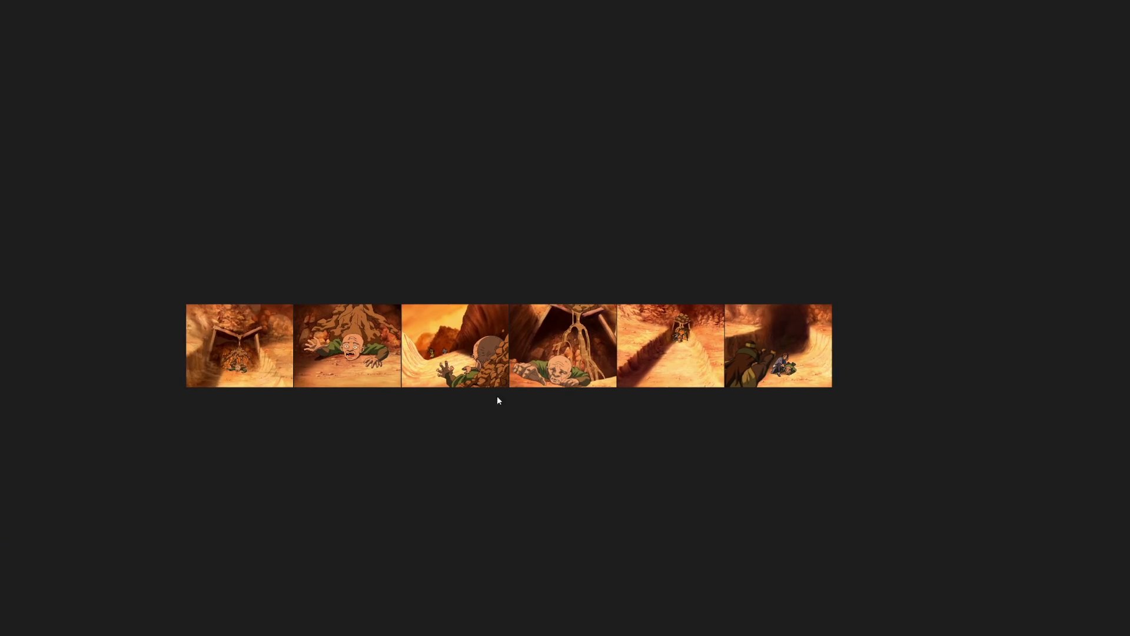
{"action": "scroll", "coordinate": [480, 314], "scroll_direction": "up", "scroll_amount": 2}
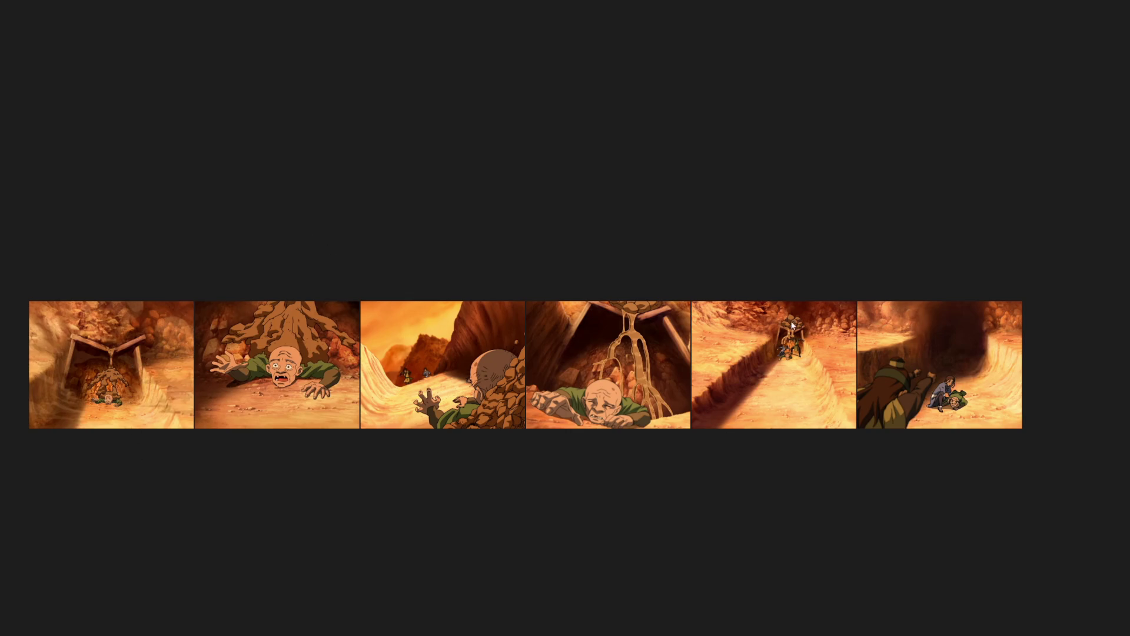
{"action": "left_click_drag", "start_coordinate": [767, 326], "coordinate": [165, 159]}
{"action": "left_click_drag", "start_coordinate": [112, 364], "coordinate": [398, 188]}
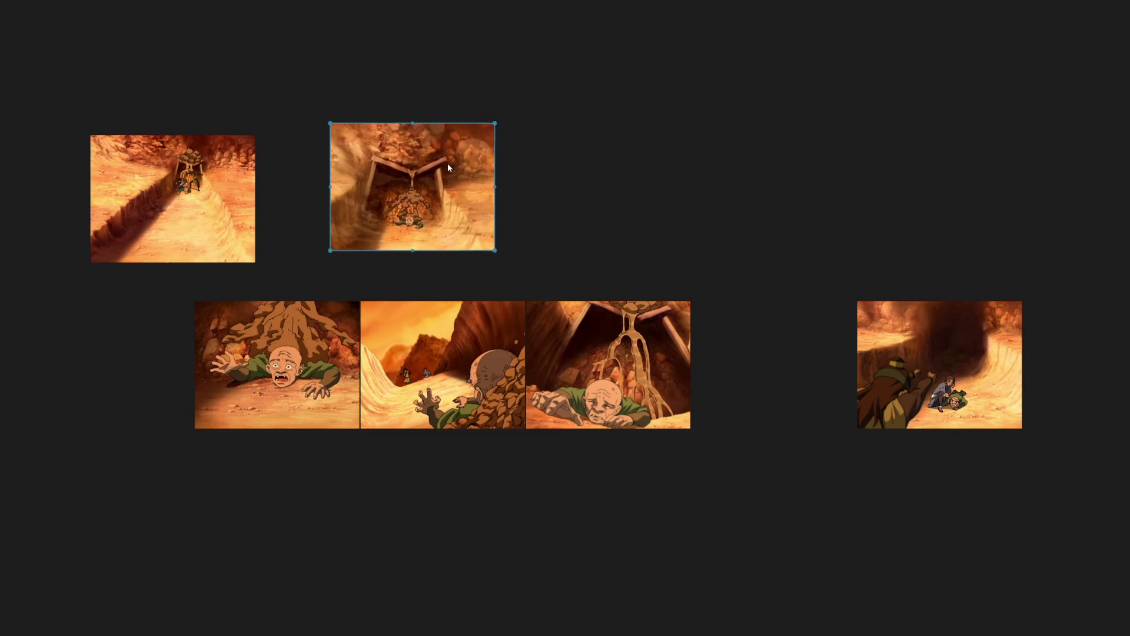
{"action": "left_click_drag", "start_coordinate": [967, 382], "coordinate": [616, 205]}
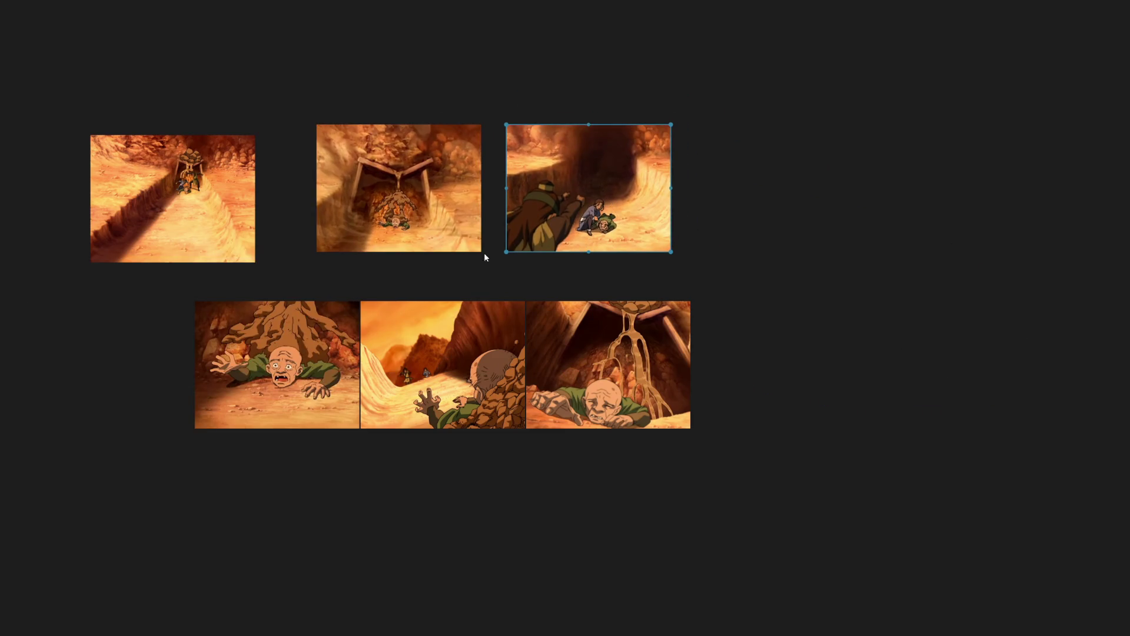
{"action": "left_click_drag", "start_coordinate": [434, 226], "coordinate": [413, 230]}
{"action": "left_click_drag", "start_coordinate": [500, 220], "coordinate": [492, 227]}
{"action": "mouse_move", "coordinate": [441, 378]}
{"action": "left_mouse_down"}
{"action": "mouse_move", "coordinate": [203, 129]}
{"action": "mouse_move", "coordinate": [167, 69]}
{"action": "left_mouse_up"}
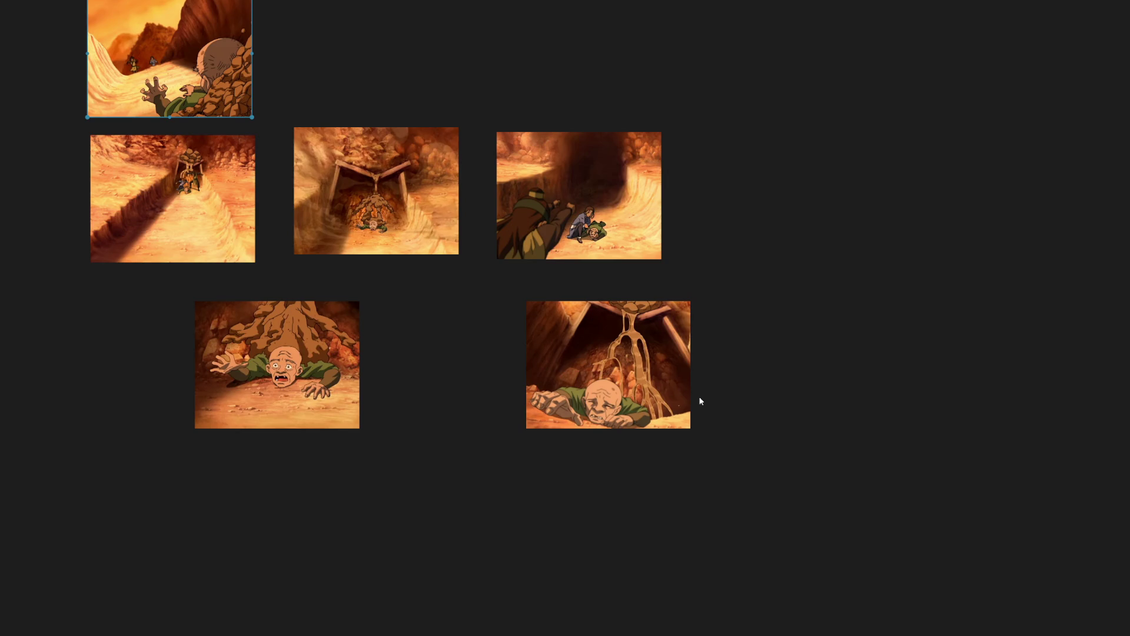
Bring the remaining tunnel shots together and pack all six into a tight block.
{"action": "left_click_drag", "start_coordinate": [334, 382], "coordinate": [531, 530]}
{"action": "left_click_drag", "start_coordinate": [608, 364], "coordinate": [185, 351]}
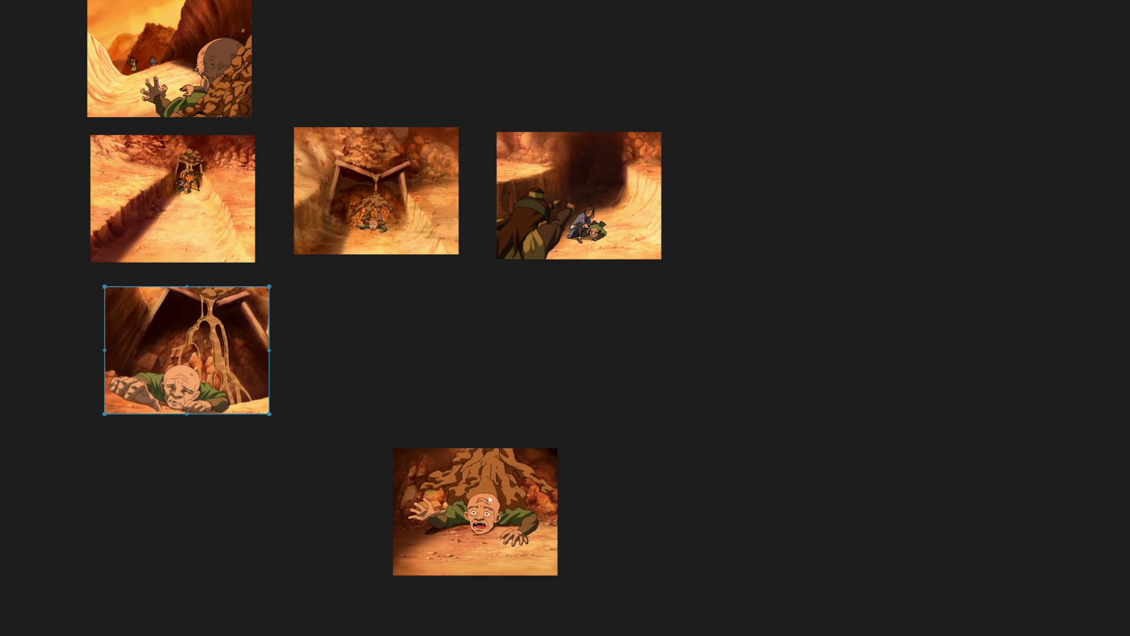
{"action": "left_click_drag", "start_coordinate": [480, 489], "coordinate": [384, 334]}
{"action": "scroll", "coordinate": [384, 334], "scroll_direction": "down", "scroll_amount": 2}
{"action": "left_click_drag", "start_coordinate": [701, 412], "coordinate": [39, 103]}
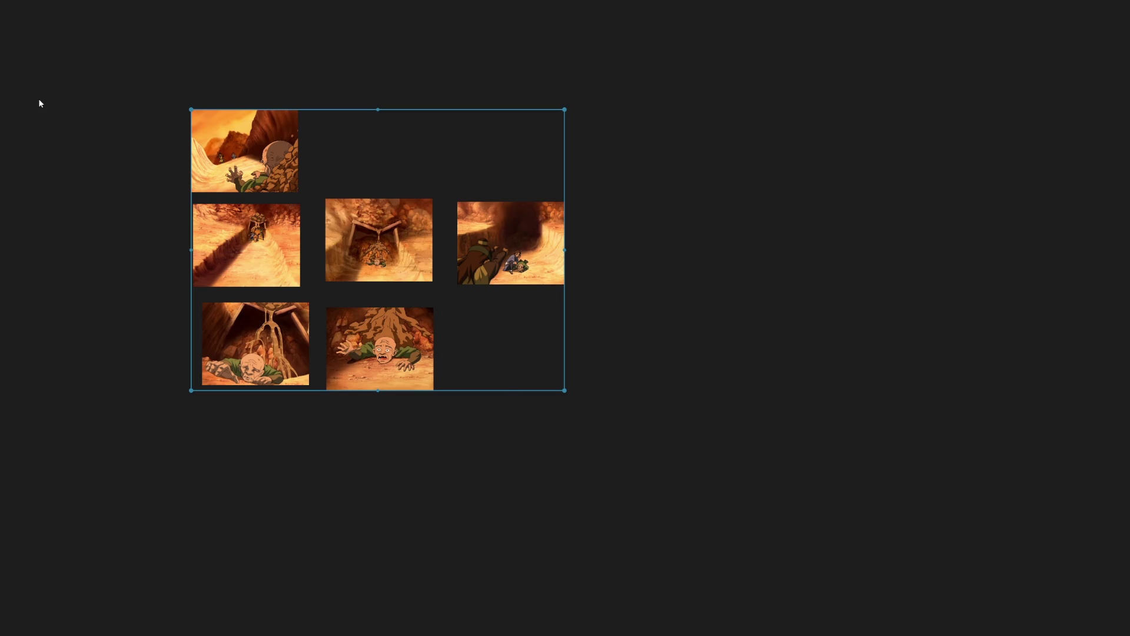
{"action": "key", "text": "ctrl+p"}
{"action": "key", "text": "ctrl+p"}
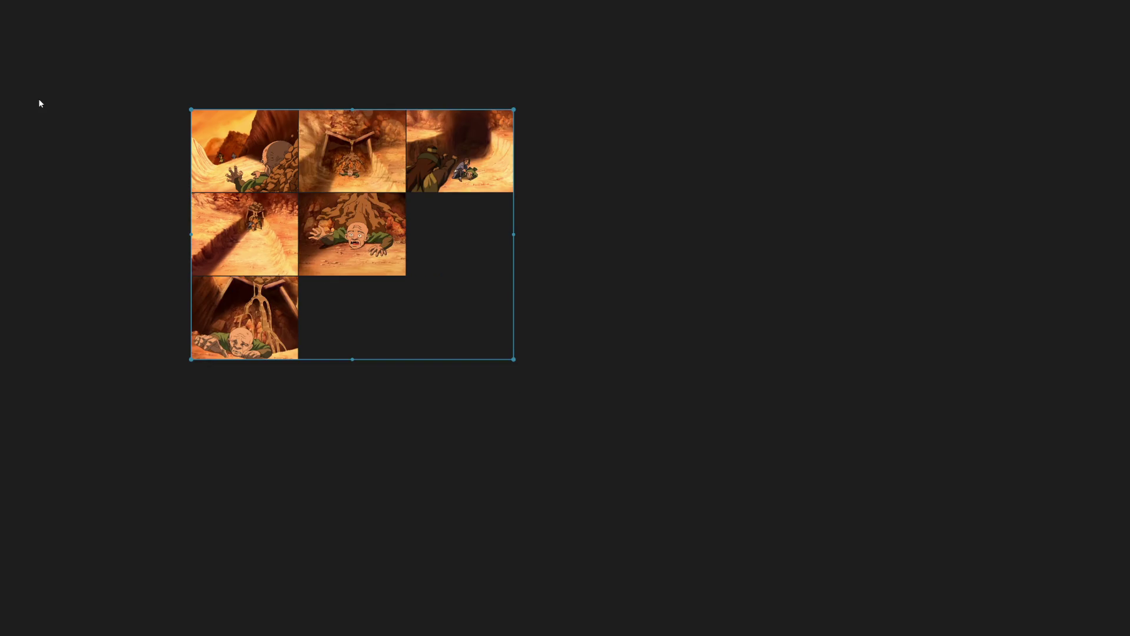
{"action": "mouse_move", "coordinate": [651, 295]}
{"action": "left_mouse_down"}
{"action": "mouse_move", "coordinate": [348, 126]}
{"action": "mouse_move", "coordinate": [343, 228]}
{"action": "left_mouse_up"}
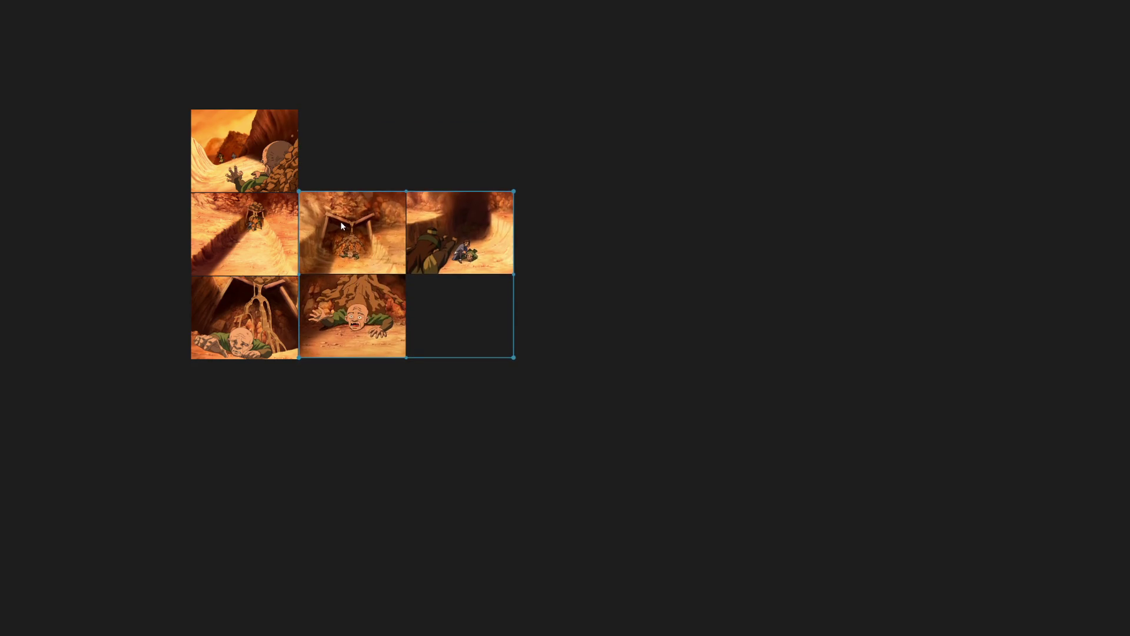
{"action": "left_click", "coordinate": [499, 360]}
{"action": "scroll", "coordinate": [499, 359], "scroll_direction": "down", "scroll_amount": 3}
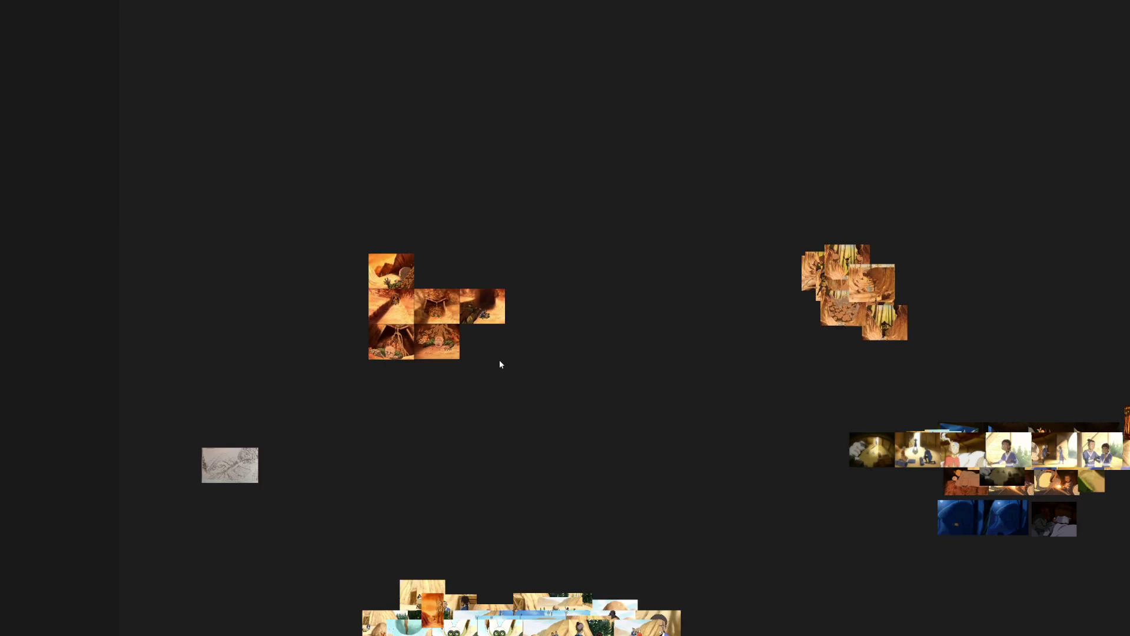
Carry the grey pencil sketch across the board to the start of the village row.
{"action": "left_click_drag", "start_coordinate": [231, 463], "coordinate": [407, 212]}
{"action": "scroll", "coordinate": [443, 199], "scroll_direction": "up", "scroll_amount": 3}
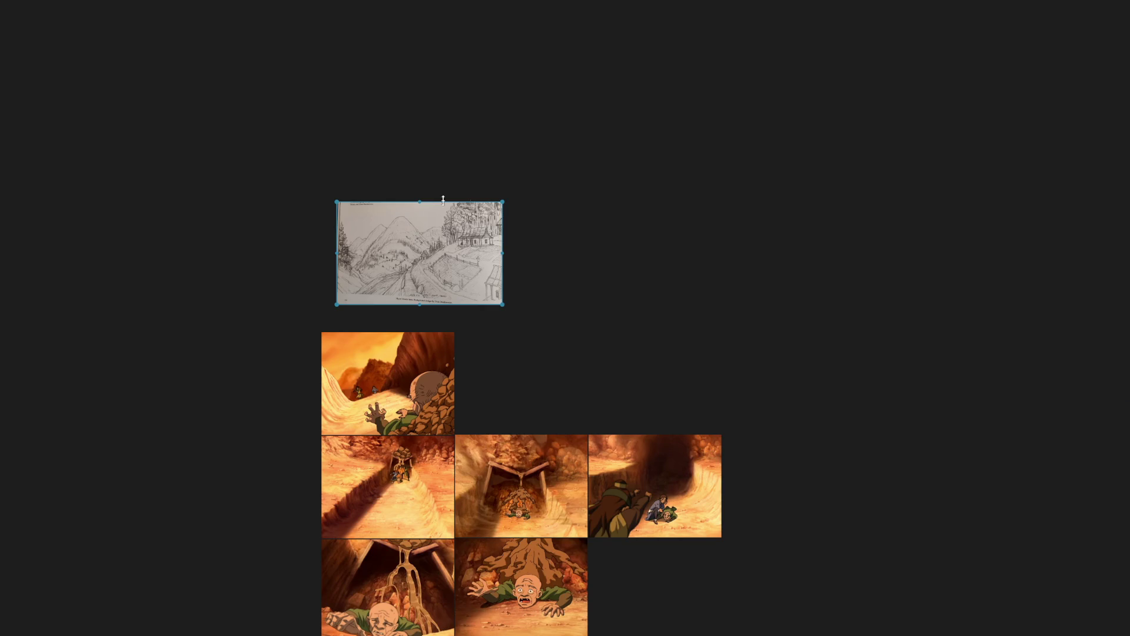
{"action": "scroll", "coordinate": [518, 227], "scroll_direction": "down", "scroll_amount": 3}
{"action": "left_click_drag", "start_coordinate": [768, 324], "coordinate": [182, 265]}
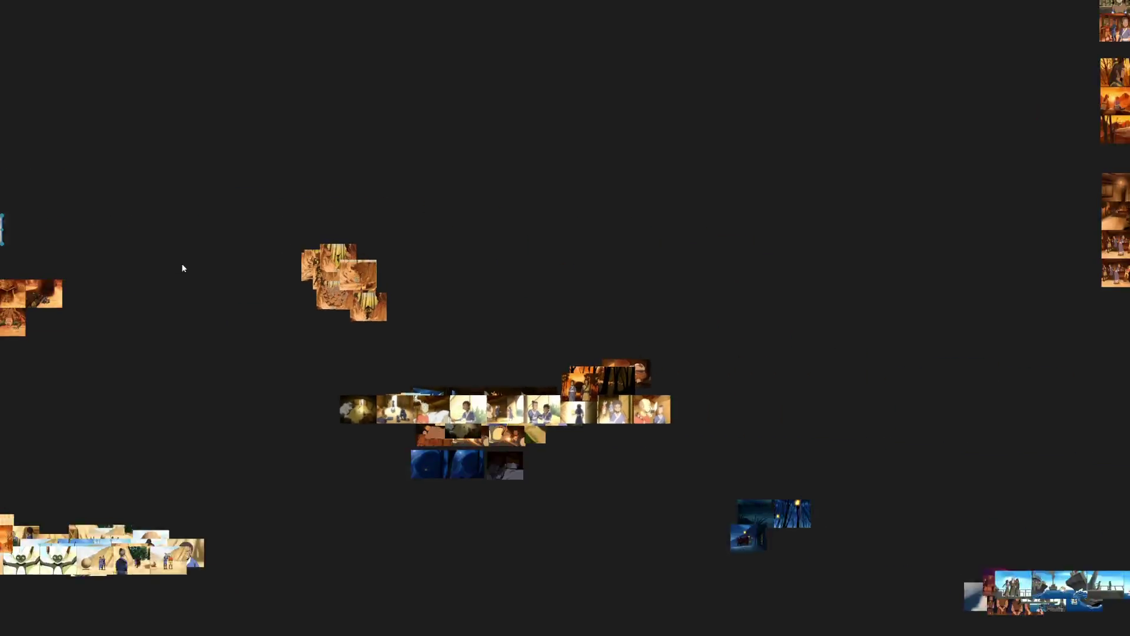
{"action": "scroll", "coordinate": [182, 265], "scroll_direction": "down", "scroll_amount": 1}
{"action": "mouse_move", "coordinate": [16, 236]}
{"action": "left_mouse_down"}
{"action": "mouse_move", "coordinate": [737, 166]}
{"action": "mouse_move", "coordinate": [457, 307]}
{"action": "left_mouse_up"}
{"action": "scroll", "coordinate": [341, 376], "scroll_direction": "up", "scroll_amount": 3}
{"action": "scroll", "coordinate": [142, 415], "scroll_direction": "down", "scroll_amount": 1}
{"action": "left_click_drag", "start_coordinate": [66, 442], "coordinate": [626, 175]}
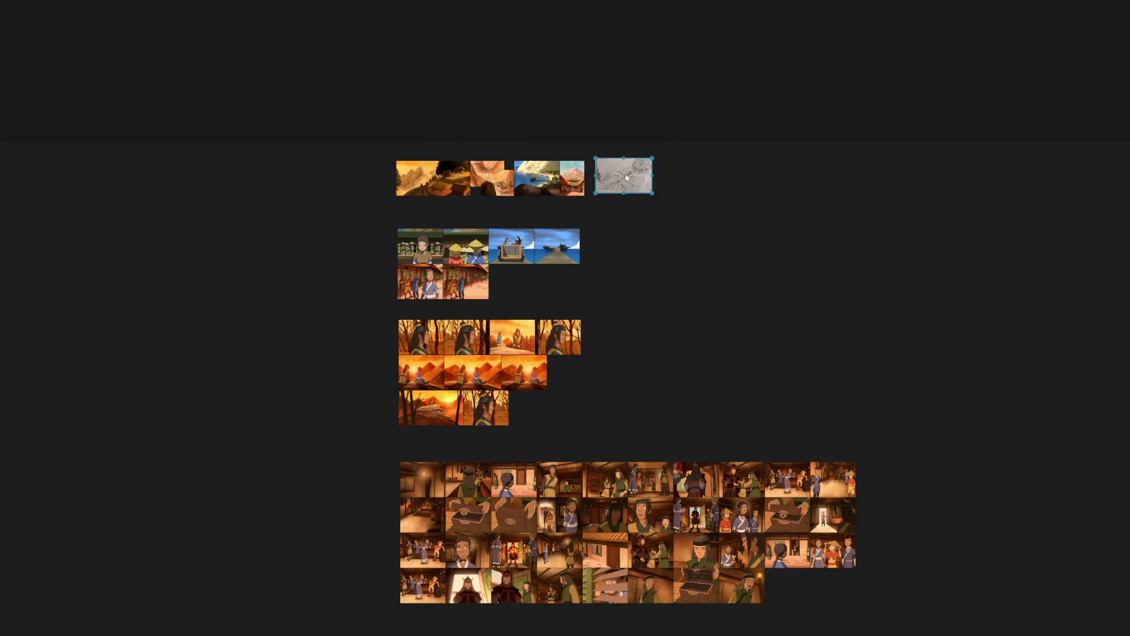
{"action": "scroll", "coordinate": [504, 177], "scroll_direction": "up", "scroll_amount": 3}
{"action": "scroll", "coordinate": [567, 307], "scroll_direction": "down", "scroll_amount": 1}
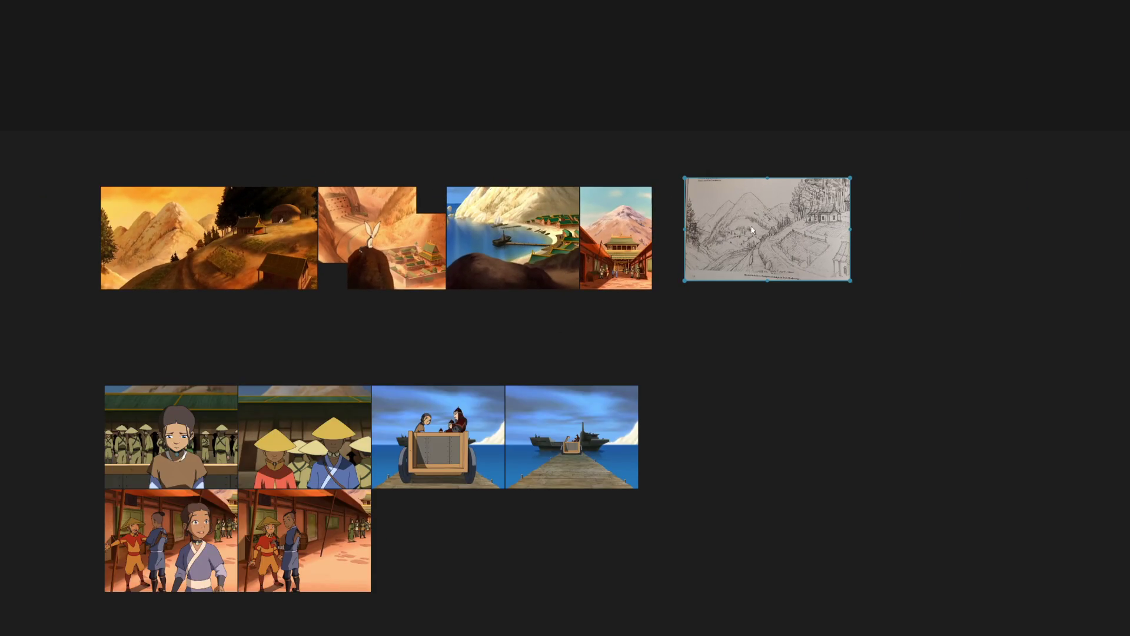
{"action": "left_click_drag", "start_coordinate": [768, 229], "coordinate": [14, 234]}
Shift the whole top row right to line up, then select the overlapping canyon group.
{"action": "left_click_drag", "start_coordinate": [293, 328], "coordinate": [471, 323]}
{"action": "left_click_drag", "start_coordinate": [909, 303], "coordinate": [123, 121]}
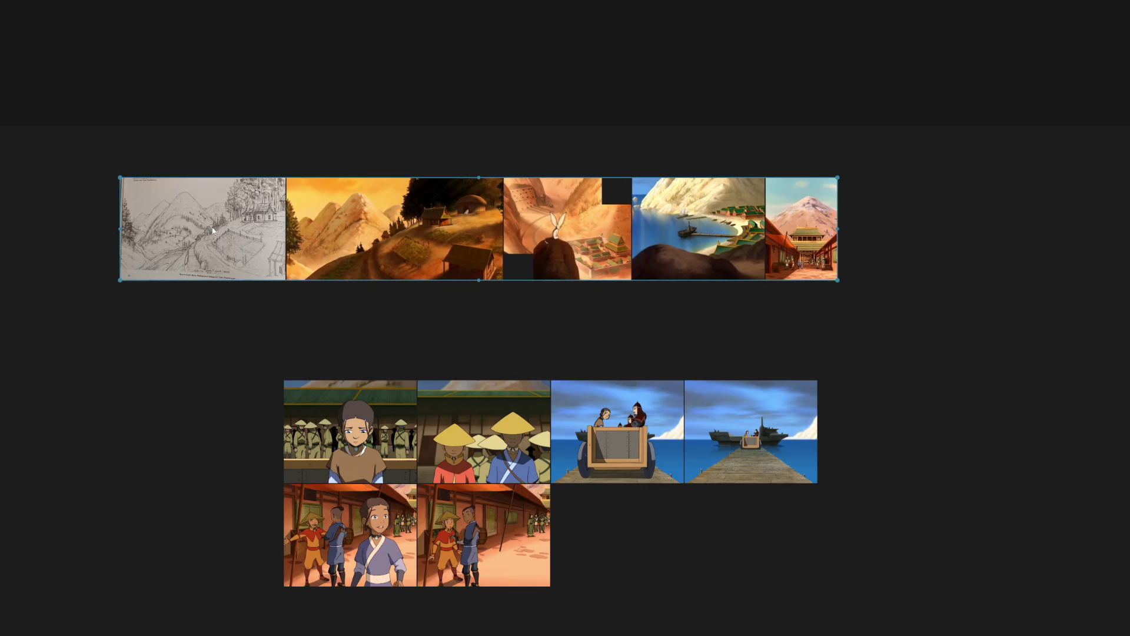
{"action": "left_click_drag", "start_coordinate": [177, 229], "coordinate": [347, 229]}
{"action": "left_click", "coordinate": [386, 354]}
{"action": "scroll", "coordinate": [385, 353], "scroll_direction": "down", "scroll_amount": 5}
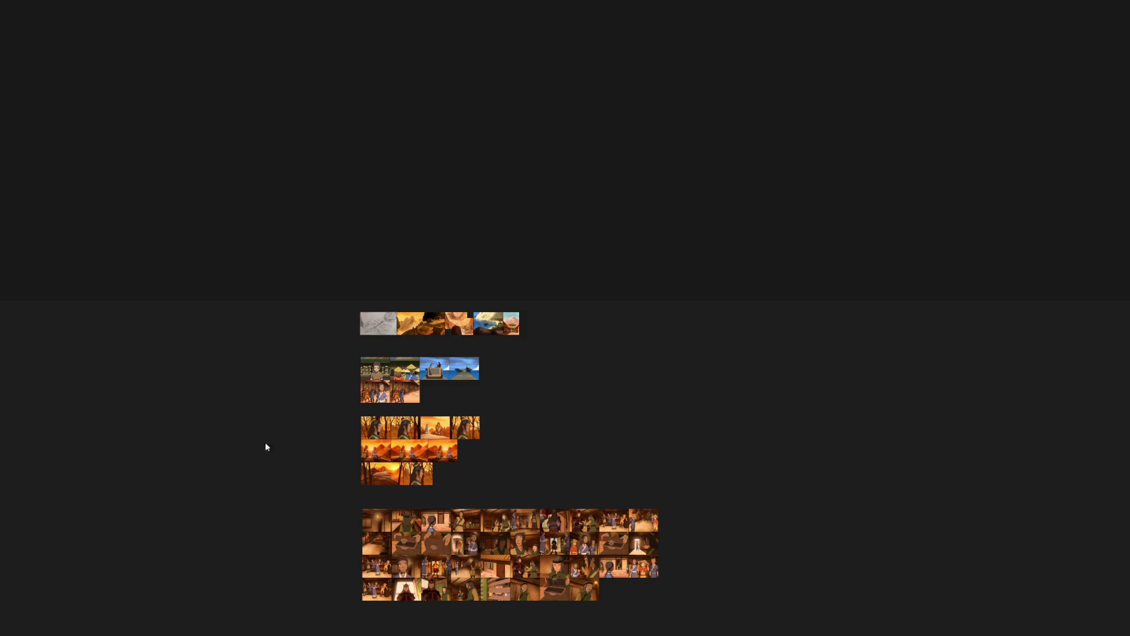
{"action": "left_click_drag", "start_coordinate": [265, 442], "coordinate": [598, 233]}
{"action": "left_click_drag", "start_coordinate": [328, 282], "coordinate": [199, 182]}
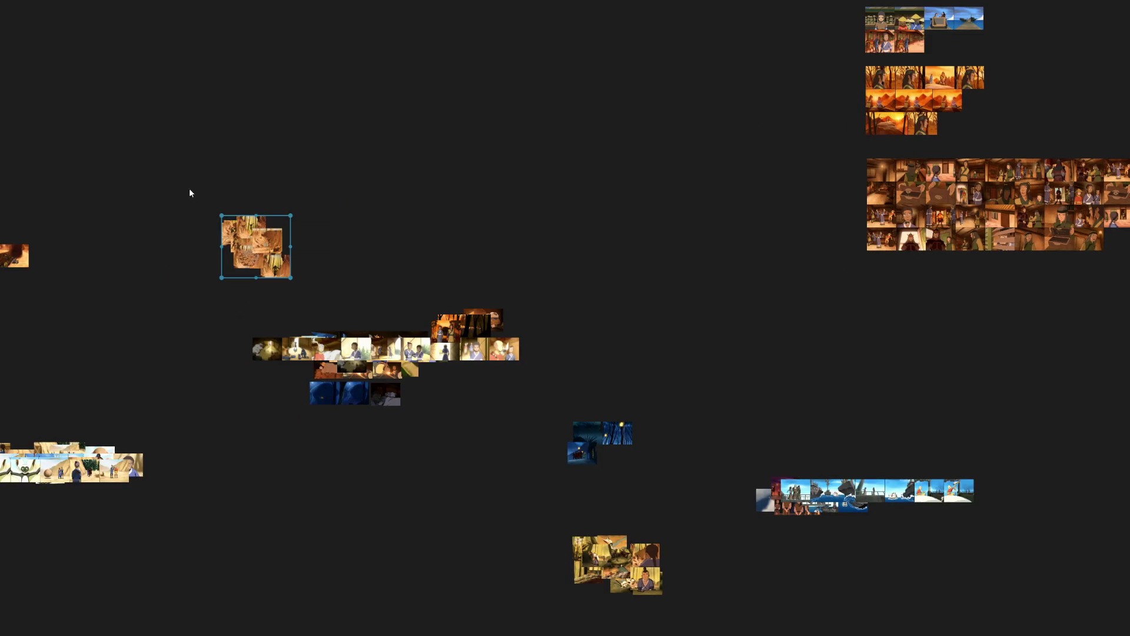
{"action": "scroll", "coordinate": [189, 189], "scroll_direction": "up", "scroll_amount": 5}
Spread the canyon shots into a grid and reorder the establishing shots into a top row.
{"action": "key", "text": "ctrl+p"}
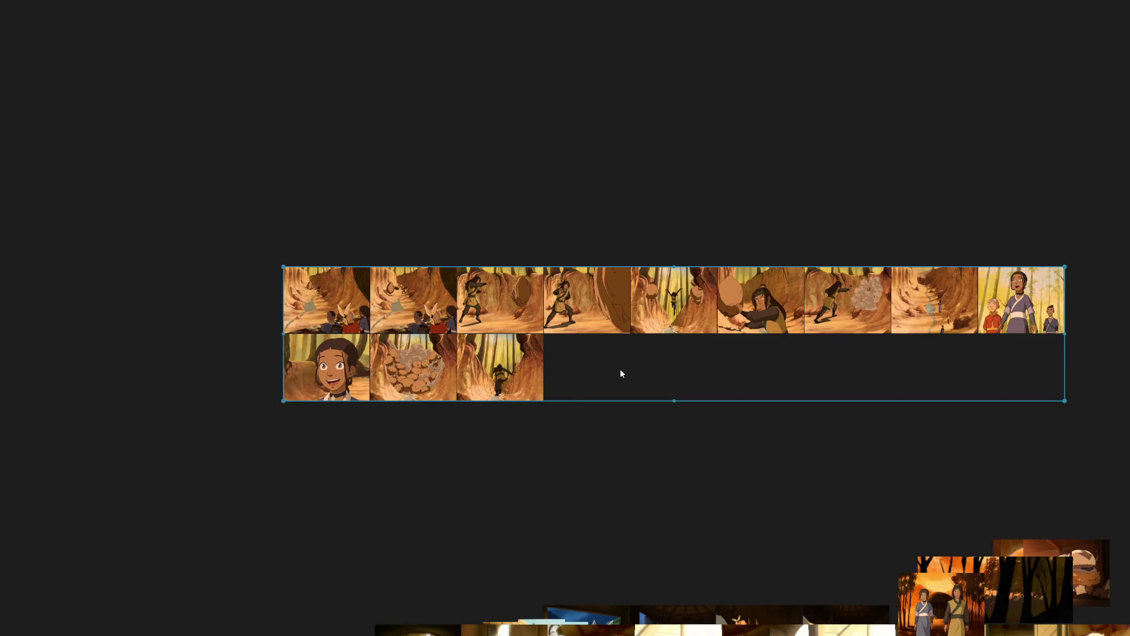
{"action": "scroll", "coordinate": [420, 334], "scroll_direction": "up", "scroll_amount": 3}
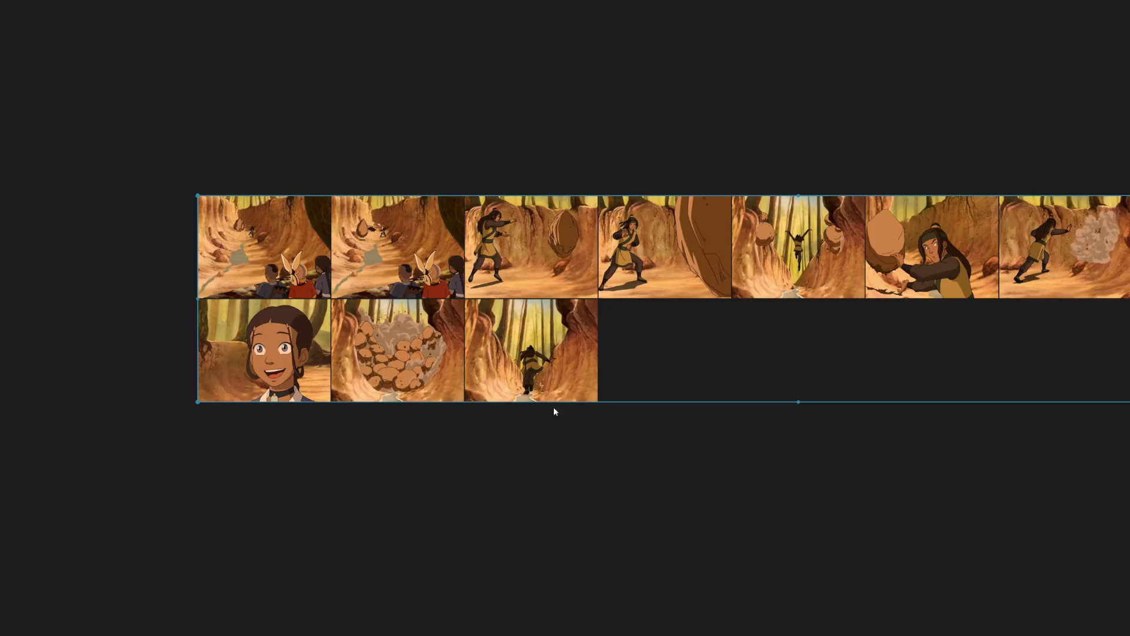
{"action": "left_click", "coordinate": [222, 212]}
{"action": "mouse_move", "coordinate": [91, 187]}
{"action": "left_mouse_down"}
{"action": "mouse_move", "coordinate": [319, 337]}
{"action": "mouse_move", "coordinate": [262, 190]}
{"action": "left_mouse_up"}
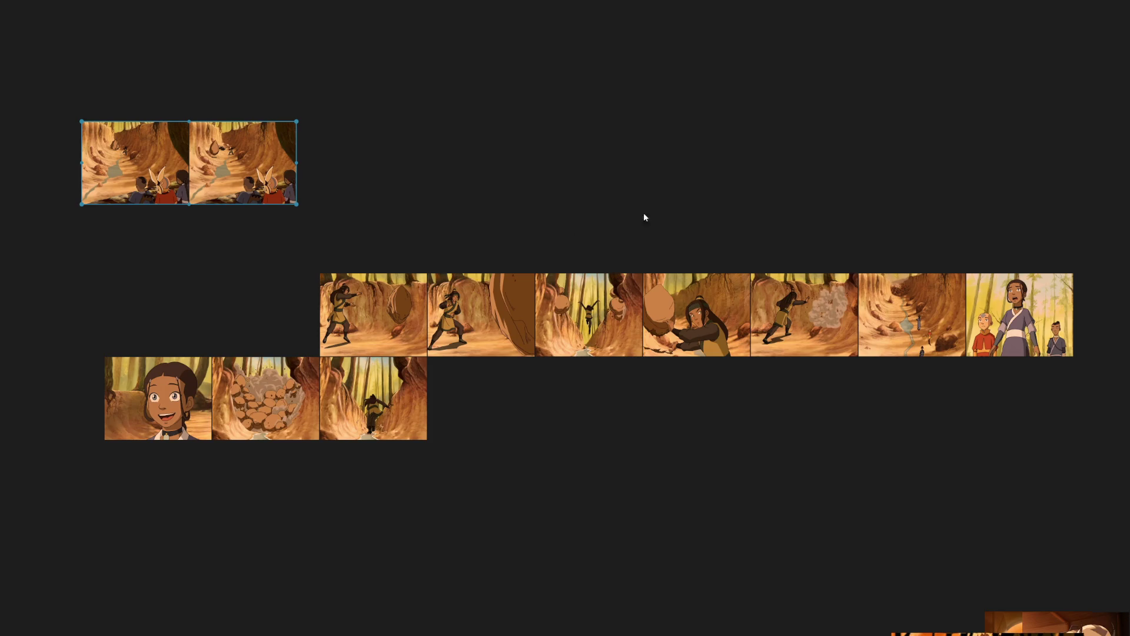
{"action": "left_click_drag", "start_coordinate": [916, 332], "coordinate": [26, 183]}
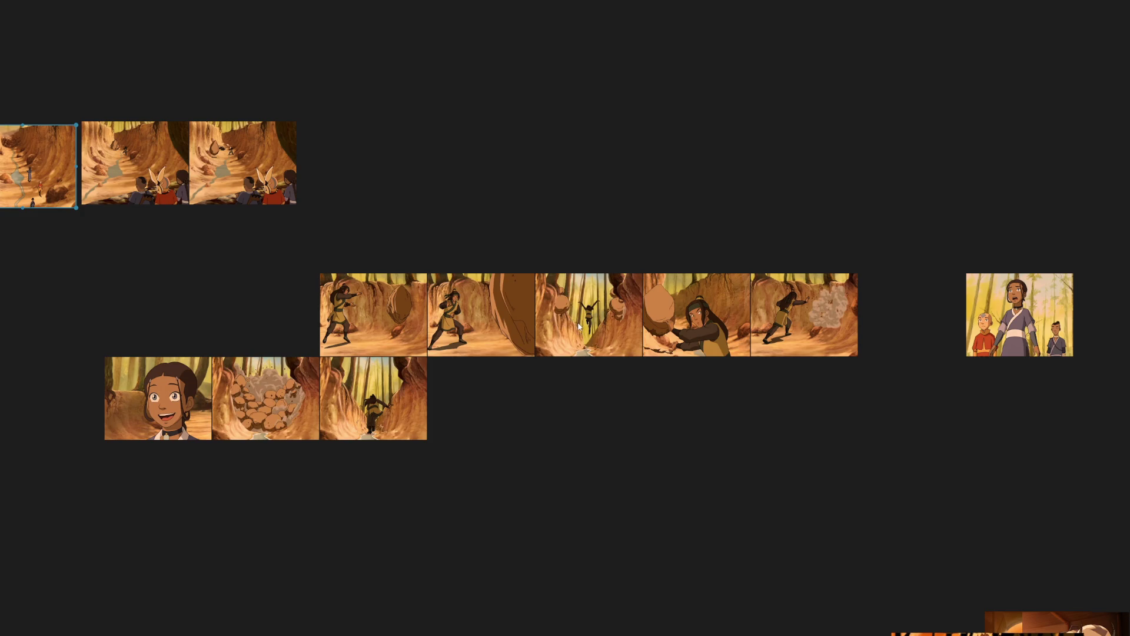
{"action": "left_click_drag", "start_coordinate": [579, 326], "coordinate": [365, 158]}
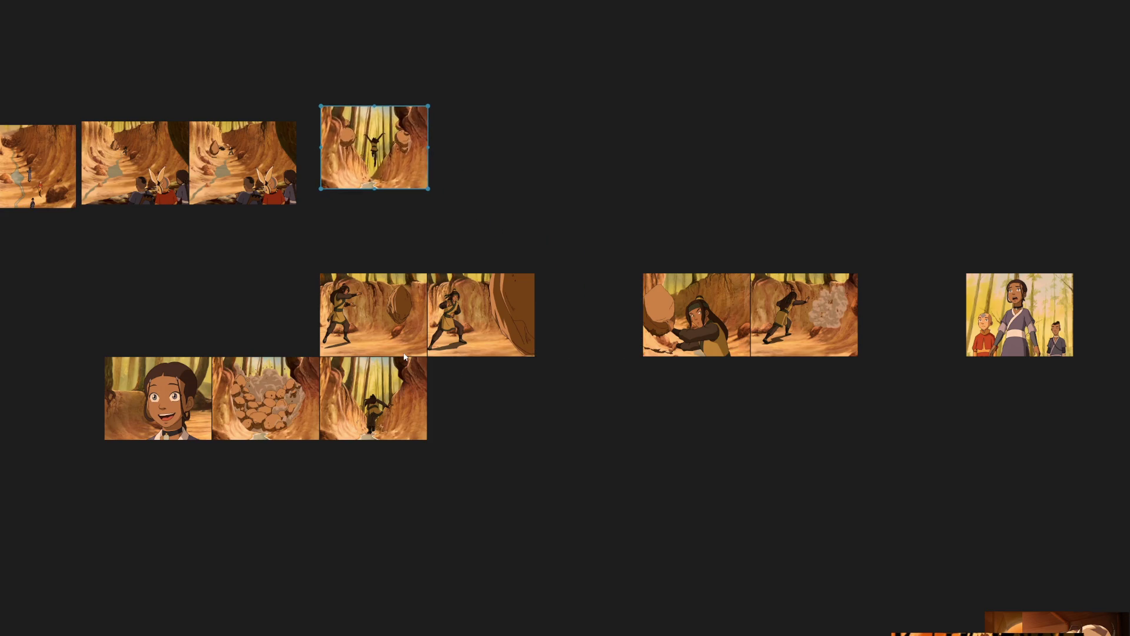
{"action": "left_click_drag", "start_coordinate": [536, 450], "coordinate": [211, 273]}
{"action": "mouse_move", "coordinate": [530, 479]}
{"action": "left_mouse_down"}
{"action": "mouse_move", "coordinate": [224, 391]}
{"action": "mouse_move", "coordinate": [179, 497]}
{"action": "mouse_move", "coordinate": [157, 472]}
{"action": "left_mouse_up"}
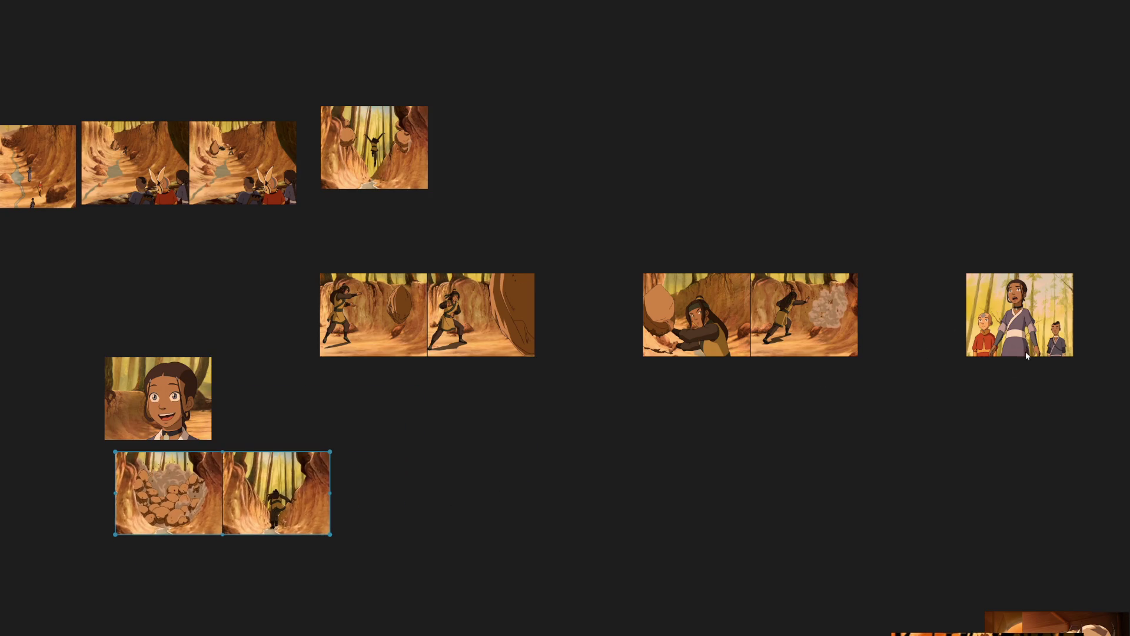
{"action": "scroll", "coordinate": [810, 388], "scroll_direction": "down", "scroll_amount": 2}
{"action": "scroll", "coordinate": [384, 273], "scroll_direction": "down", "scroll_amount": 3}
{"action": "scroll", "coordinate": [412, 346], "scroll_direction": "down", "scroll_amount": 2}
{"action": "scroll", "coordinate": [421, 255], "scroll_direction": "down", "scroll_amount": 2}
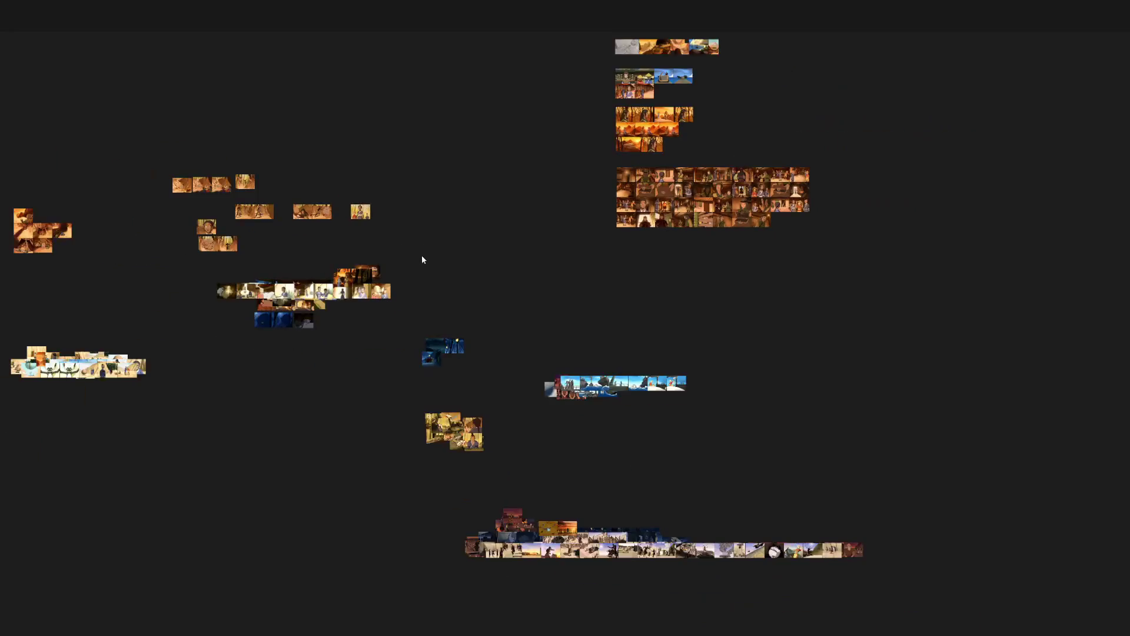
{"action": "scroll", "coordinate": [424, 321], "scroll_direction": "up", "scroll_amount": 3}
{"action": "scroll", "coordinate": [423, 321], "scroll_direction": "up", "scroll_amount": 2}
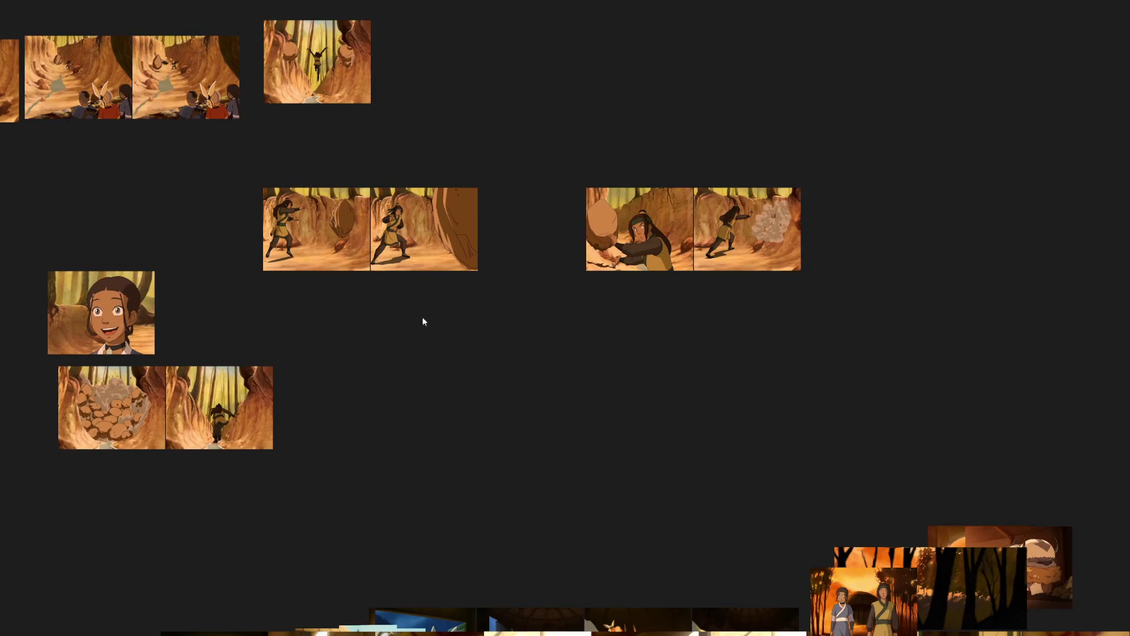
Line up the action-shot pairs under the top row and pack all canyon shots tightly.
{"action": "mouse_move", "coordinate": [400, 350]}
{"action": "left_mouse_down"}
{"action": "mouse_move", "coordinate": [583, 323]}
{"action": "mouse_move", "coordinate": [492, 242]}
{"action": "left_mouse_up"}
{"action": "scroll", "coordinate": [617, 318], "scroll_direction": "down", "scroll_amount": 1}
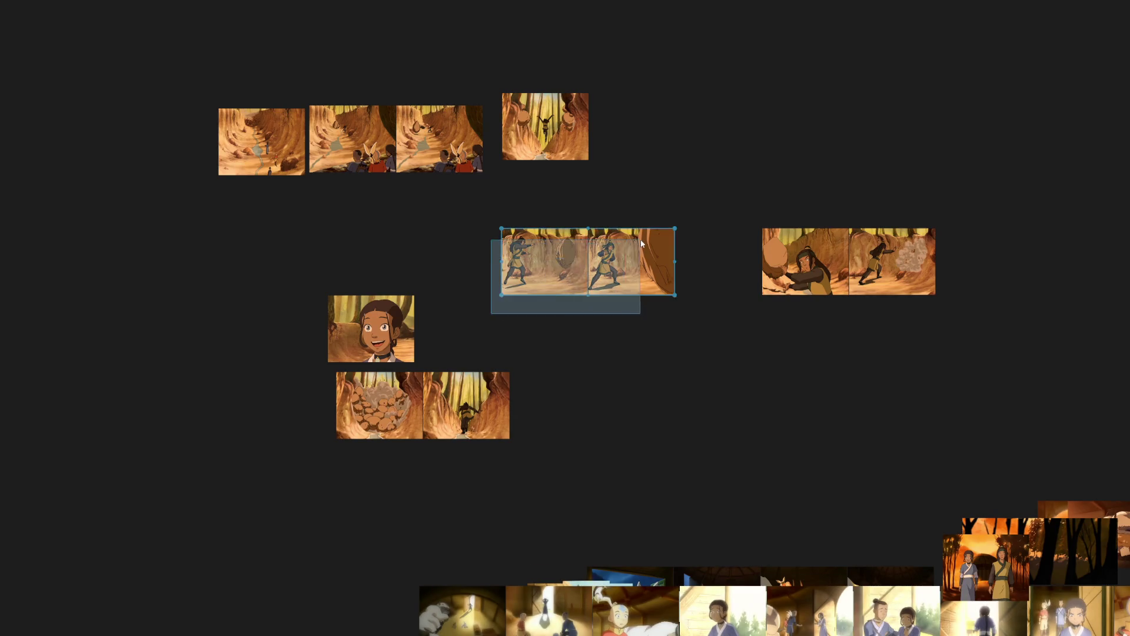
{"action": "left_click_drag", "start_coordinate": [978, 315], "coordinate": [560, 227]}
{"action": "left_click_drag", "start_coordinate": [619, 265], "coordinate": [495, 324]}
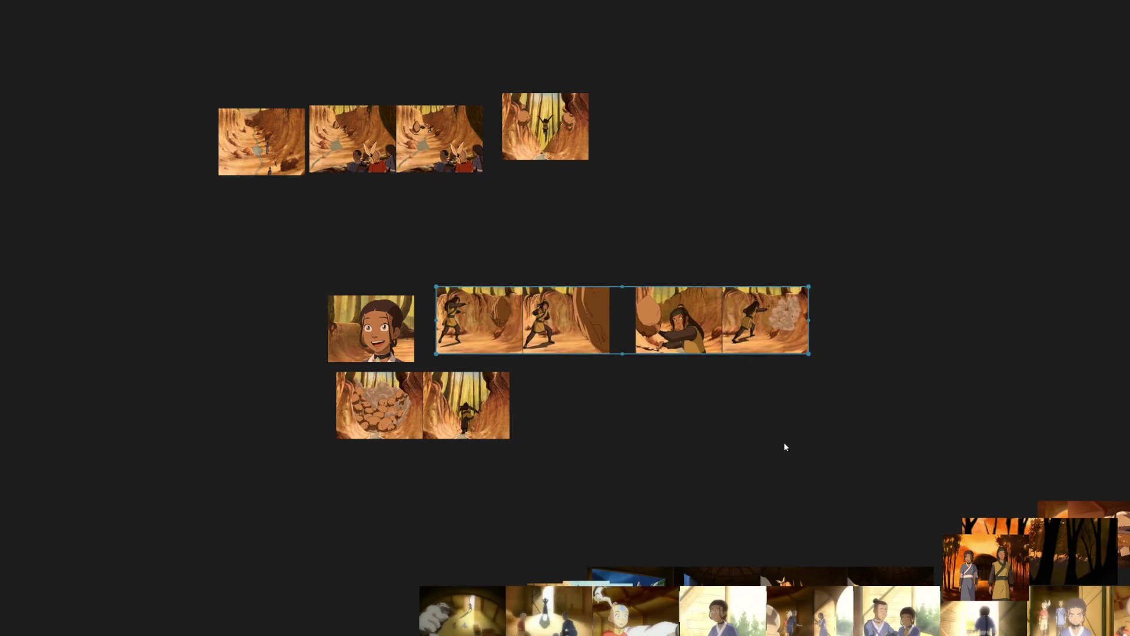
{"action": "left_click_drag", "start_coordinate": [782, 447], "coordinate": [238, 293]}
{"action": "left_click_drag", "start_coordinate": [582, 387], "coordinate": [479, 295]}
{"action": "left_click_drag", "start_coordinate": [837, 391], "coordinate": [198, 100]}
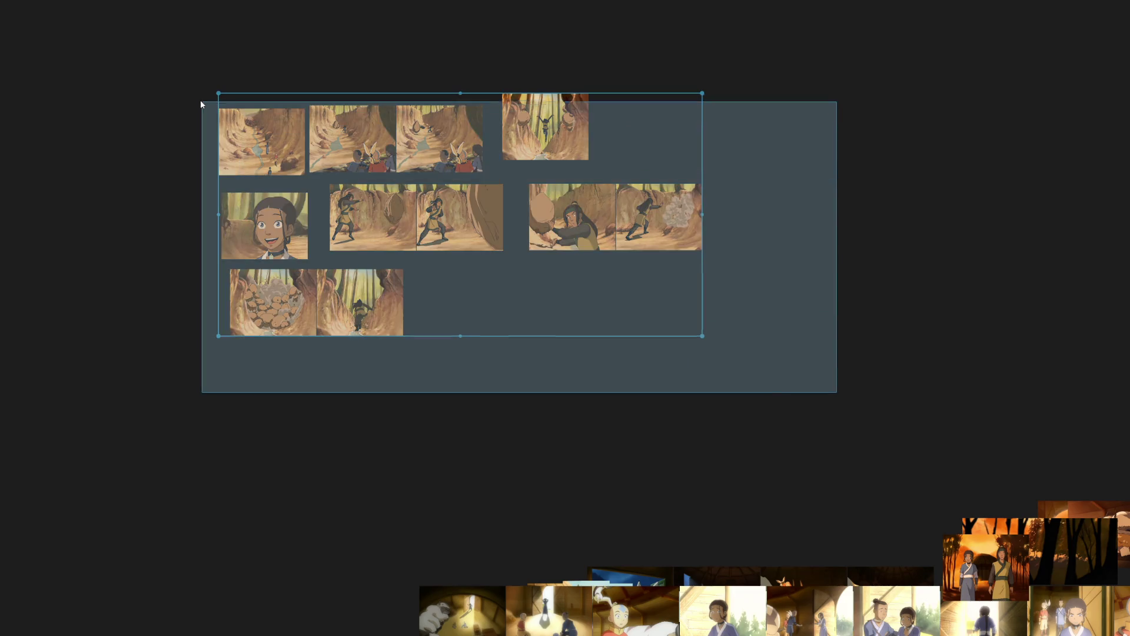
{"action": "key", "text": "ctrl+p"}
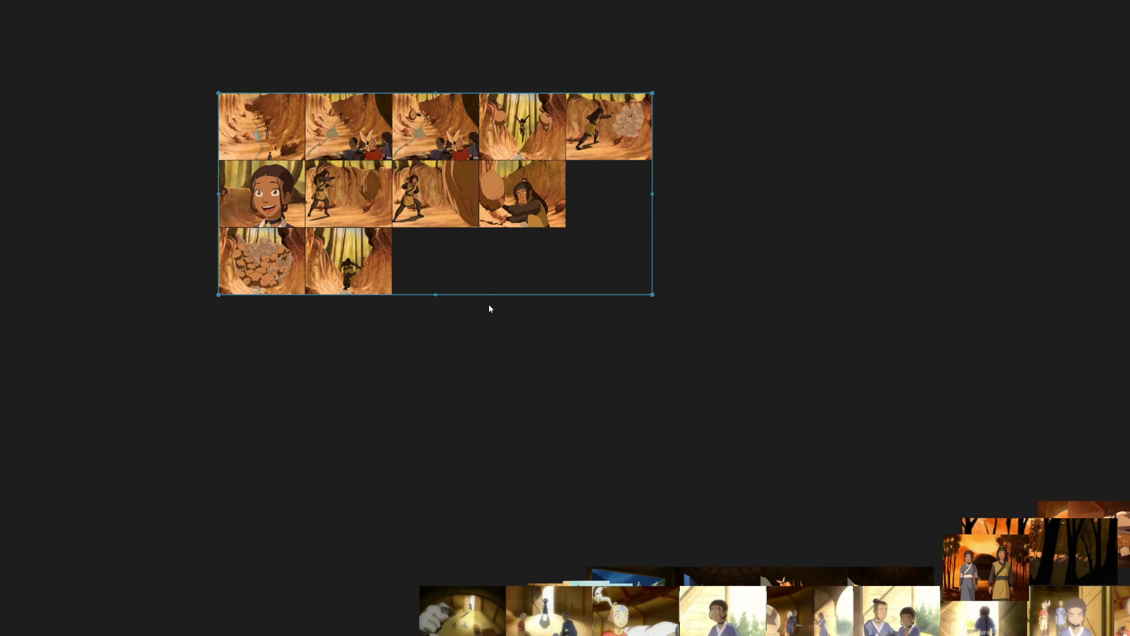
{"action": "scroll", "coordinate": [485, 343], "scroll_direction": "down", "scroll_amount": 3}
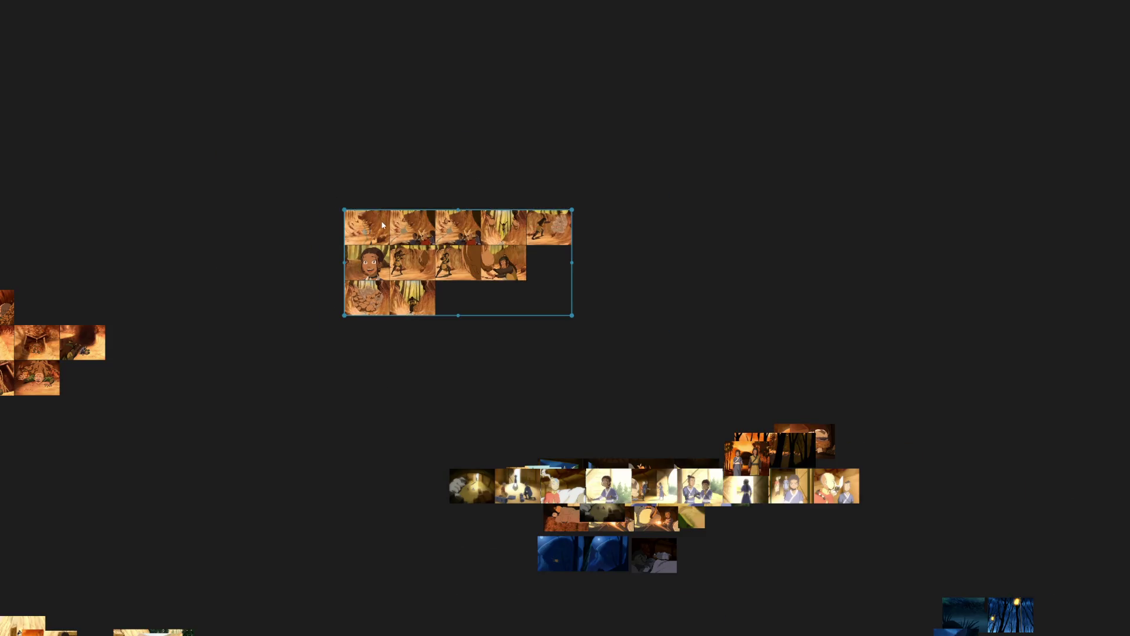
Spread the boulder-scene strip into a grid and pull the wide boulder-rolling shot out above it.
{"action": "left_click_drag", "start_coordinate": [351, 256], "coordinate": [559, 165]}
{"action": "left_click_drag", "start_coordinate": [507, 375], "coordinate": [666, 466]}
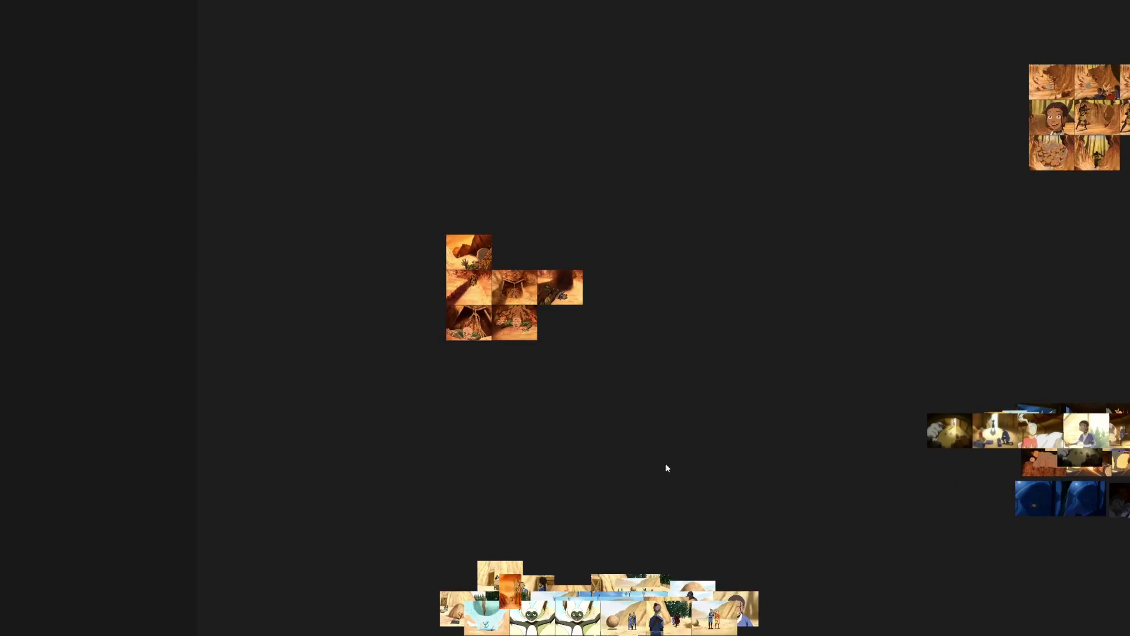
{"action": "scroll", "coordinate": [438, 334], "scroll_direction": "up", "scroll_amount": 2}
{"action": "scroll", "coordinate": [439, 335], "scroll_direction": "down", "scroll_amount": 2}
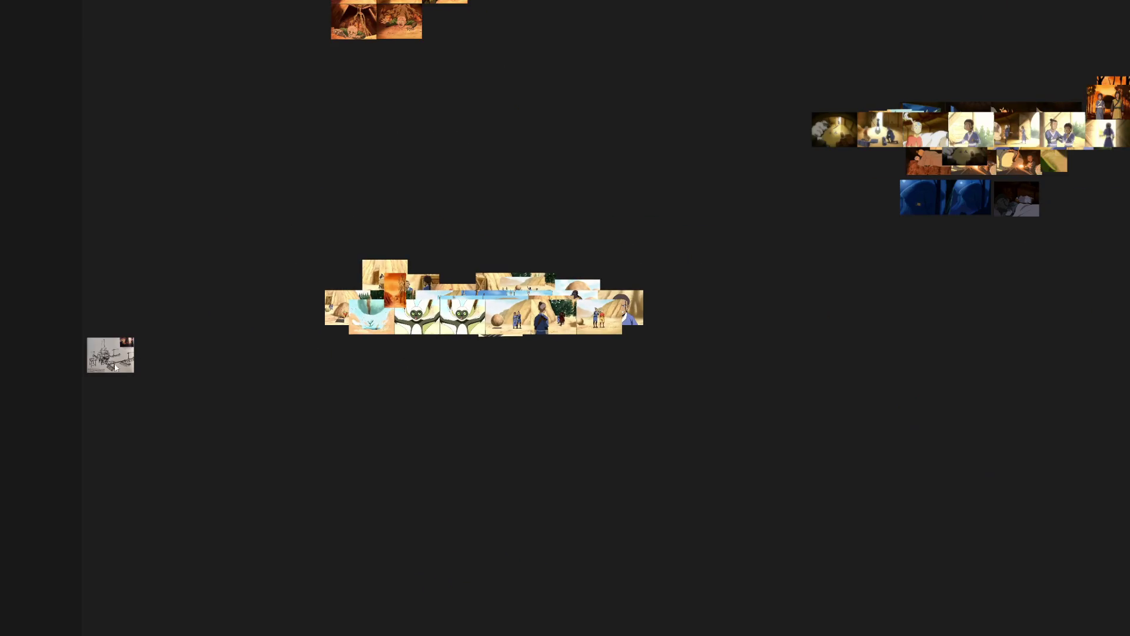
{"action": "left_click_drag", "start_coordinate": [115, 367], "coordinate": [886, 345]}
{"action": "scroll", "coordinate": [354, 263], "scroll_direction": "down", "scroll_amount": 2}
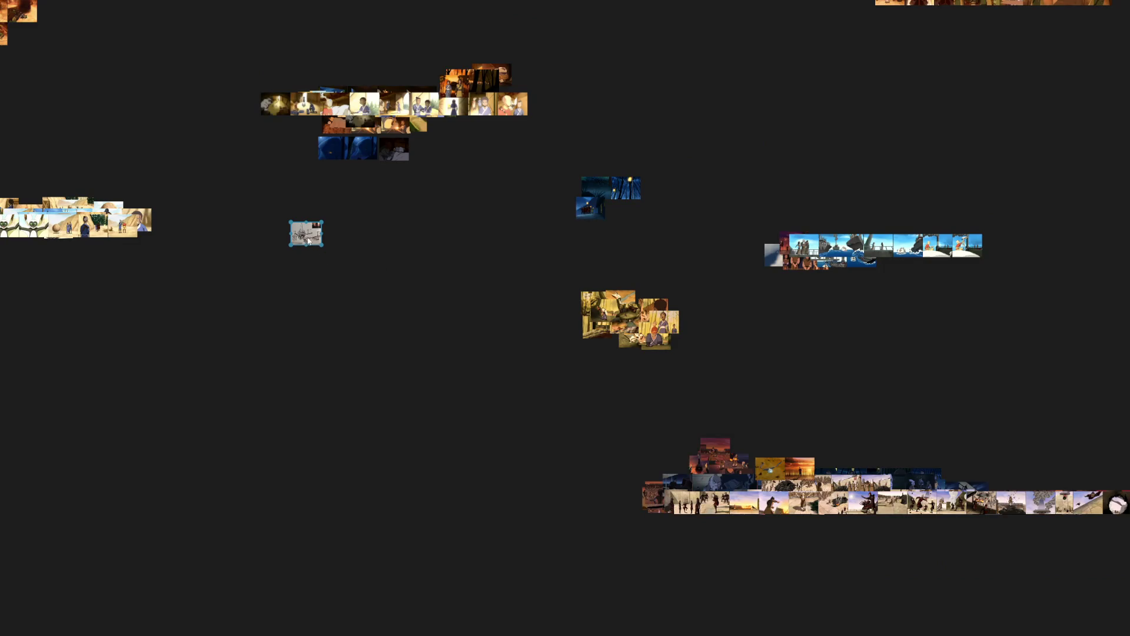
{"action": "left_click_drag", "start_coordinate": [308, 239], "coordinate": [703, 468]}
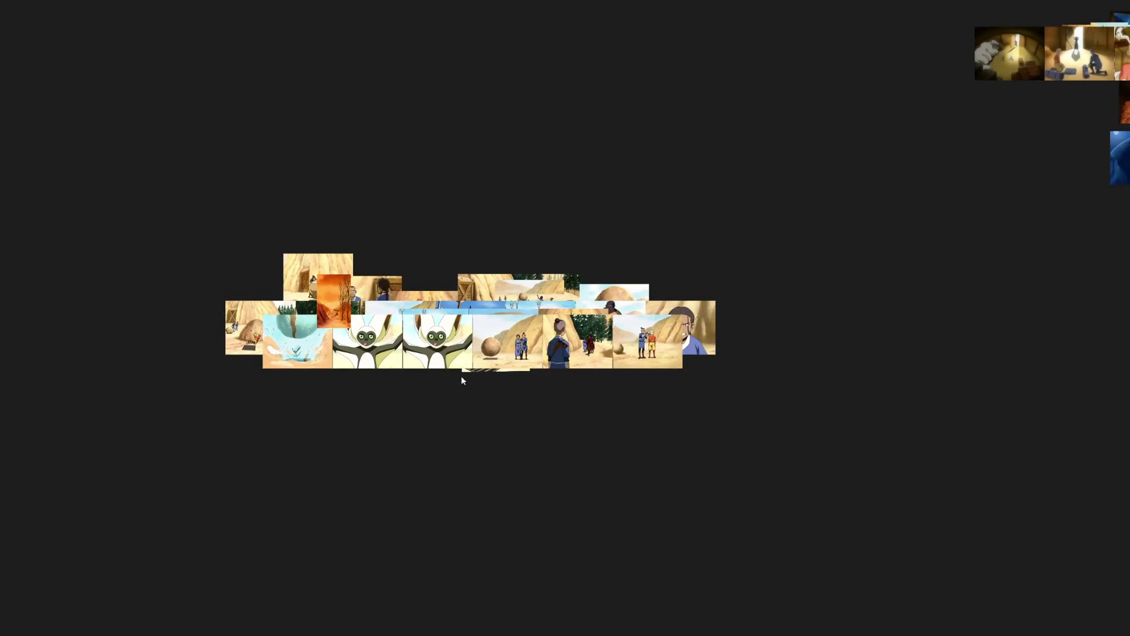
{"action": "key", "text": "ctrl+p"}
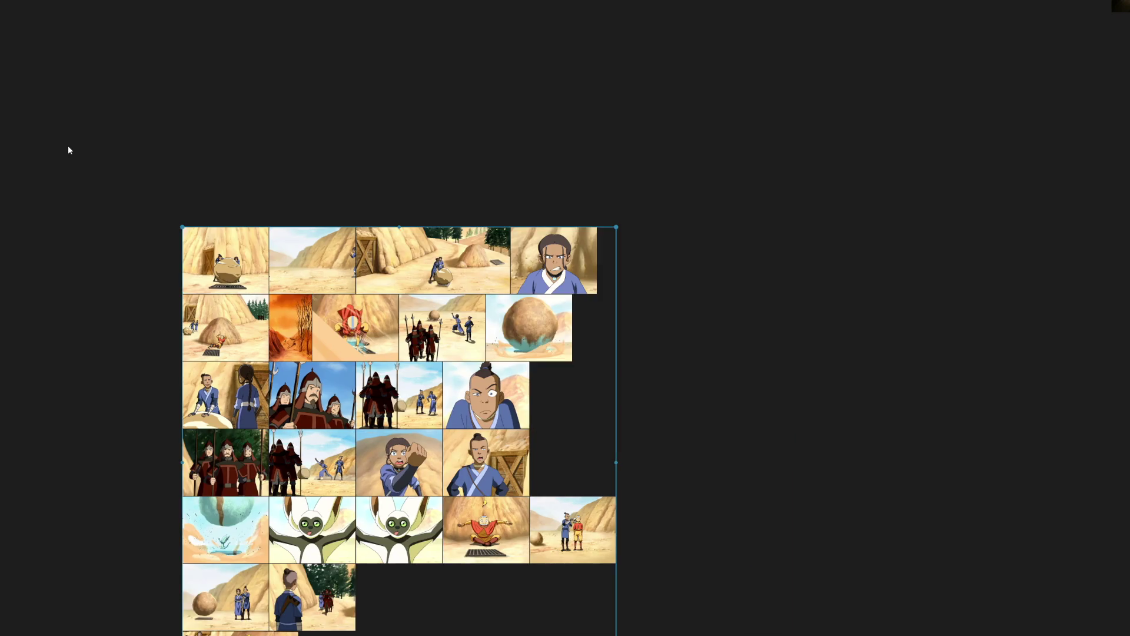
{"action": "scroll", "coordinate": [350, 223], "scroll_direction": "up", "scroll_amount": 2}
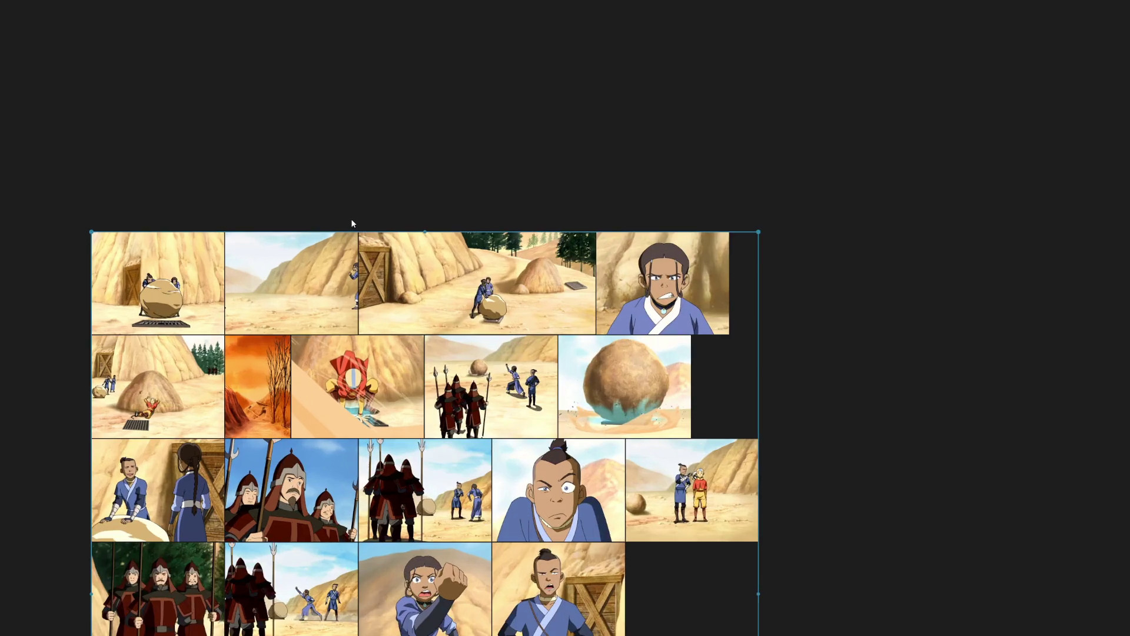
{"action": "scroll", "coordinate": [404, 216], "scroll_direction": "down", "scroll_amount": 1}
{"action": "left_click_drag", "start_coordinate": [406, 238], "coordinate": [172, 91]}
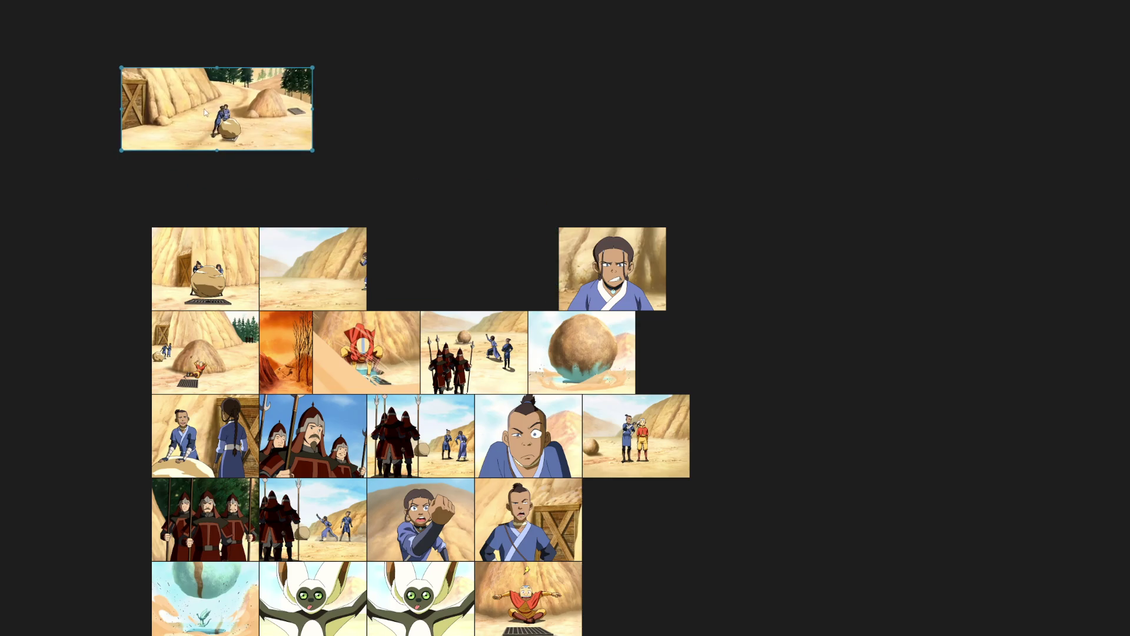
Gather the desert establishing shots and orange tree shot into a top cluster.
{"action": "mouse_move", "coordinate": [316, 260]}
{"action": "left_mouse_down"}
{"action": "mouse_move", "coordinate": [420, 108]}
{"action": "mouse_move", "coordinate": [528, 110]}
{"action": "left_mouse_up"}
{"action": "left_click_drag", "start_coordinate": [205, 351], "coordinate": [371, 115]}
{"action": "left_click_drag", "start_coordinate": [525, 138], "coordinate": [380, 231]}
{"action": "left_click_drag", "start_coordinate": [205, 269], "coordinate": [172, 197]}
{"action": "left_click_drag", "start_coordinate": [404, 225], "coordinate": [287, 199]}
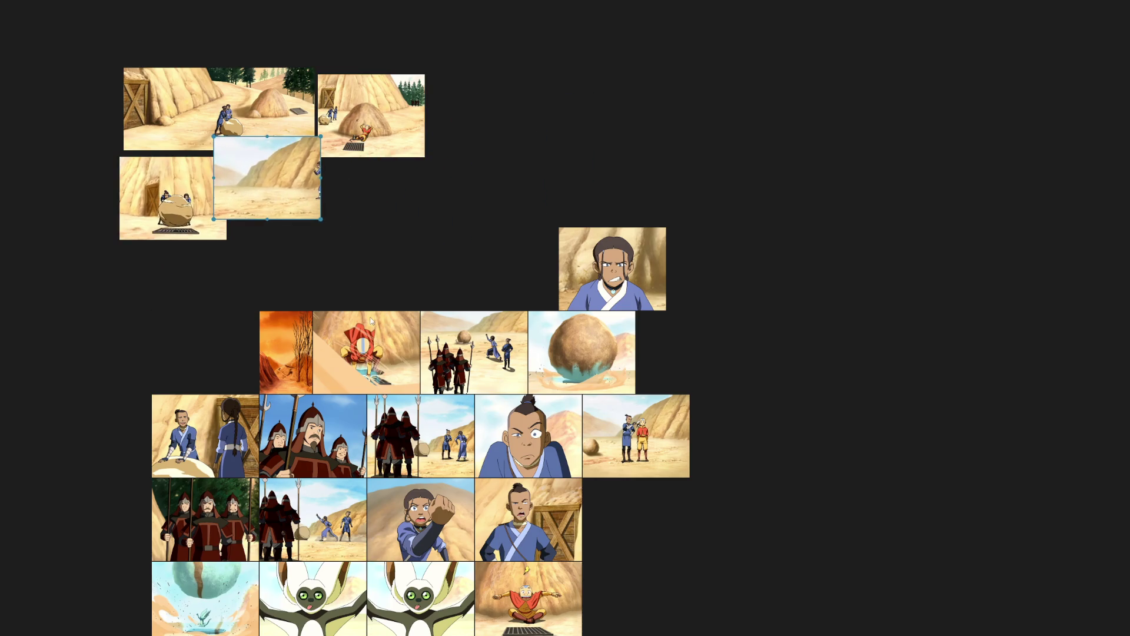
{"action": "left_click_drag", "start_coordinate": [300, 371], "coordinate": [159, 44]}
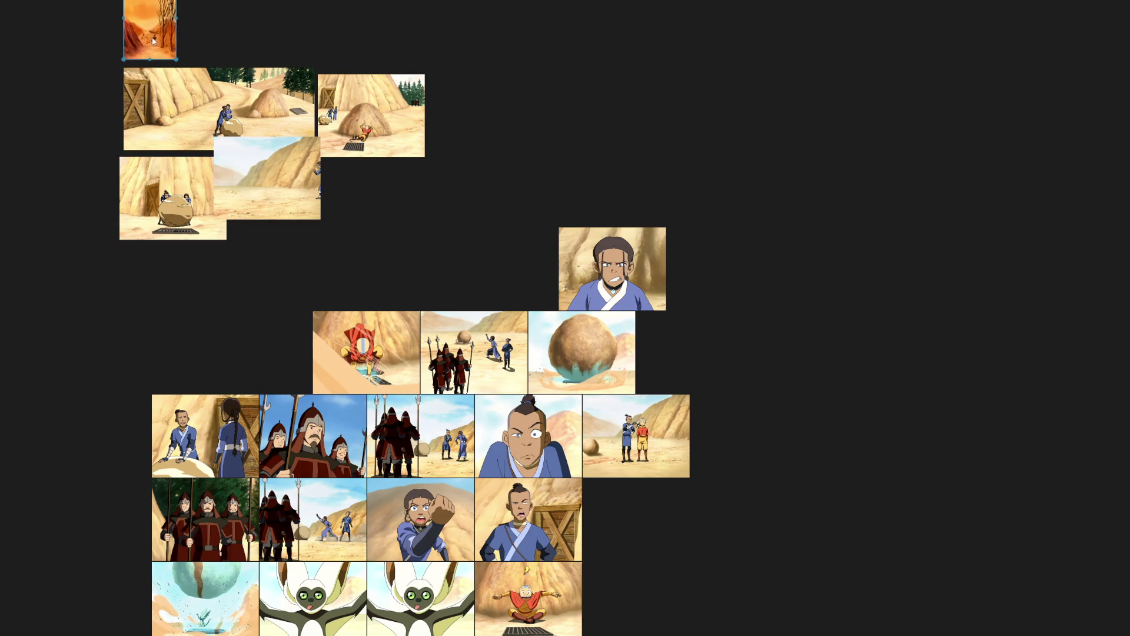
{"action": "scroll", "coordinate": [712, 286], "scroll_direction": "down", "scroll_amount": 2}
{"action": "scroll", "coordinate": [711, 286], "scroll_direction": "down", "scroll_amount": 1}
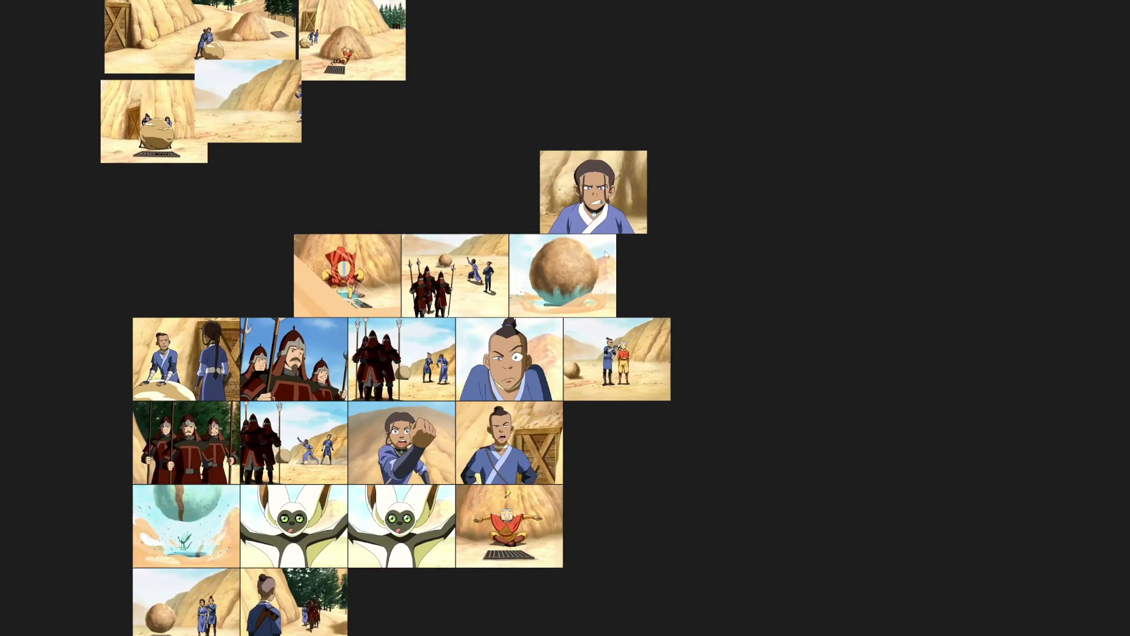
Move the Katara and Sokka portraits, crate shots and Momo shots into empty space at right.
{"action": "left_click_drag", "start_coordinate": [609, 203], "coordinate": [881, 309]}
{"action": "left_click_drag", "start_coordinate": [512, 372], "coordinate": [781, 404]}
{"action": "left_click", "coordinate": [583, 473]}
{"action": "mouse_move", "coordinate": [627, 426]}
{"action": "left_mouse_down"}
{"action": "mouse_move", "coordinate": [409, 456]}
{"action": "mouse_move", "coordinate": [784, 481]}
{"action": "left_mouse_up"}
{"action": "scroll", "coordinate": [370, 419], "scroll_direction": "down", "scroll_amount": 5}
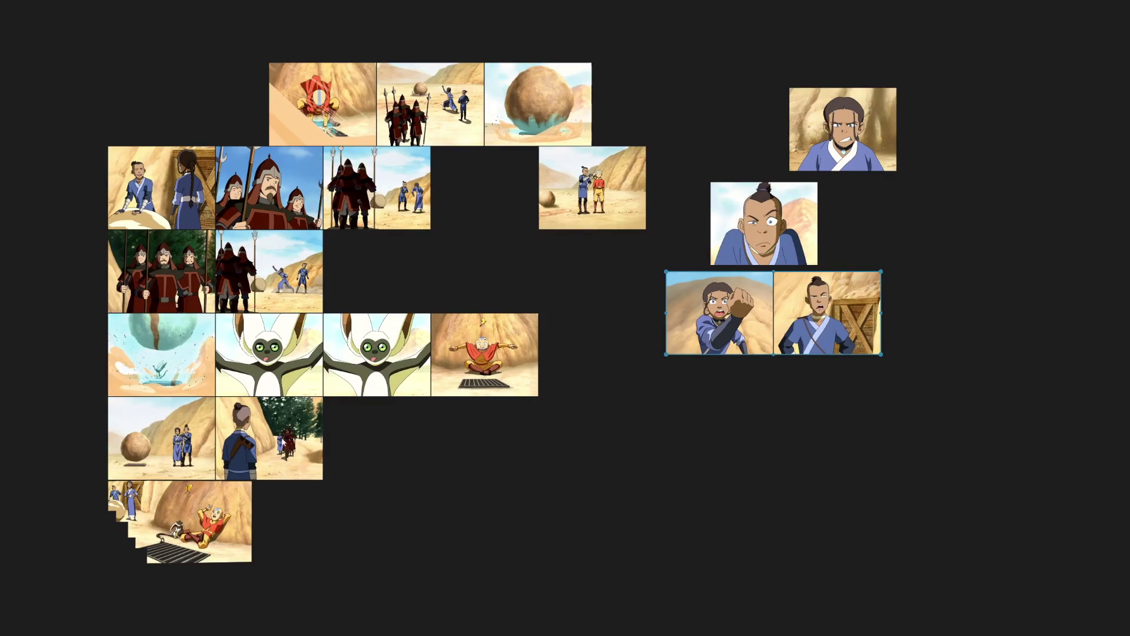
{"action": "left_click_drag", "start_coordinate": [269, 437], "coordinate": [356, 508]}
{"action": "left_click_drag", "start_coordinate": [323, 353], "coordinate": [760, 389]}
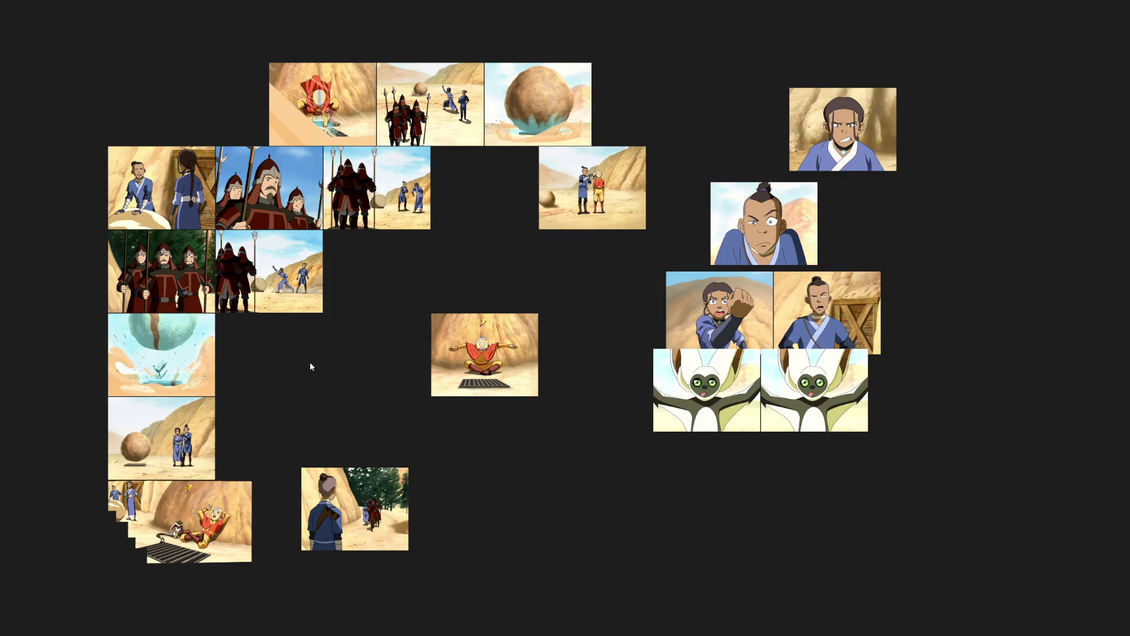
{"action": "scroll", "coordinate": [311, 361], "scroll_direction": "down", "scroll_amount": 2}
{"action": "scroll", "coordinate": [359, 314], "scroll_direction": "down", "scroll_amount": 2}
Group the Aang, Katara, soldiers and ice-ball shots around the top cluster.
{"action": "mouse_move", "coordinate": [257, 543]}
{"action": "left_mouse_down"}
{"action": "mouse_move", "coordinate": [368, 331]}
{"action": "mouse_move", "coordinate": [440, 115]}
{"action": "mouse_move", "coordinate": [308, 50]}
{"action": "left_mouse_up"}
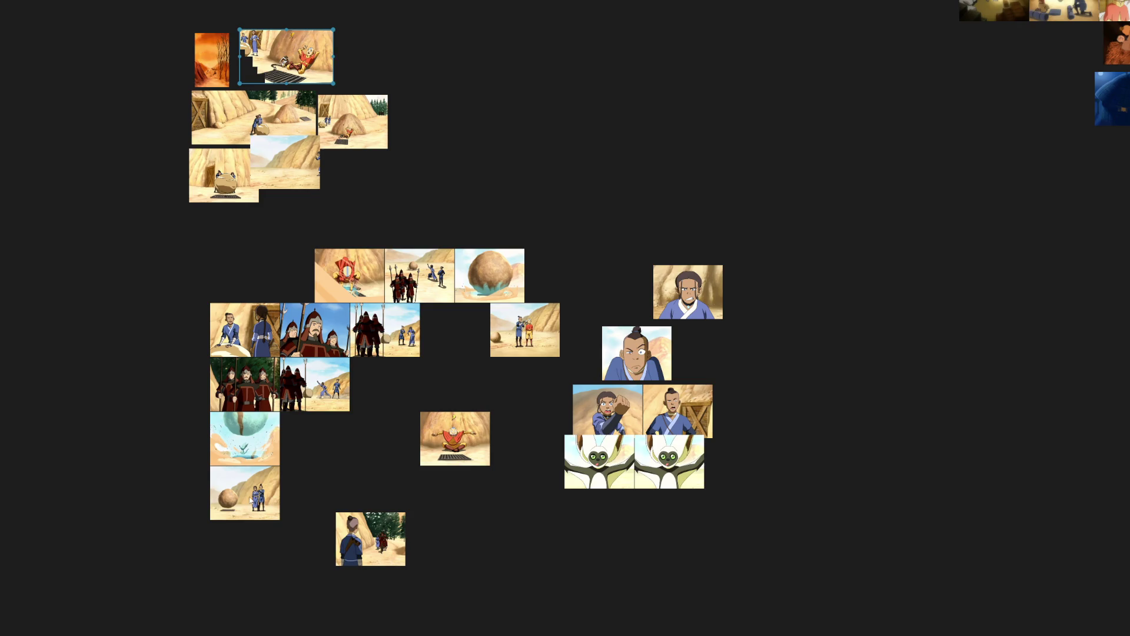
{"action": "mouse_move", "coordinate": [256, 499]}
{"action": "left_mouse_down"}
{"action": "mouse_move", "coordinate": [415, 256]}
{"action": "mouse_move", "coordinate": [389, 197]}
{"action": "left_mouse_up"}
{"action": "mouse_move", "coordinate": [292, 168]}
{"action": "left_mouse_down"}
{"action": "mouse_move", "coordinate": [306, 188]}
{"action": "mouse_move", "coordinate": [370, 182]}
{"action": "left_mouse_up"}
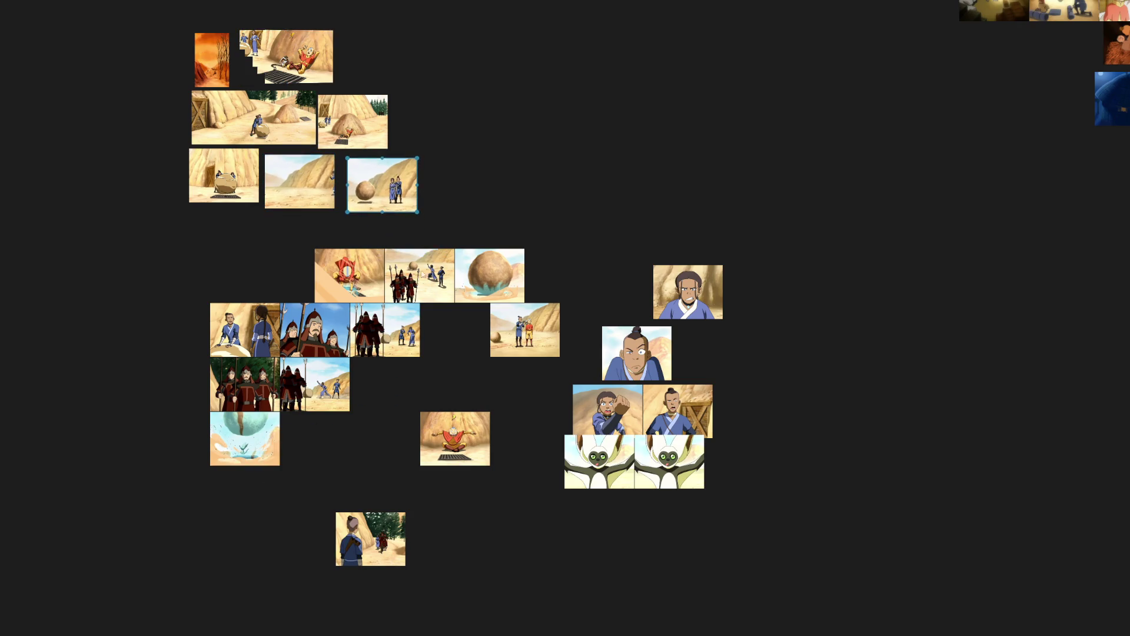
{"action": "left_click_drag", "start_coordinate": [421, 276], "coordinate": [434, 120]}
{"action": "left_click_drag", "start_coordinate": [349, 275], "coordinate": [230, 231]}
{"action": "mouse_move", "coordinate": [245, 329]}
{"action": "left_mouse_down"}
{"action": "mouse_move", "coordinate": [316, 247]}
{"action": "mouse_move", "coordinate": [303, 238]}
{"action": "left_mouse_up"}
{"action": "left_click_drag", "start_coordinate": [315, 328], "coordinate": [355, 446]}
{"action": "mouse_move", "coordinate": [245, 438]}
{"action": "left_mouse_down"}
{"action": "mouse_move", "coordinate": [210, 321]}
{"action": "mouse_move", "coordinate": [223, 302]}
{"action": "left_mouse_up"}
Tidy the soldier and ball shots into rows and place the remaining character shots beside them.
{"action": "left_click_drag", "start_coordinate": [315, 385], "coordinate": [291, 303]}
{"action": "left_click_drag", "start_coordinate": [400, 355], "coordinate": [388, 332]}
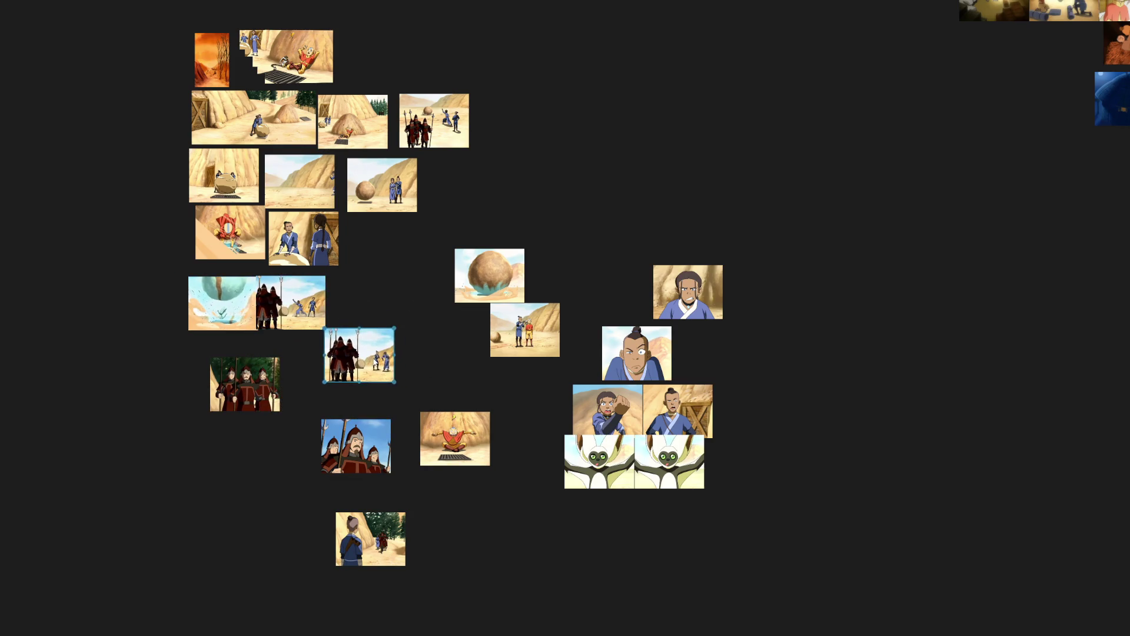
{"action": "left_click_drag", "start_coordinate": [247, 388], "coordinate": [216, 366]}
{"action": "left_click_drag", "start_coordinate": [356, 443], "coordinate": [268, 363]}
{"action": "left_click_drag", "start_coordinate": [372, 516], "coordinate": [387, 221]}
{"action": "left_click_drag", "start_coordinate": [497, 276], "coordinate": [457, 311]}
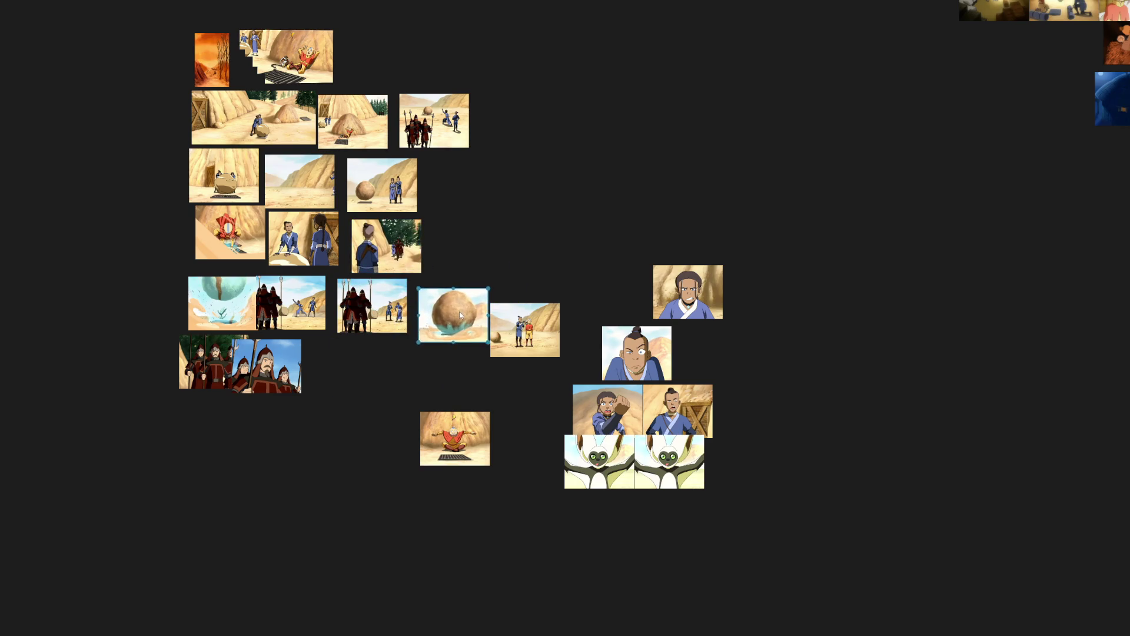
{"action": "left_click_drag", "start_coordinate": [532, 344], "coordinate": [469, 196]}
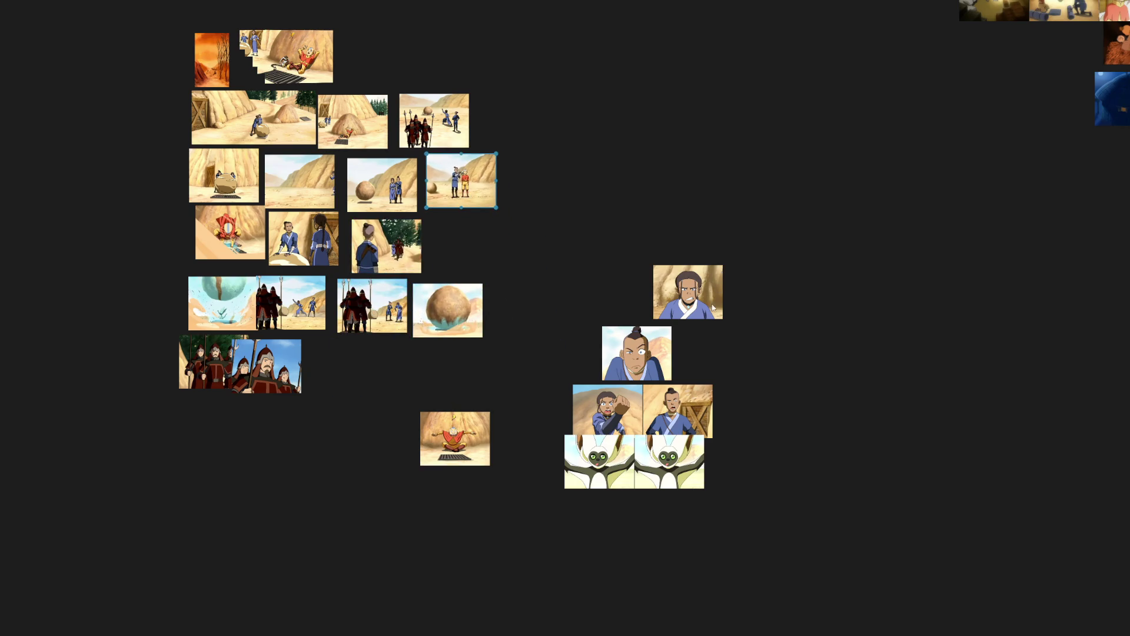
{"action": "left_click_drag", "start_coordinate": [693, 298], "coordinate": [726, 348]}
Pack the close-ups into a row of six and move it under the main desert group.
{"action": "left_click_drag", "start_coordinate": [803, 507], "coordinate": [556, 285]}
{"action": "key", "text": "ctrl+p"}
{"action": "mouse_move", "coordinate": [748, 440]}
{"action": "left_mouse_down"}
{"action": "mouse_move", "coordinate": [604, 384]}
{"action": "mouse_move", "coordinate": [927, 342]}
{"action": "left_mouse_up"}
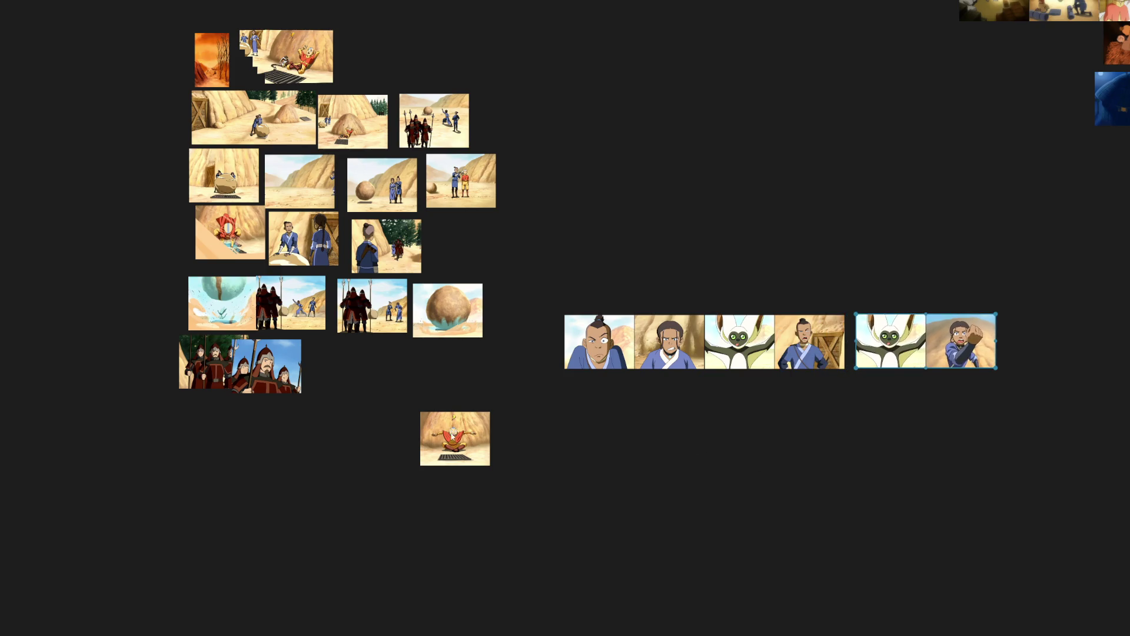
{"action": "left_click_drag", "start_coordinate": [455, 439], "coordinate": [473, 248]}
{"action": "left_click_drag", "start_coordinate": [1031, 408], "coordinate": [596, 285]}
{"action": "mouse_move", "coordinate": [584, 325]}
{"action": "left_mouse_down"}
{"action": "mouse_move", "coordinate": [263, 394]}
{"action": "mouse_move", "coordinate": [204, 417]}
{"action": "left_mouse_up"}
{"action": "left_click_drag", "start_coordinate": [267, 372], "coordinate": [292, 369]}
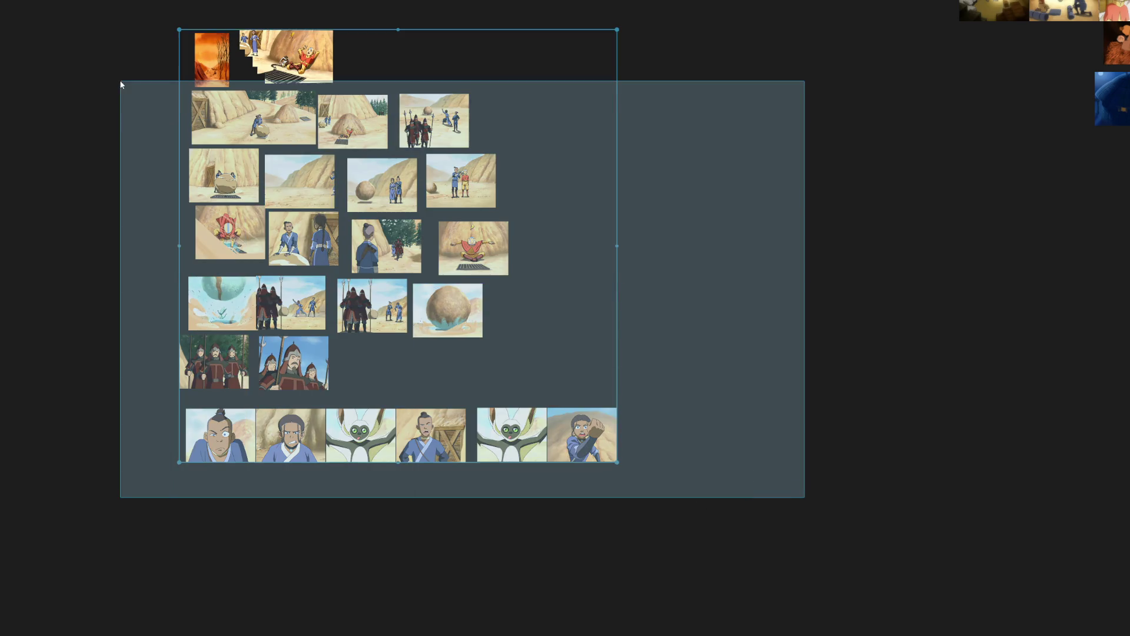
{"action": "left_click_drag", "start_coordinate": [806, 498], "coordinate": [132, 47]}
Pack the desert grid and rebuild the bottom row of six close-ups edge to edge.
{"action": "key", "text": "ctrl+p"}
{"action": "key", "text": "ctrl+p"}
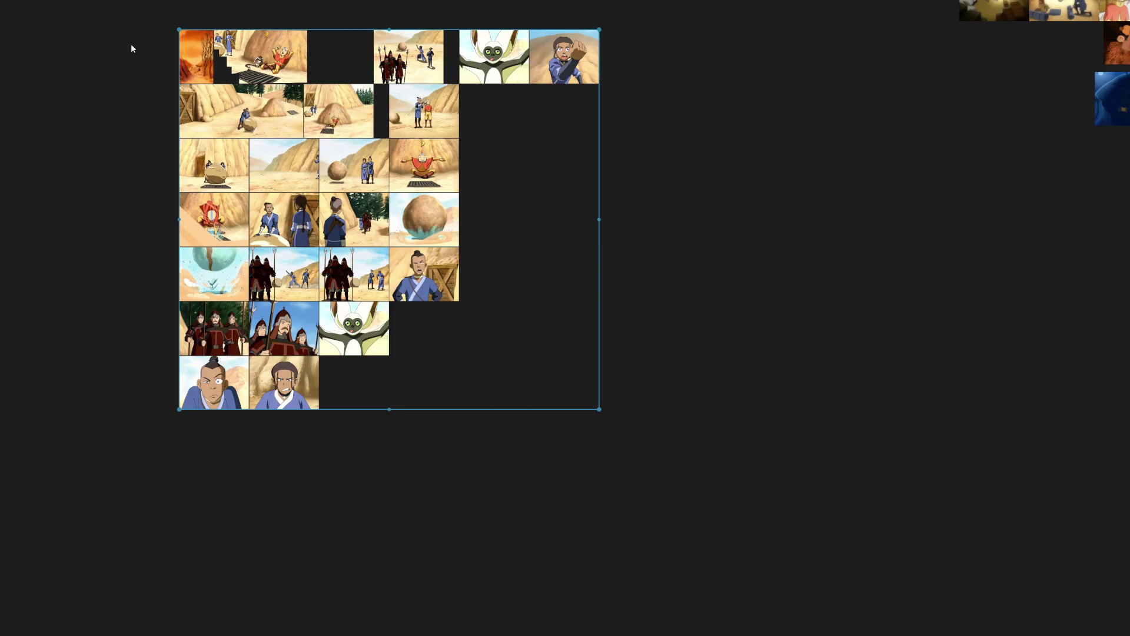
{"action": "mouse_move", "coordinate": [704, 93]}
{"action": "left_mouse_down"}
{"action": "mouse_move", "coordinate": [415, 40]}
{"action": "mouse_move", "coordinate": [361, 377]}
{"action": "mouse_move", "coordinate": [501, 171]}
{"action": "left_mouse_up"}
{"action": "mouse_move", "coordinate": [639, 449]}
{"action": "left_mouse_down"}
{"action": "mouse_move", "coordinate": [434, 386]}
{"action": "mouse_move", "coordinate": [409, 329]}
{"action": "mouse_move", "coordinate": [503, 384]}
{"action": "left_mouse_up"}
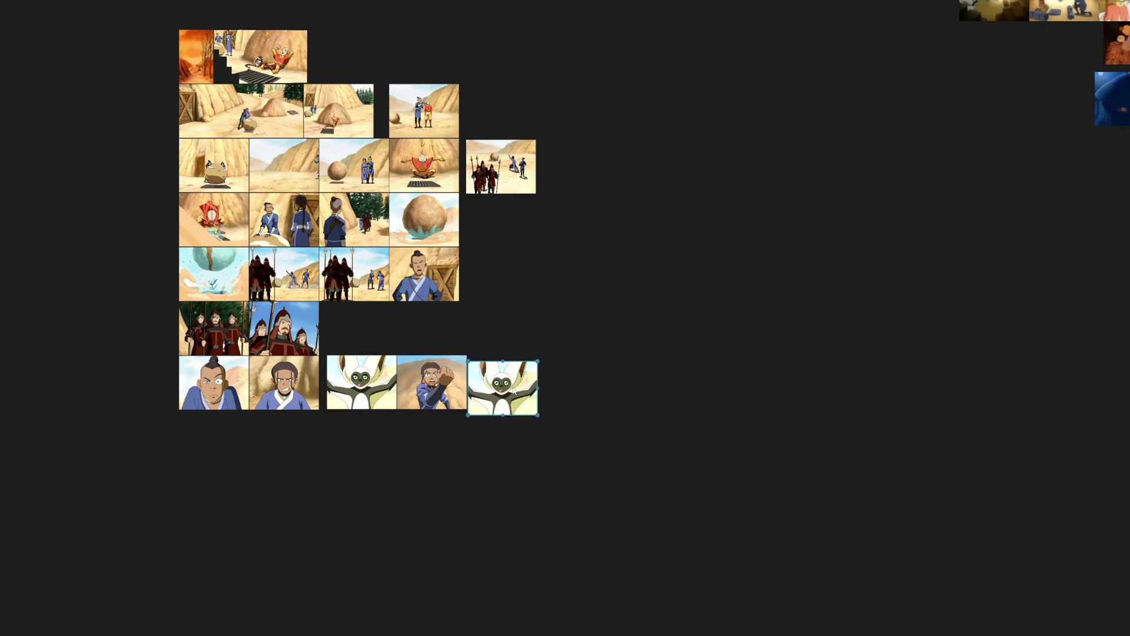
{"action": "left_click_drag", "start_coordinate": [423, 274], "coordinate": [599, 391]}
{"action": "mouse_move", "coordinate": [775, 470]}
{"action": "left_mouse_down"}
{"action": "mouse_move", "coordinate": [154, 382]}
{"action": "mouse_move", "coordinate": [122, 366]}
{"action": "left_mouse_up"}
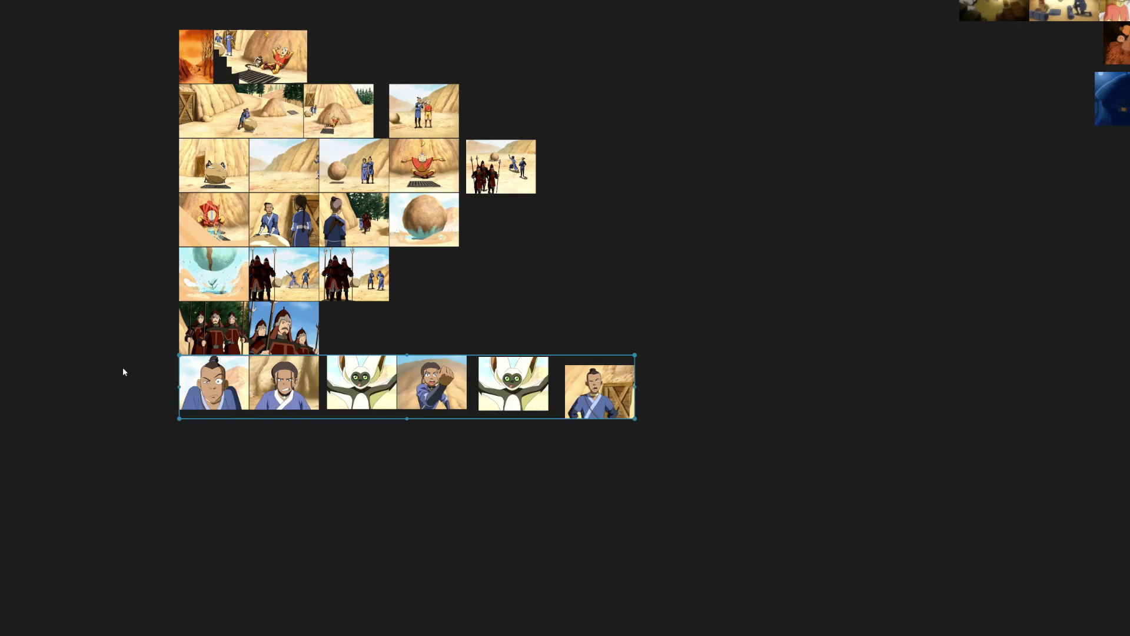
{"action": "key", "text": "ctrl+p"}
Add the soldiers shot to row four and pack rows four and two edge to edge.
{"action": "left_click_drag", "start_coordinate": [501, 166], "coordinate": [513, 217]}
{"action": "mouse_move", "coordinate": [623, 224]}
{"action": "left_mouse_down"}
{"action": "mouse_move", "coordinate": [156, 201]}
{"action": "mouse_move", "coordinate": [132, 212]}
{"action": "left_mouse_up"}
{"action": "key", "text": "ctrl+p"}
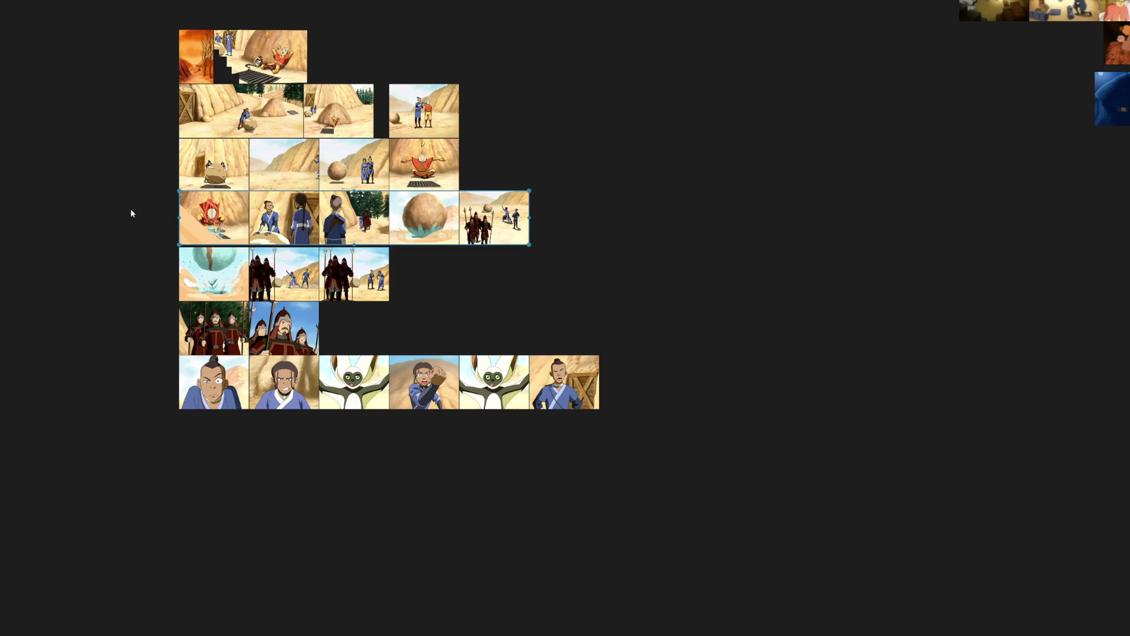
{"action": "left_click_drag", "start_coordinate": [562, 108], "coordinate": [144, 110]}
{"action": "key", "text": "ctrl+p"}
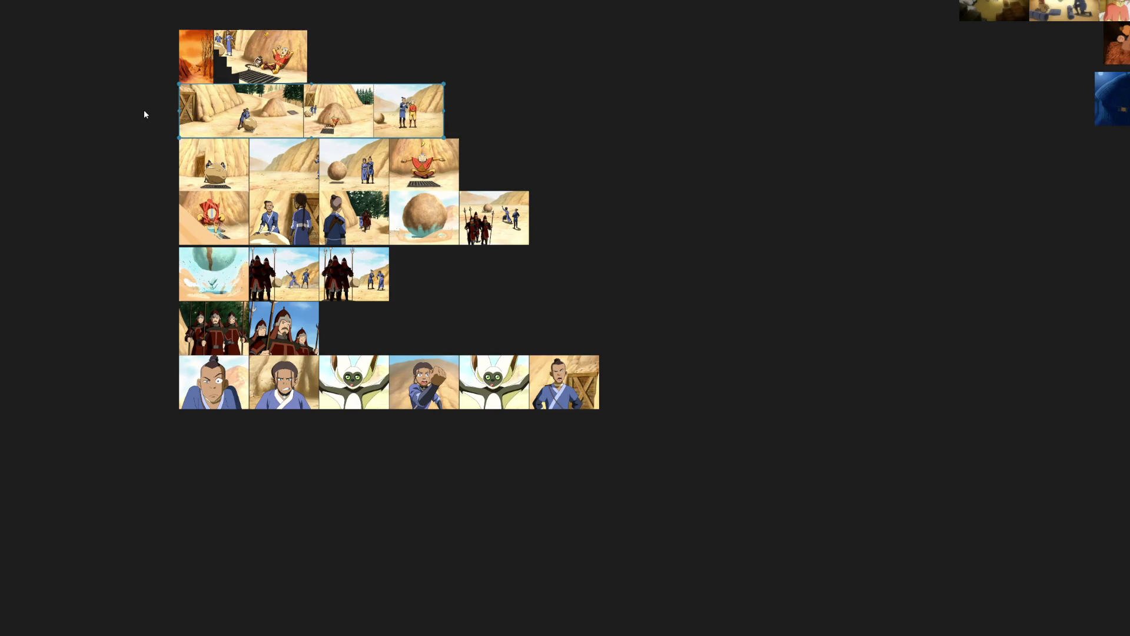
{"action": "left_click_drag", "start_coordinate": [802, 525], "coordinate": [122, 25]}
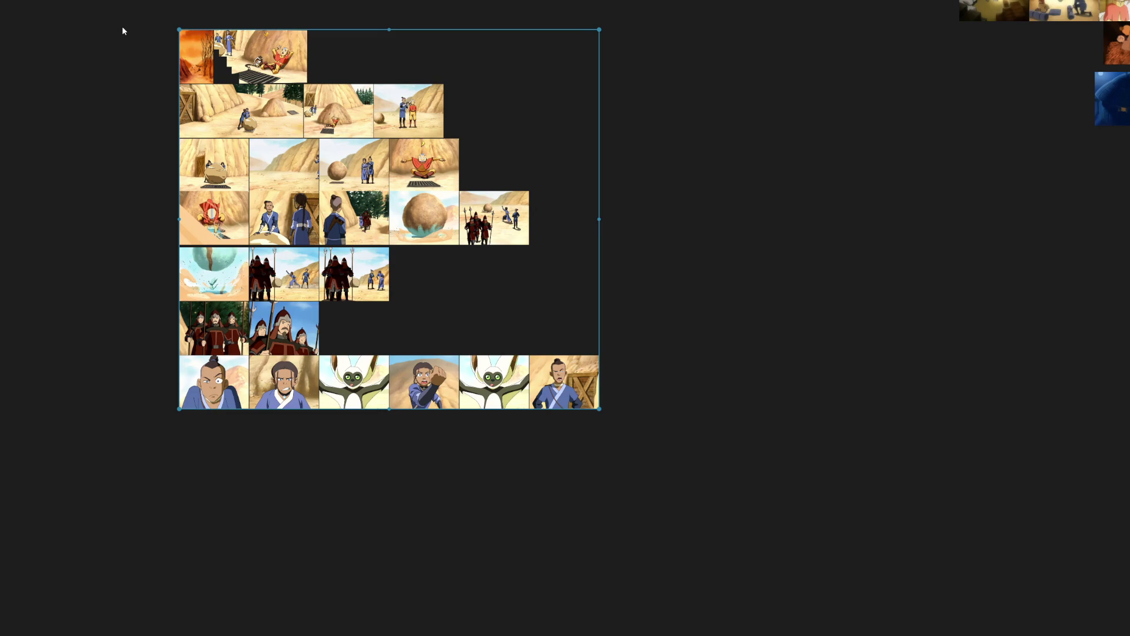
{"action": "scroll", "coordinate": [377, 165], "scroll_direction": "down", "scroll_amount": 3}
{"action": "scroll", "coordinate": [531, 187], "scroll_direction": "down", "scroll_amount": 3}
Nudge the finished desert grid down and pull two interior shots out to the upper left.
{"action": "left_click_drag", "start_coordinate": [530, 186], "coordinate": [550, 289]}
{"action": "left_click_drag", "start_coordinate": [378, 239], "coordinate": [382, 310]}
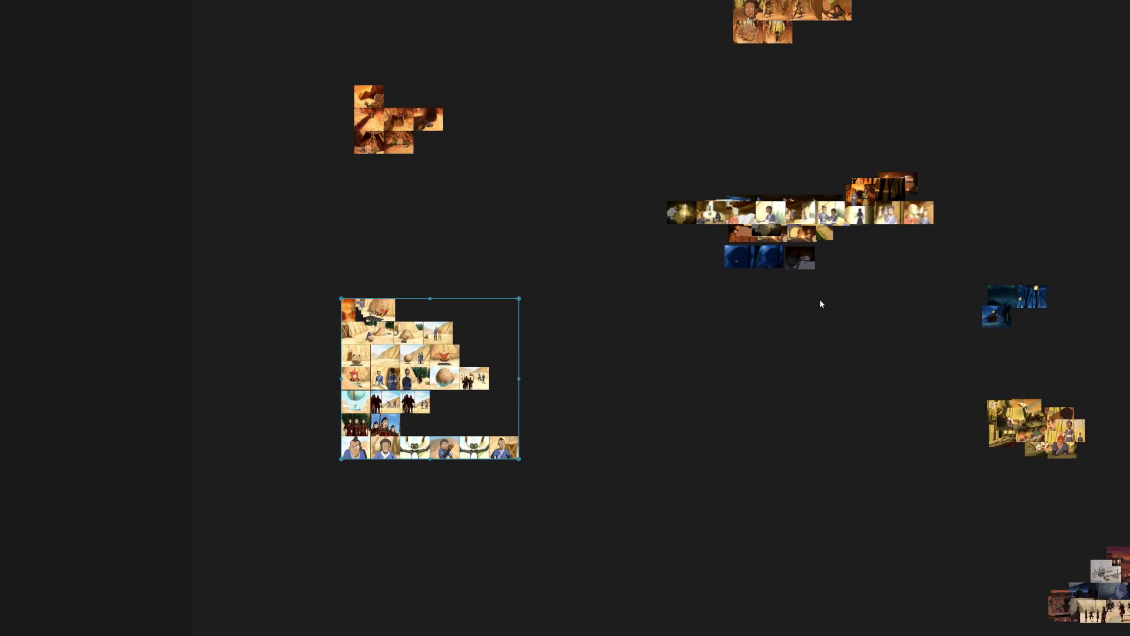
{"action": "scroll", "coordinate": [915, 241], "scroll_direction": "up", "scroll_amount": 5}
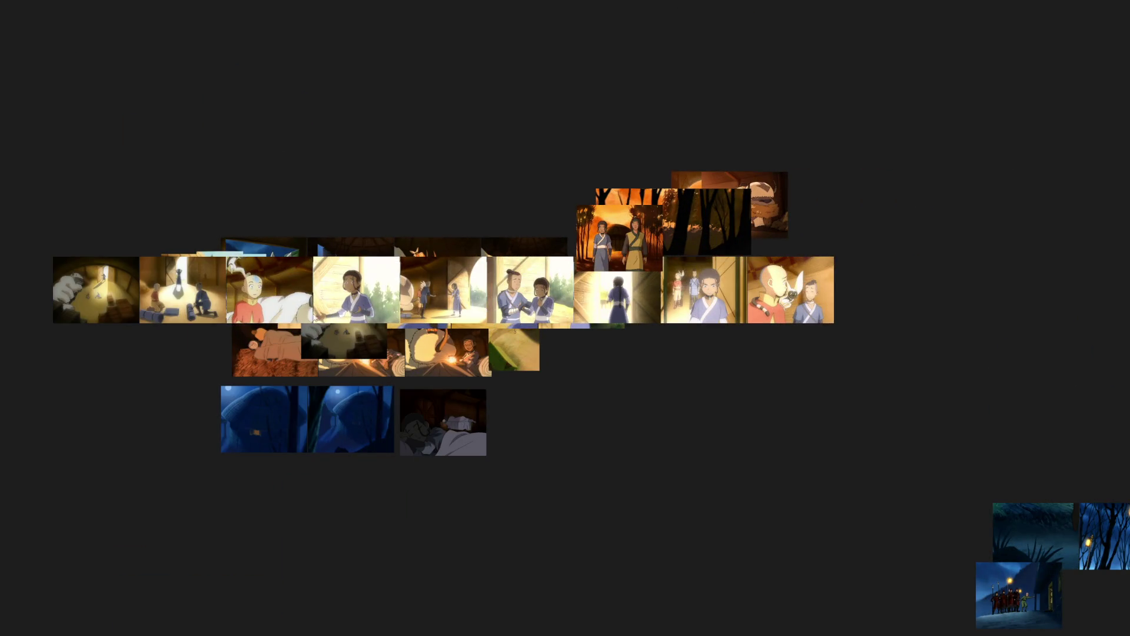
{"action": "left_click_drag", "start_coordinate": [85, 285], "coordinate": [100, 152]}
{"action": "left_click_drag", "start_coordinate": [183, 290], "coordinate": [218, 142]}
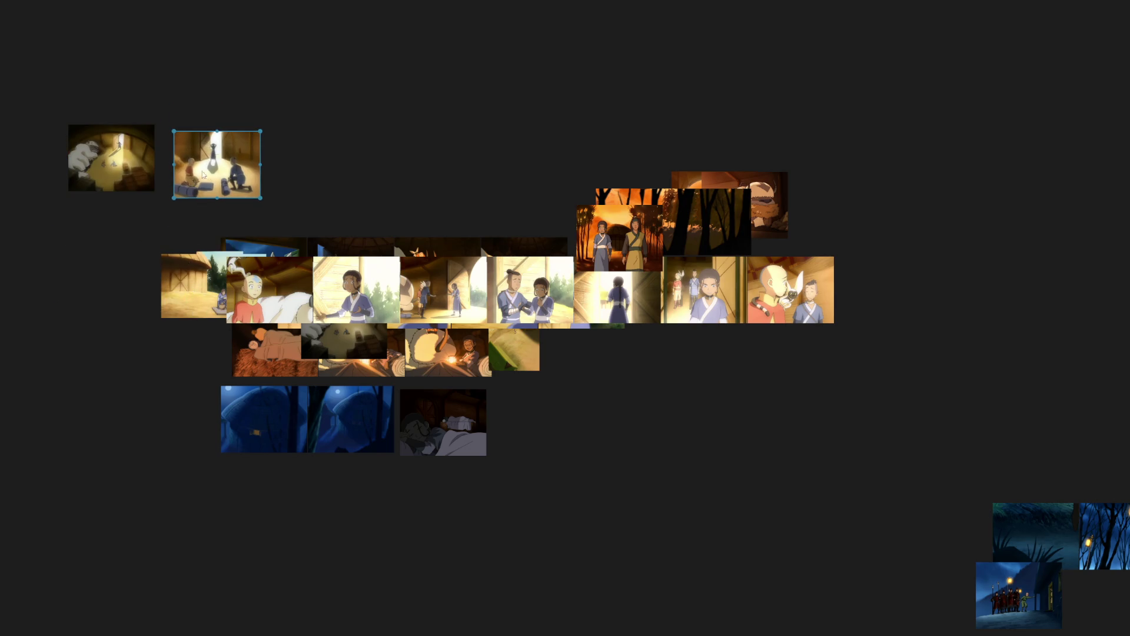
Pull another shot to the upper left and move the rabbit-at-window shot to the lower row.
{"action": "left_click", "coordinate": [62, 303]}
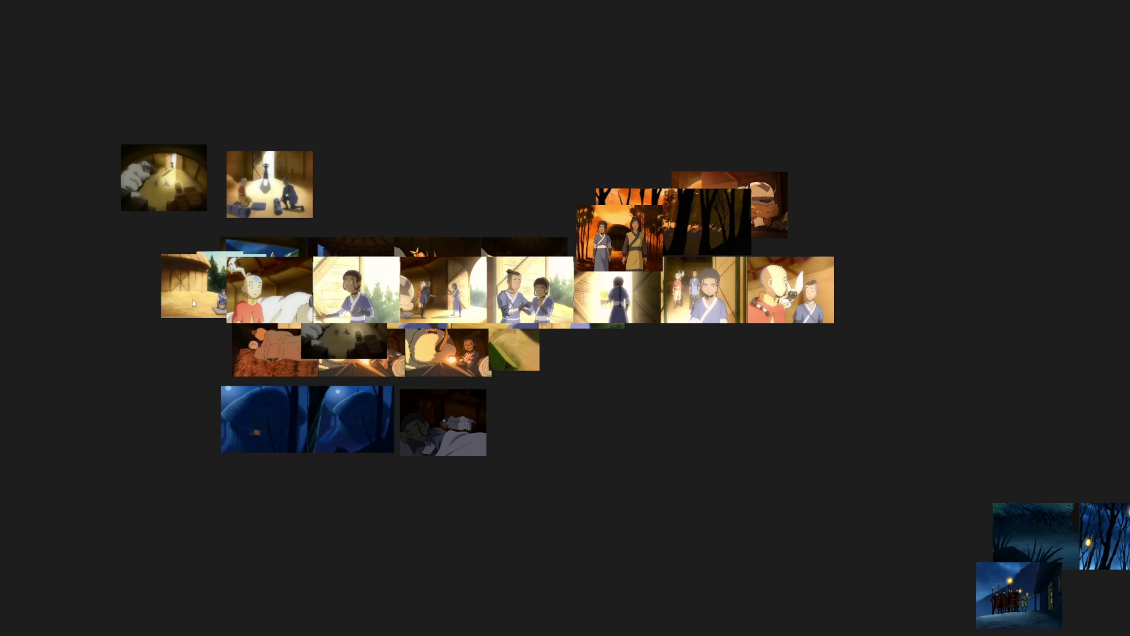
{"action": "left_click_drag", "start_coordinate": [192, 302], "coordinate": [162, 98]}
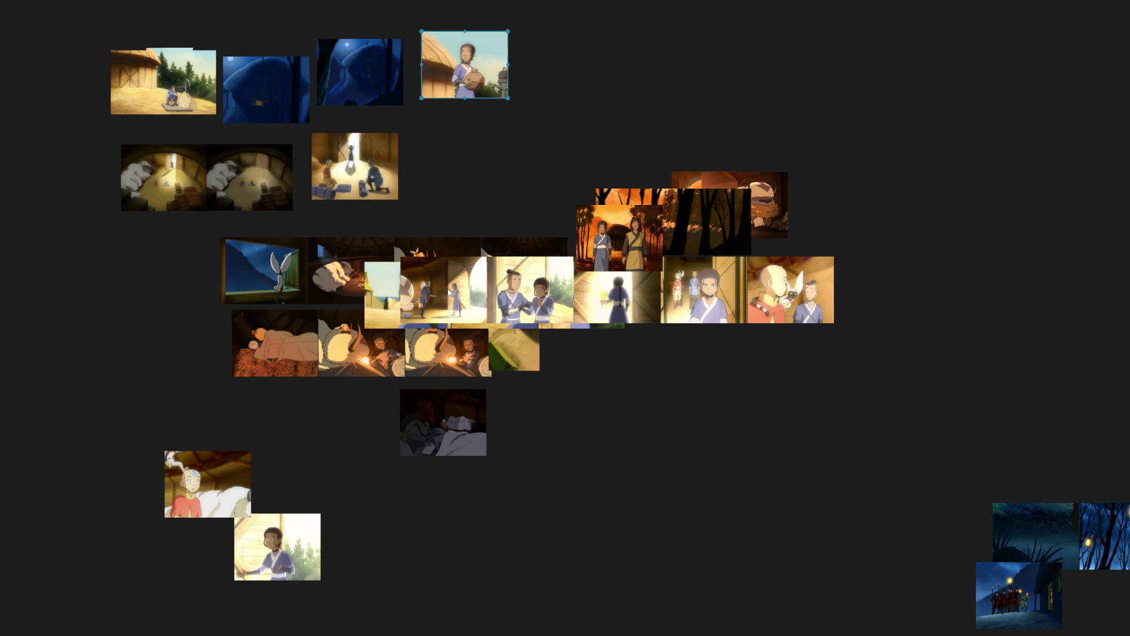
{"action": "left_click_drag", "start_coordinate": [264, 253], "coordinate": [293, 363]}
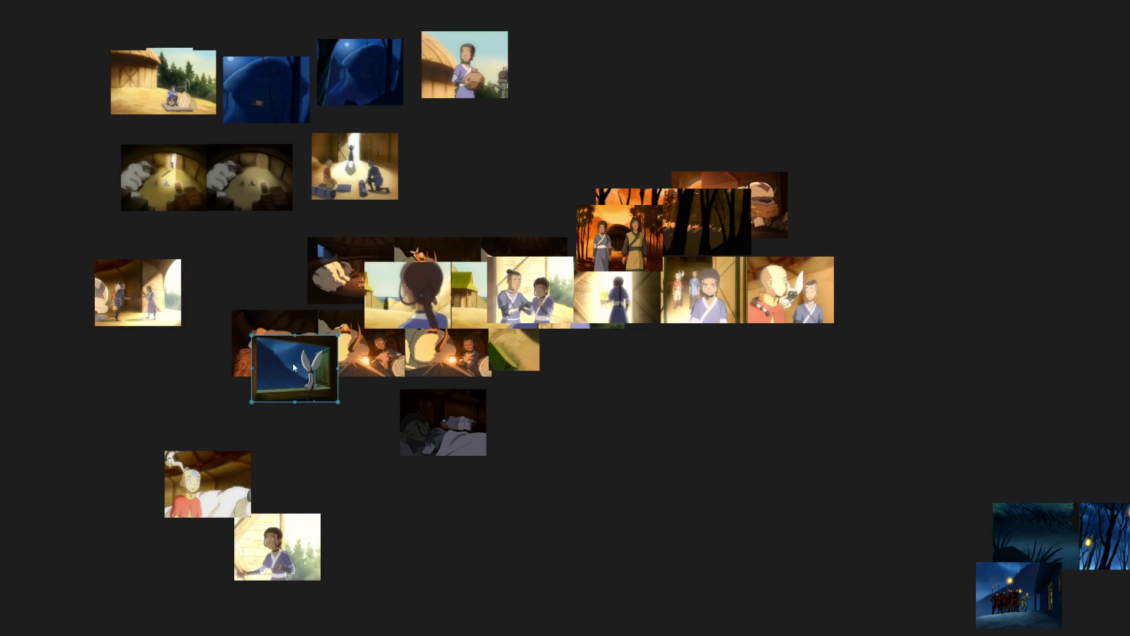
Check the rabbit-at-window shot full screen, then push the girl, Aang and campfire shots downward.
{"action": "double_click", "coordinate": [291, 363]}
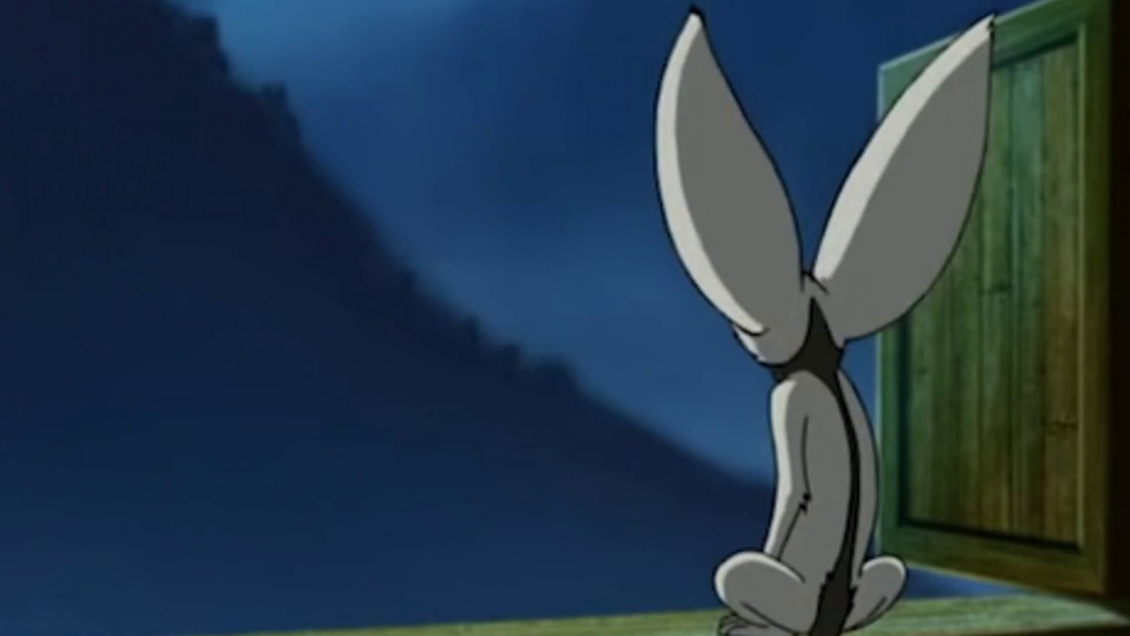
{"action": "double_click", "coordinate": [880, 520]}
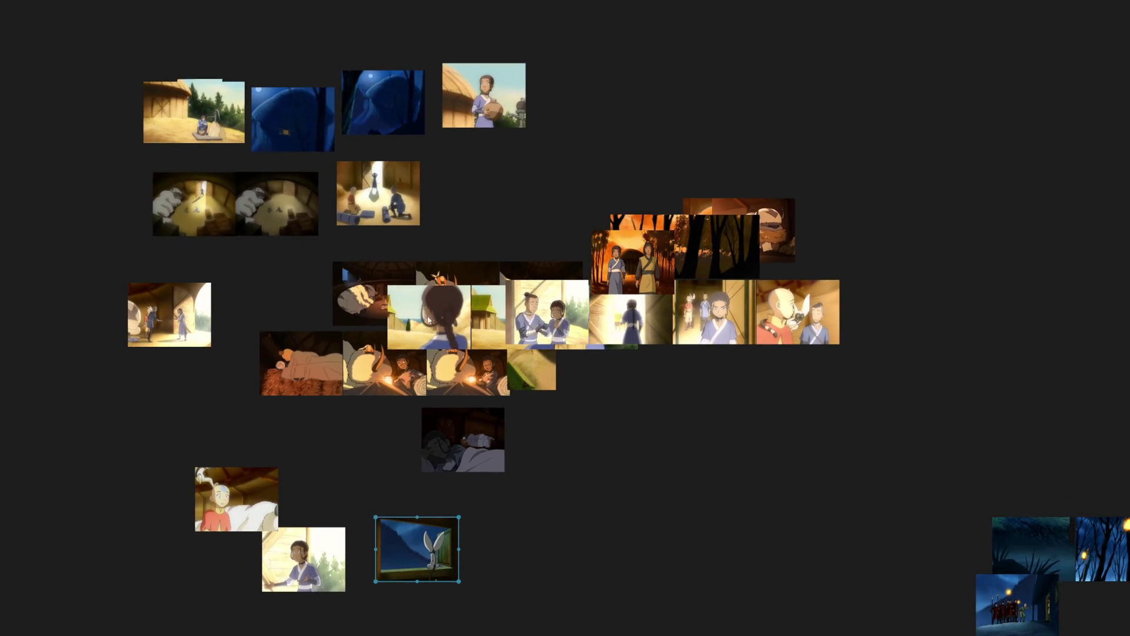
{"action": "scroll", "coordinate": [430, 328], "scroll_direction": "up", "scroll_amount": 5}
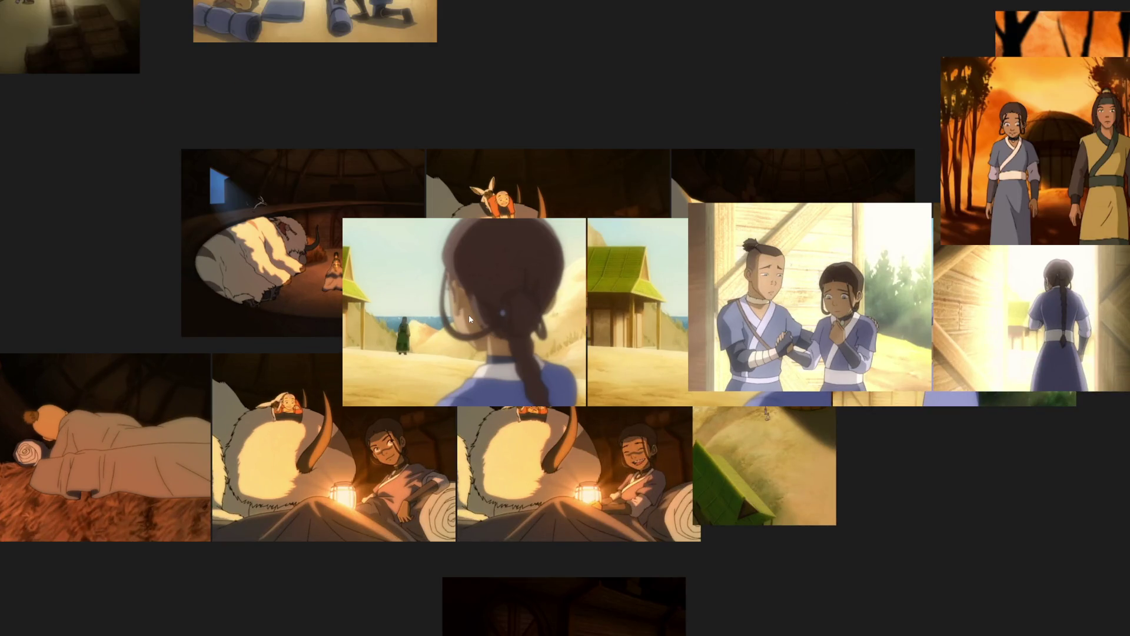
{"action": "scroll", "coordinate": [468, 315], "scroll_direction": "down", "scroll_amount": 5}
{"action": "scroll", "coordinate": [468, 315], "scroll_direction": "down", "scroll_amount": 3}
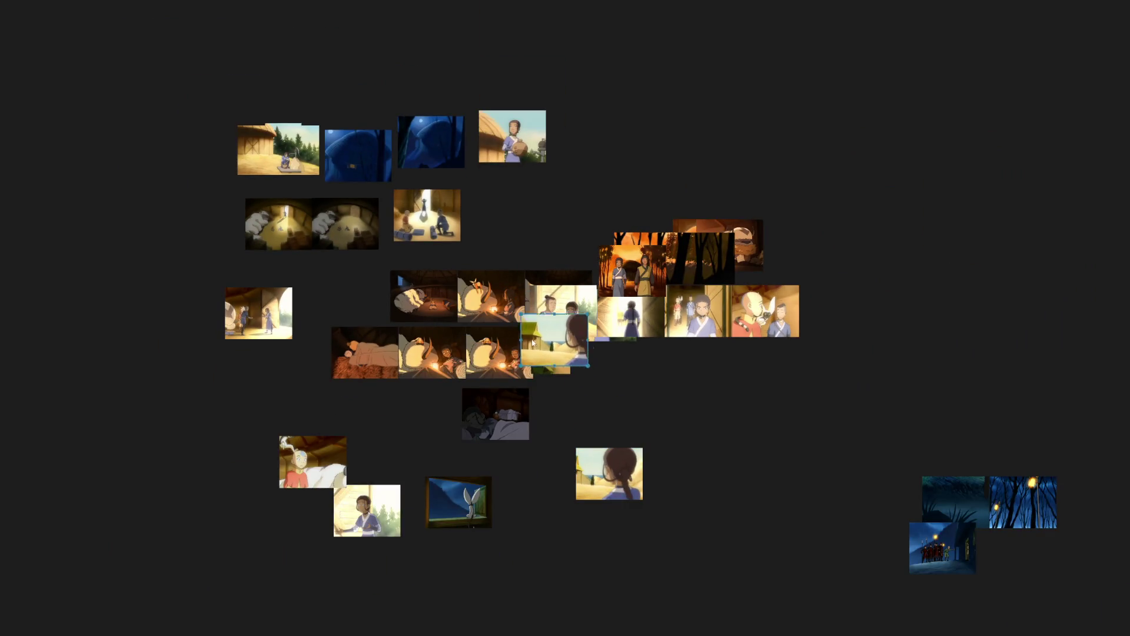
{"action": "left_click_drag", "start_coordinate": [532, 345], "coordinate": [662, 482]}
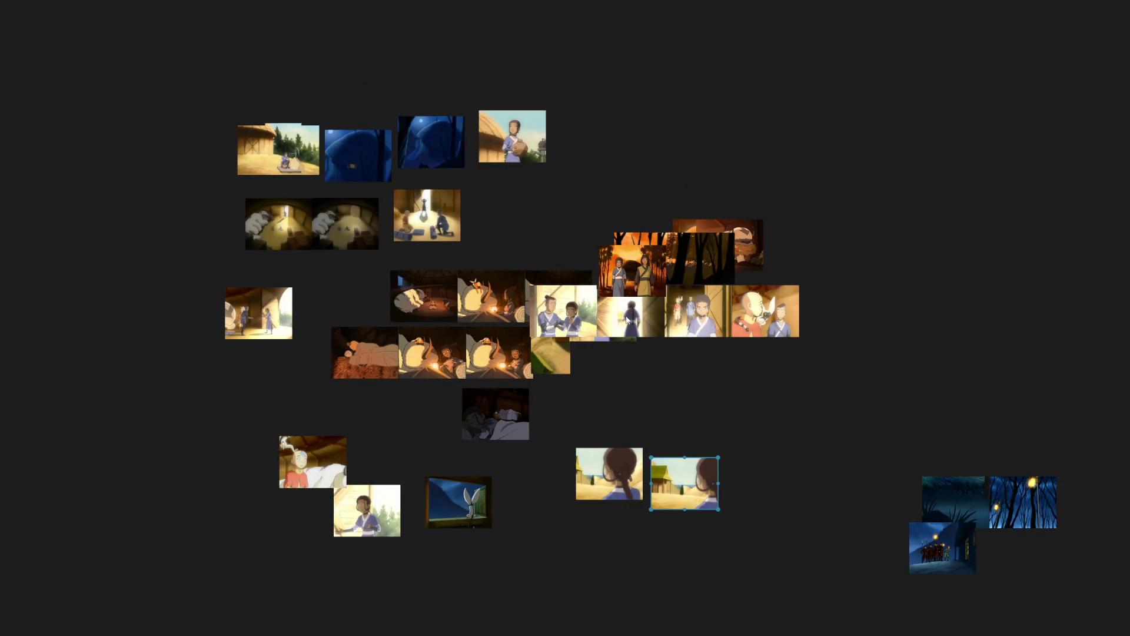
{"action": "left_click_drag", "start_coordinate": [564, 311], "coordinate": [275, 374]}
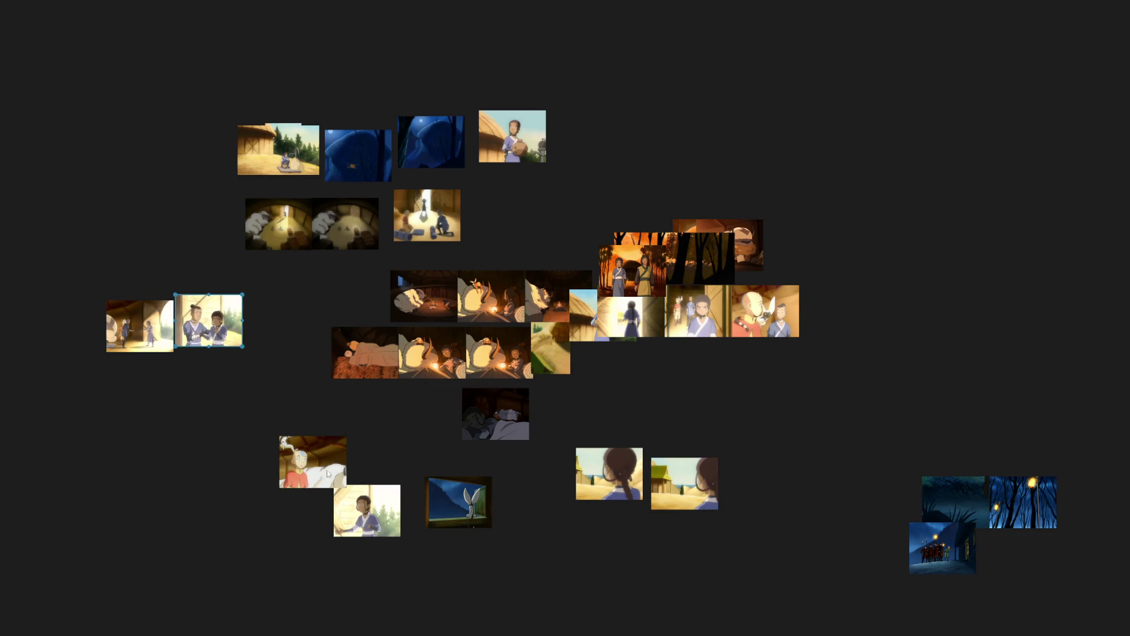
{"action": "left_click_drag", "start_coordinate": [328, 473], "coordinate": [221, 516]}
{"action": "mouse_move", "coordinate": [304, 383]}
{"action": "left_mouse_down"}
{"action": "mouse_move", "coordinate": [459, 272]}
{"action": "mouse_move", "coordinate": [578, 565]}
{"action": "left_mouse_up"}
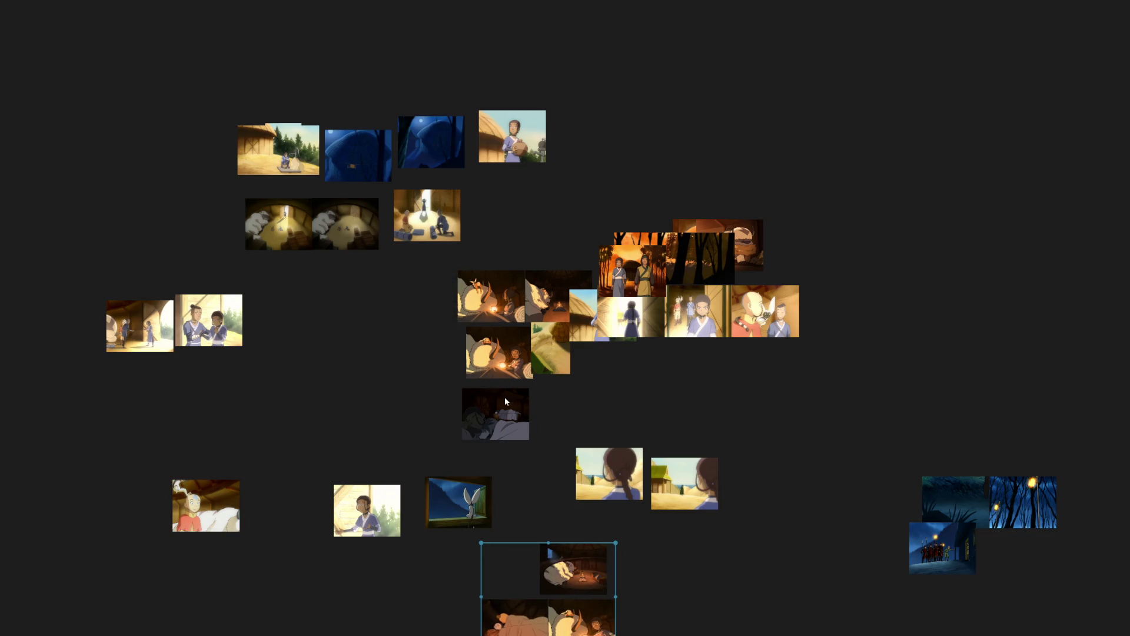
{"action": "left_click_drag", "start_coordinate": [505, 401], "coordinate": [578, 396]}
{"action": "mouse_move", "coordinate": [406, 362]}
{"action": "left_mouse_down"}
{"action": "mouse_move", "coordinate": [486, 288]}
{"action": "mouse_move", "coordinate": [438, 580]}
{"action": "left_mouse_up"}
Build the left rows: forest and close-ups on top, campfire and Aang-and-girl second, gate and doorway third.
{"action": "left_click_drag", "start_coordinate": [539, 293], "coordinate": [185, 221]}
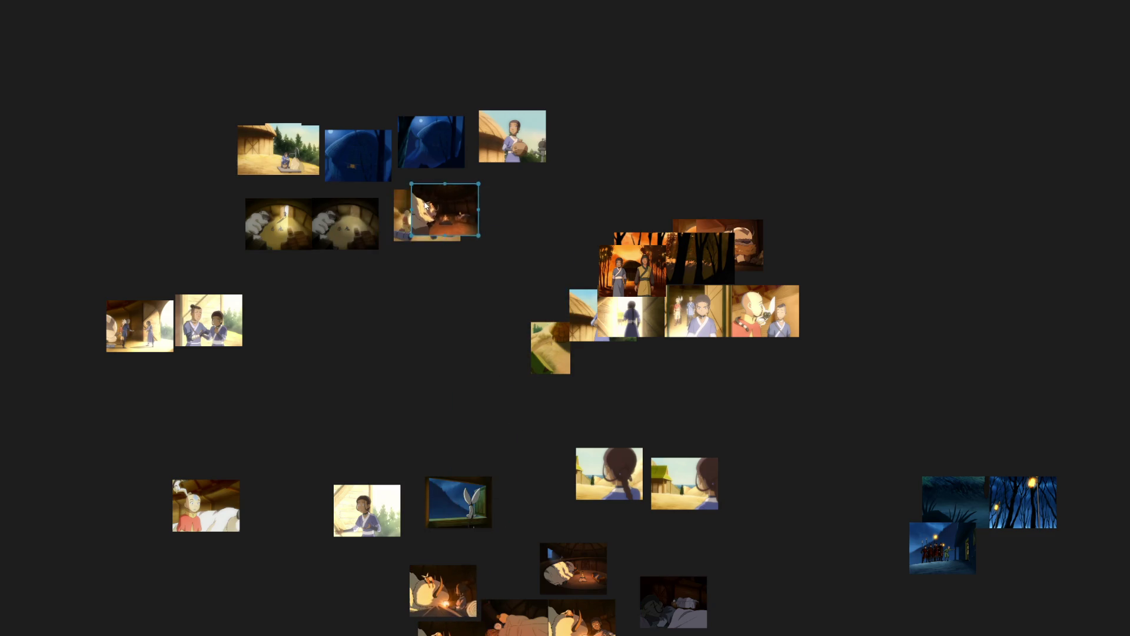
{"action": "left_click", "coordinate": [628, 274]}
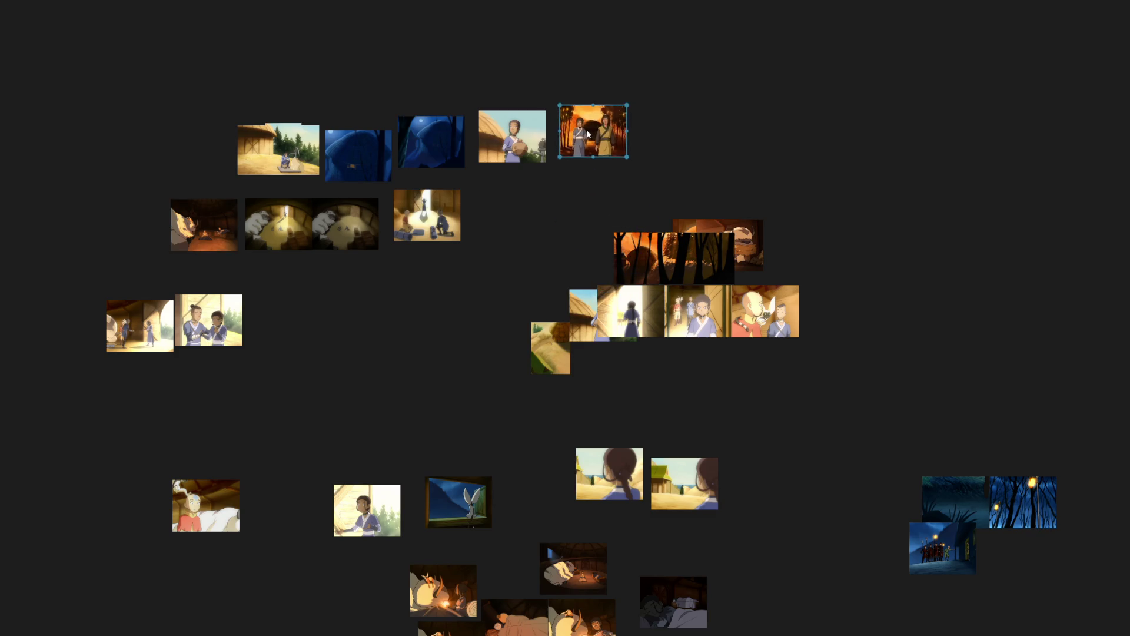
{"action": "left_click", "coordinate": [674, 258]}
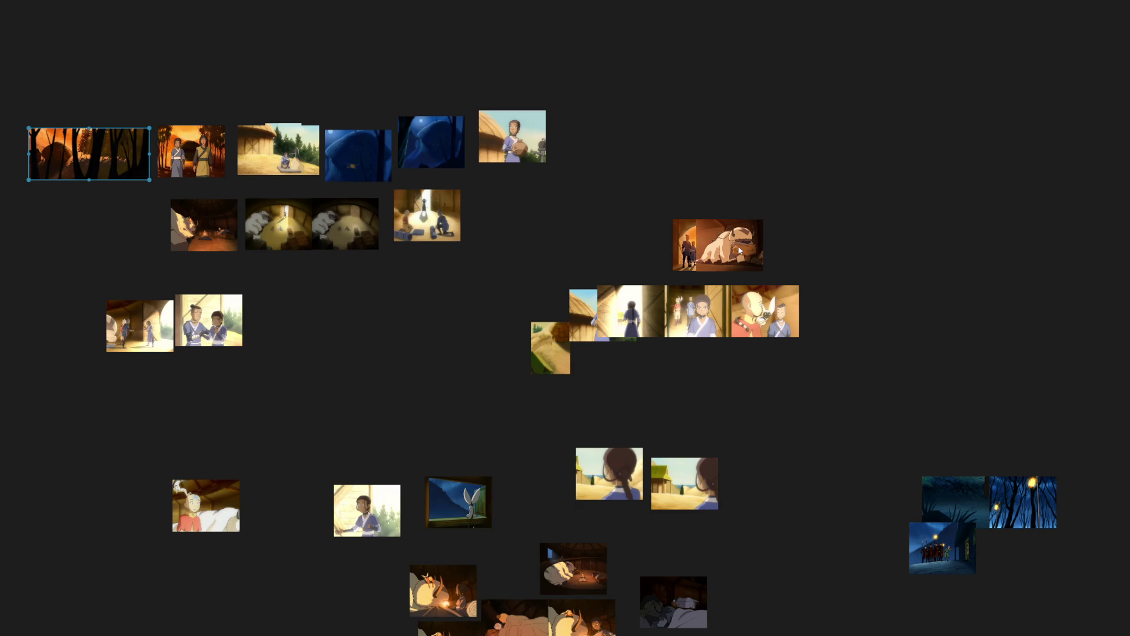
{"action": "left_click_drag", "start_coordinate": [739, 252], "coordinate": [201, 436]}
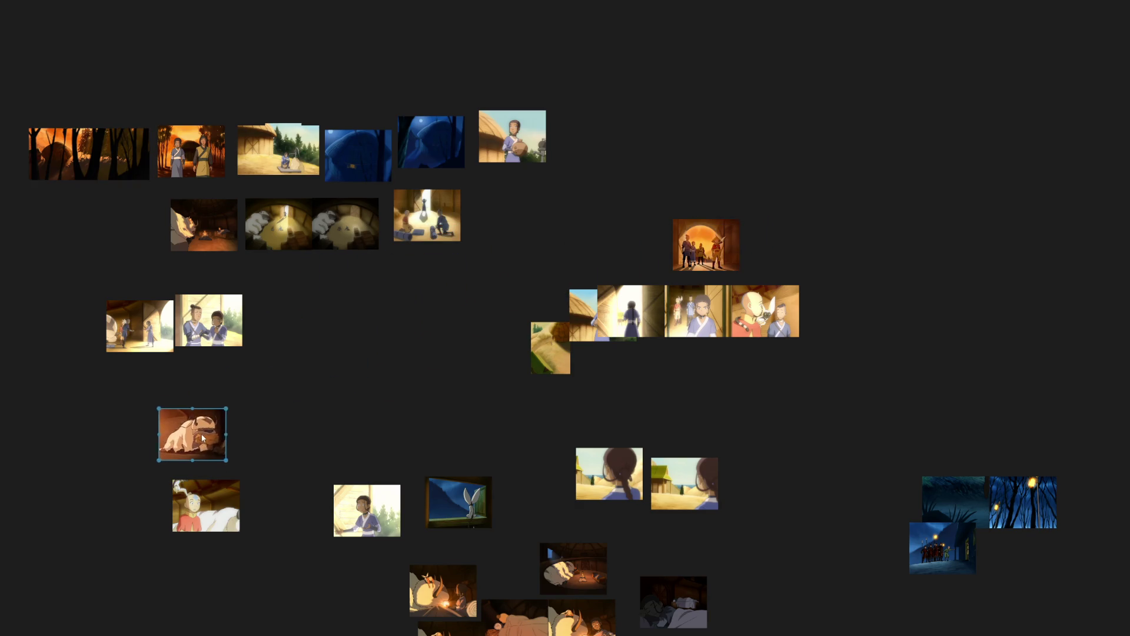
{"action": "left_click", "coordinate": [705, 245]}
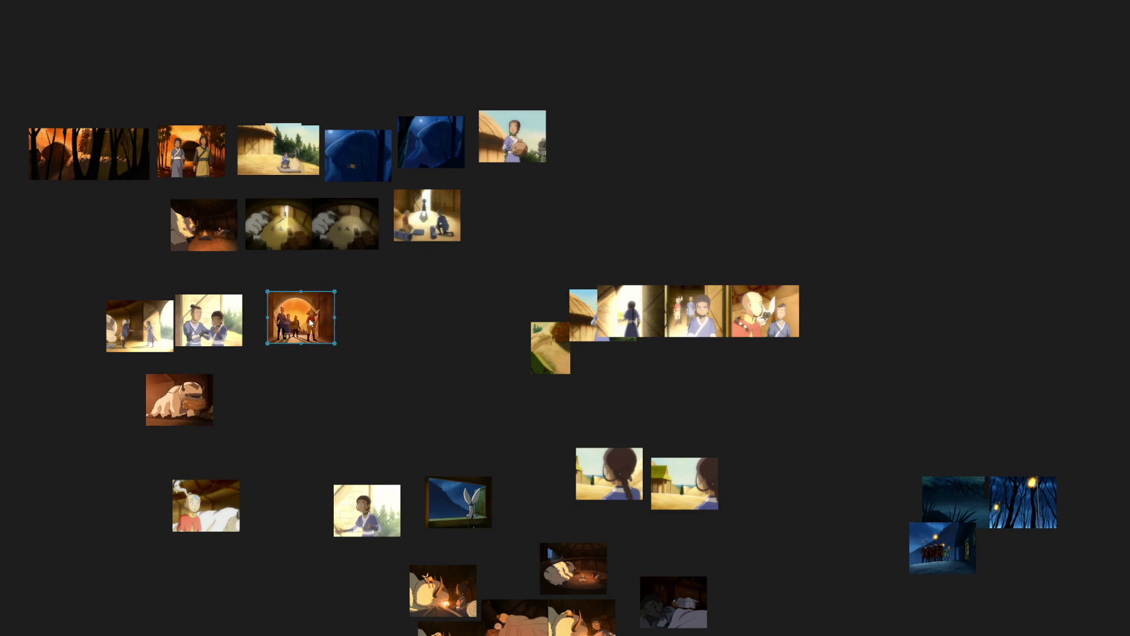
{"action": "left_click", "coordinate": [628, 309]}
{"action": "left_click_drag", "start_coordinate": [568, 358], "coordinate": [600, 134]}
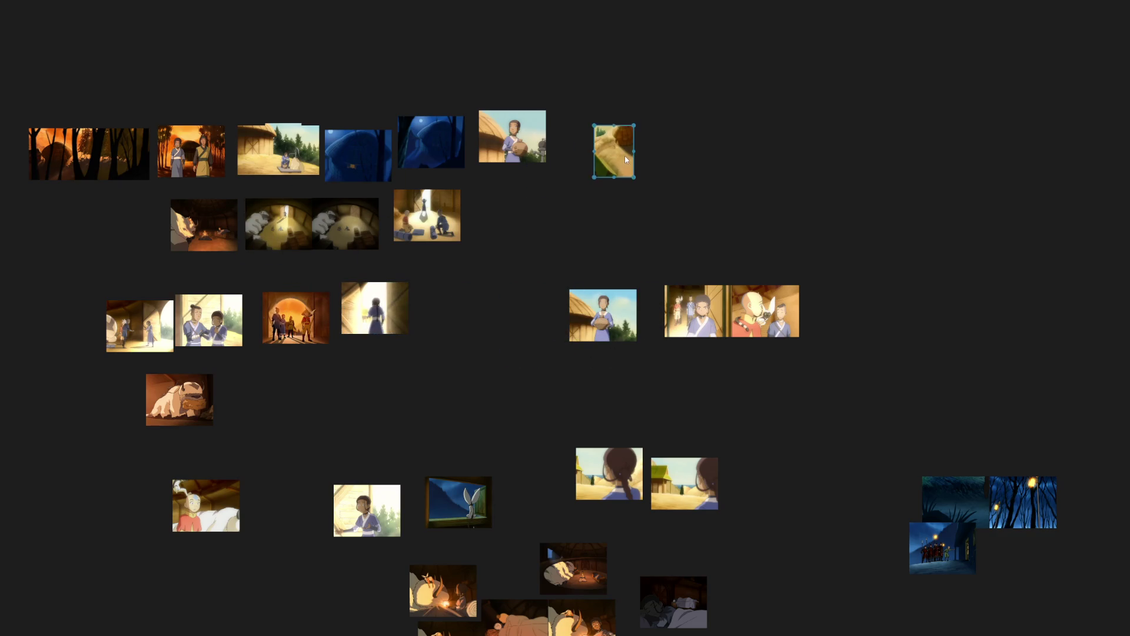
{"action": "left_click_drag", "start_coordinate": [631, 291], "coordinate": [658, 134]}
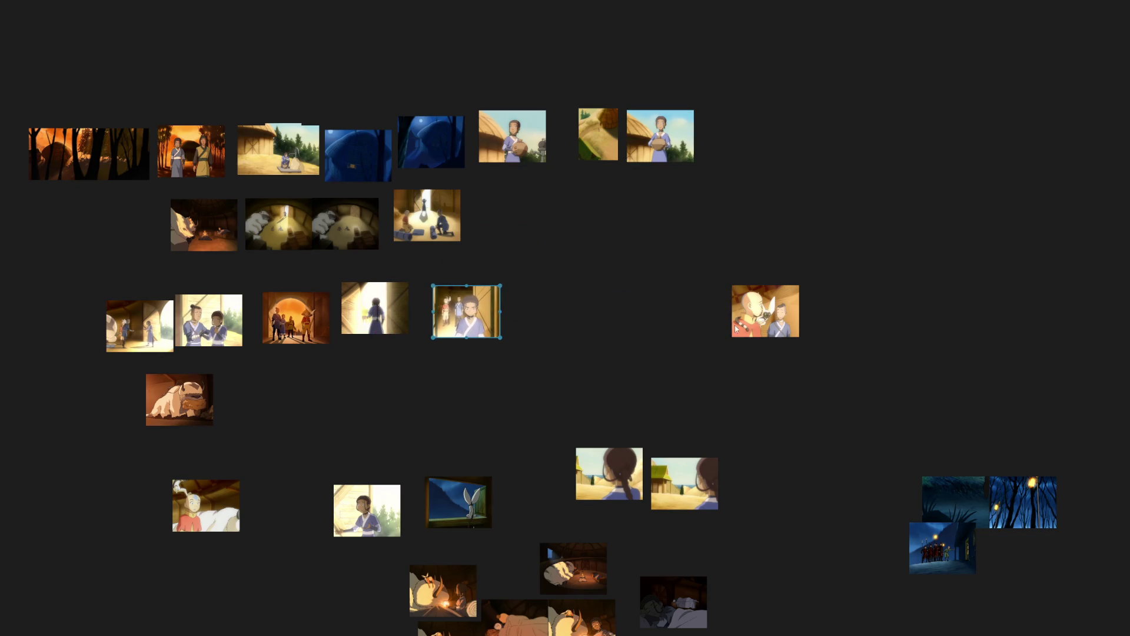
{"action": "left_click_drag", "start_coordinate": [765, 311], "coordinate": [521, 220]}
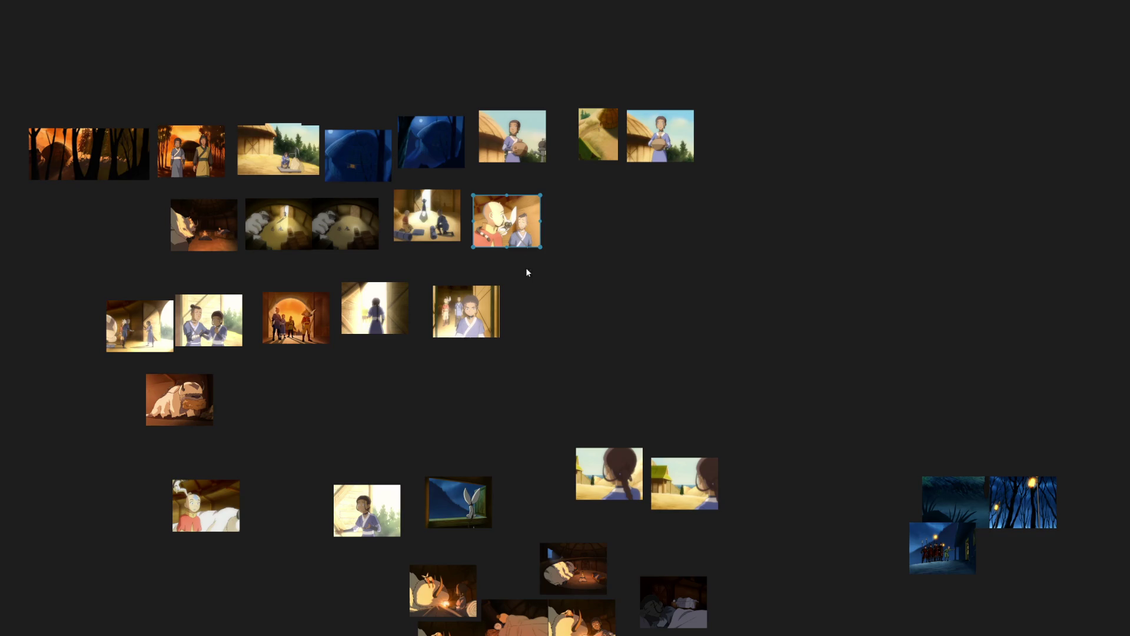
{"action": "scroll", "coordinate": [568, 497], "scroll_direction": "down", "scroll_amount": 2}
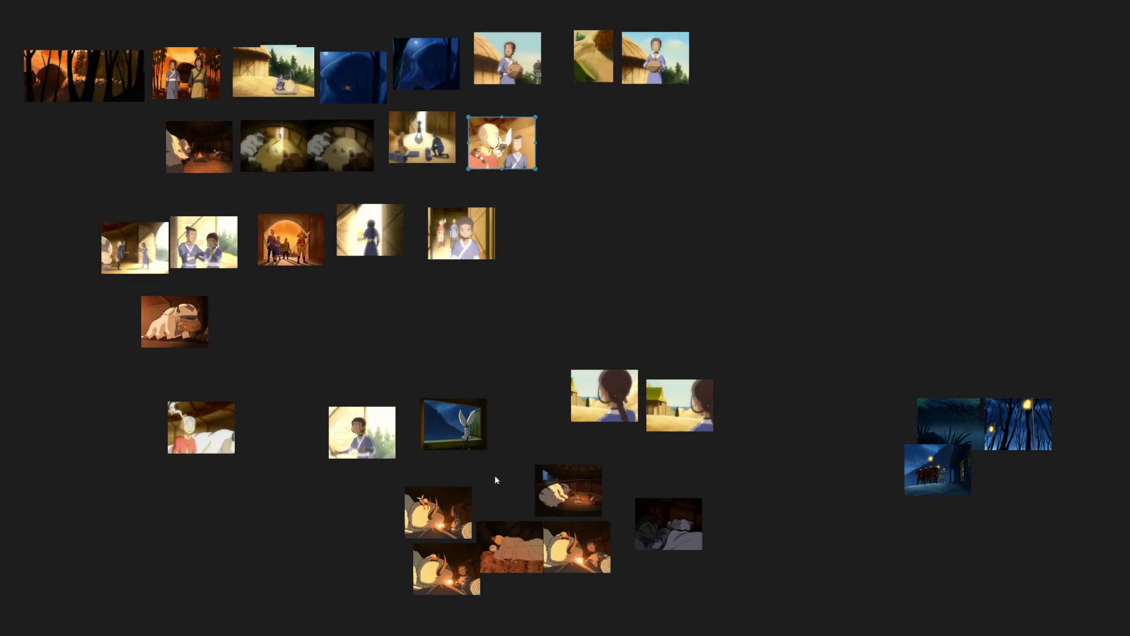
Line the campfire, sleeping and dark-bedroom shots into a bottom row and add the girl-in-forest shot to row three.
{"action": "left_click_drag", "start_coordinate": [469, 508], "coordinate": [386, 556]}
{"action": "left_click_drag", "start_coordinate": [509, 550], "coordinate": [502, 572]}
{"action": "mouse_move", "coordinate": [572, 502]}
{"action": "left_mouse_down"}
{"action": "mouse_move", "coordinate": [588, 500]}
{"action": "mouse_move", "coordinate": [673, 597]}
{"action": "left_mouse_up"}
{"action": "left_click_drag", "start_coordinate": [680, 537], "coordinate": [797, 552]}
{"action": "left_click_drag", "start_coordinate": [577, 547], "coordinate": [592, 572]}
{"action": "left_click_drag", "start_coordinate": [657, 596], "coordinate": [671, 555]}
{"action": "left_click_drag", "start_coordinate": [772, 520], "coordinate": [747, 547]}
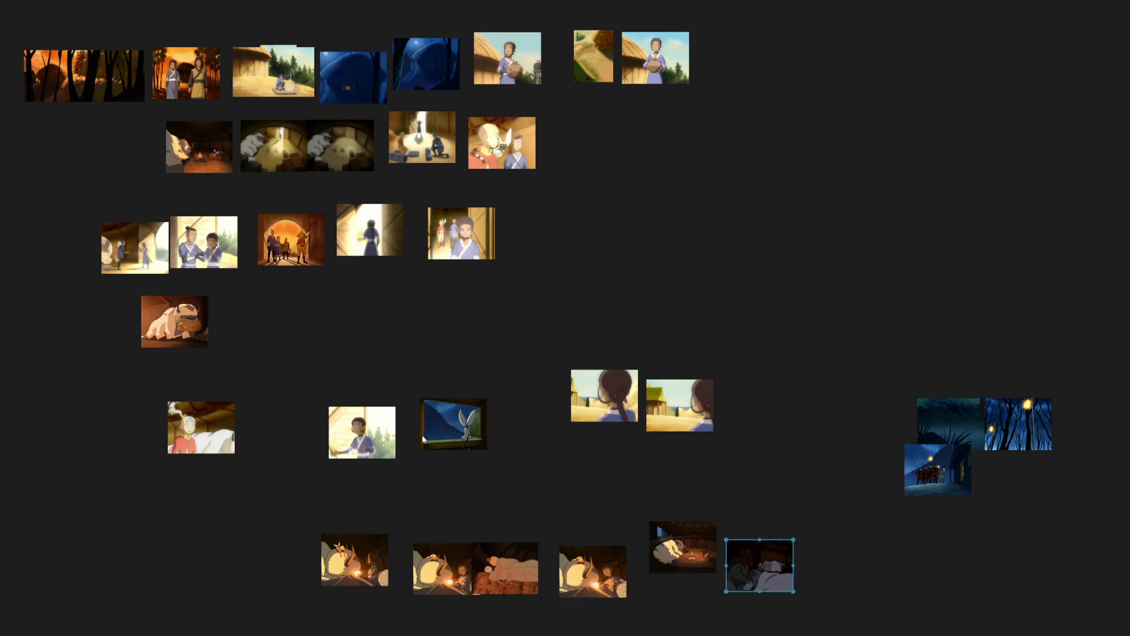
{"action": "left_click_drag", "start_coordinate": [381, 442], "coordinate": [565, 244]}
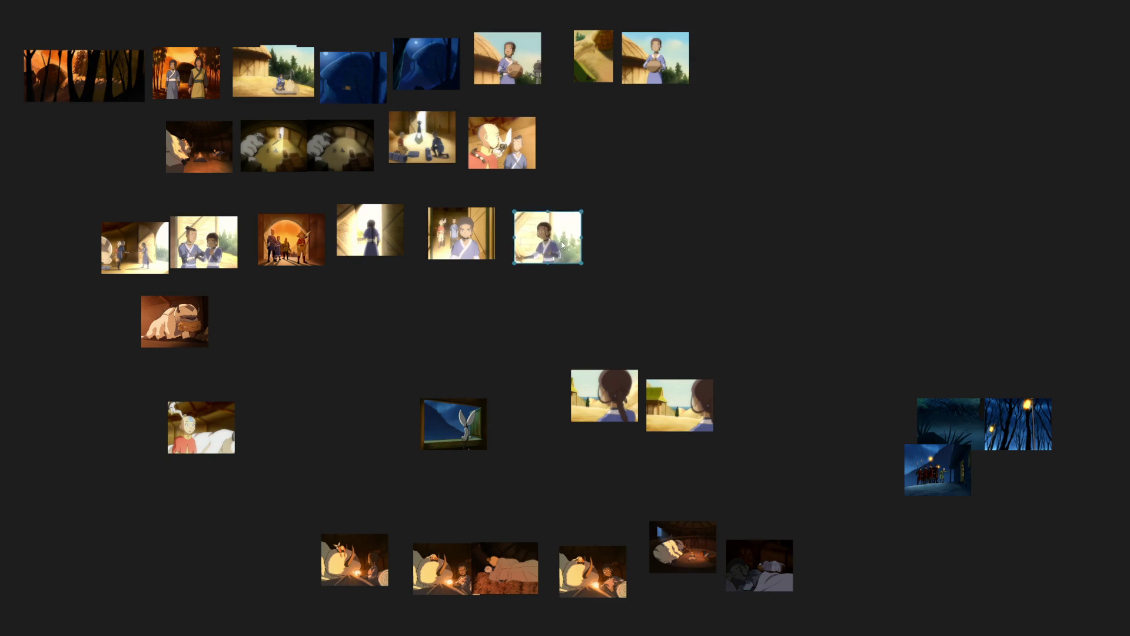
{"action": "scroll", "coordinate": [619, 433], "scroll_direction": "down", "scroll_amount": 3}
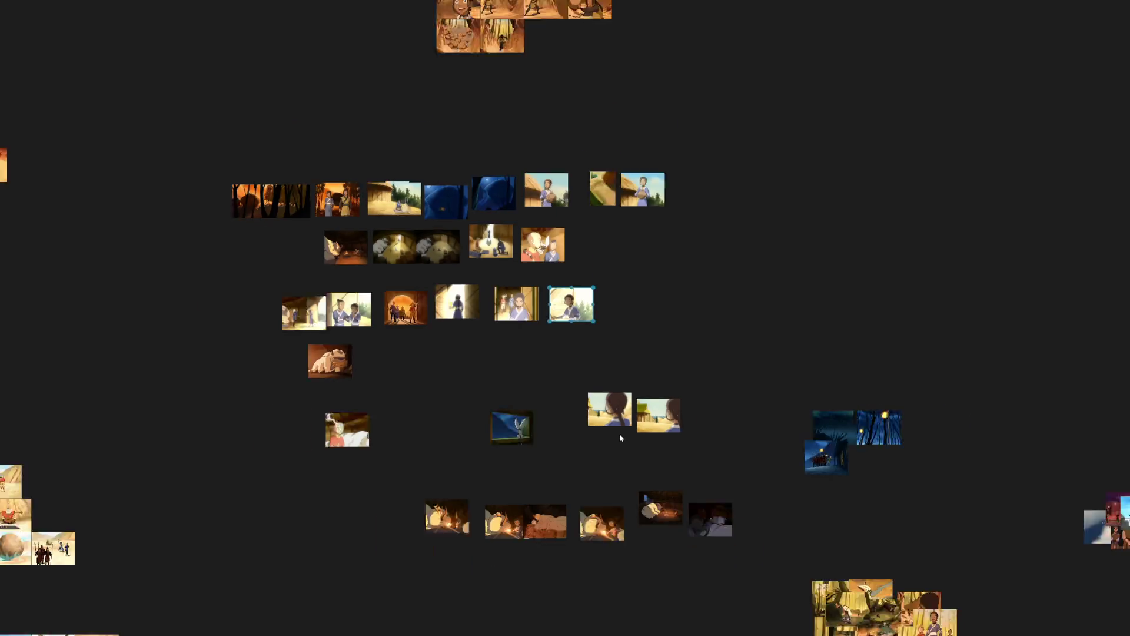
Move the braided-girl pair across to the end of the upper-right grids.
{"action": "left_click_drag", "start_coordinate": [619, 433], "coordinate": [371, 409]}
{"action": "left_click", "coordinate": [312, 375]}
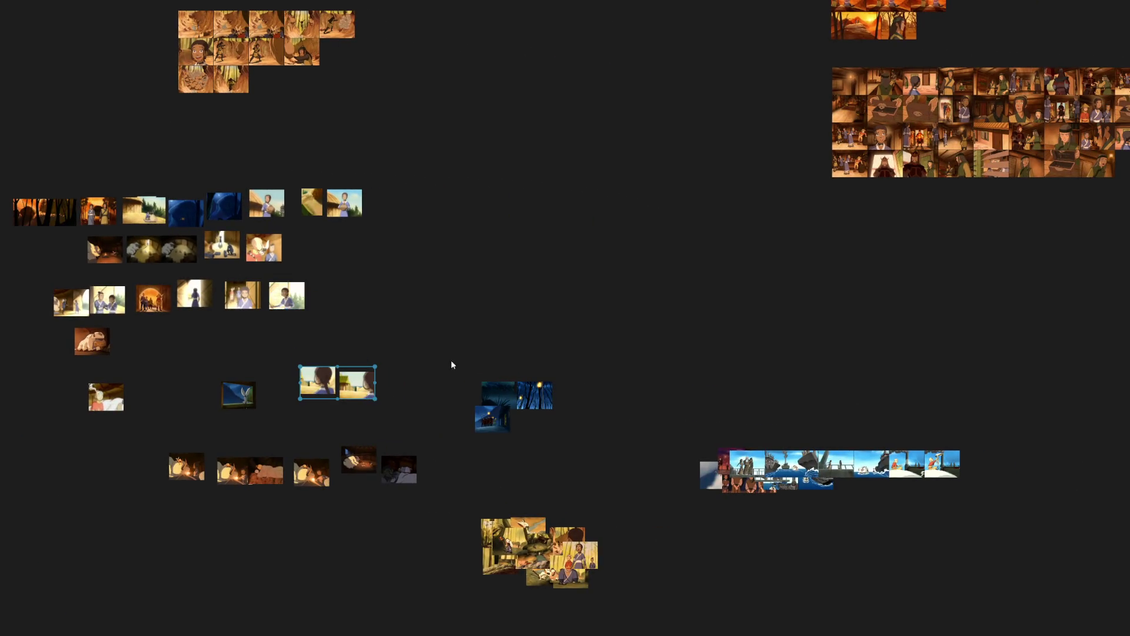
{"action": "left_click_drag", "start_coordinate": [440, 423], "coordinate": [427, 444]}
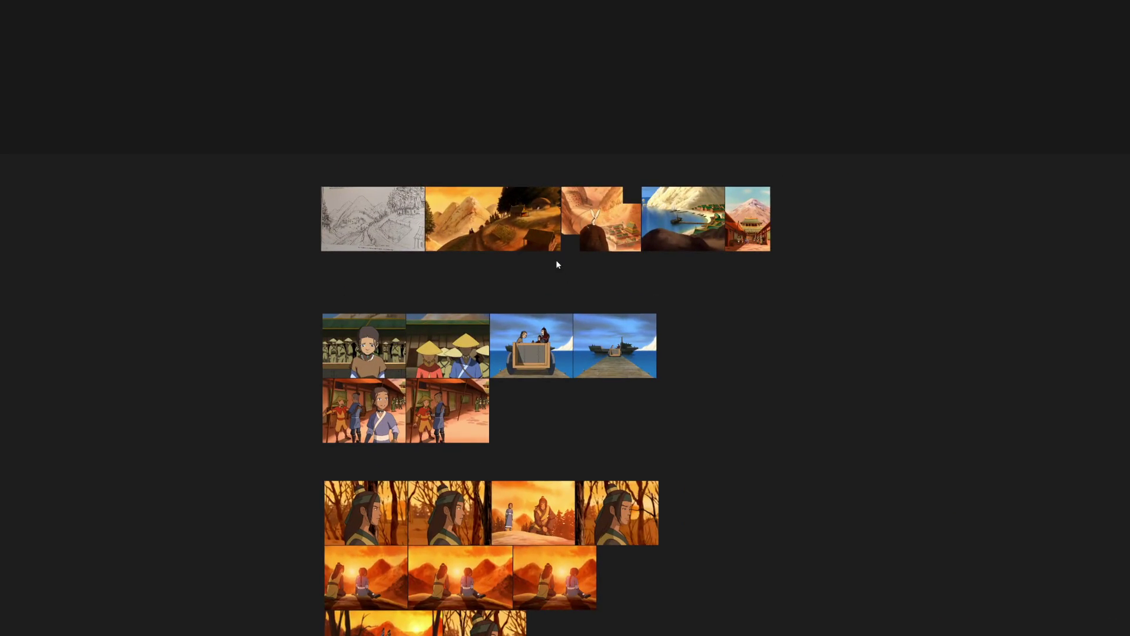
{"action": "scroll", "coordinate": [555, 260], "scroll_direction": "down", "scroll_amount": 5}
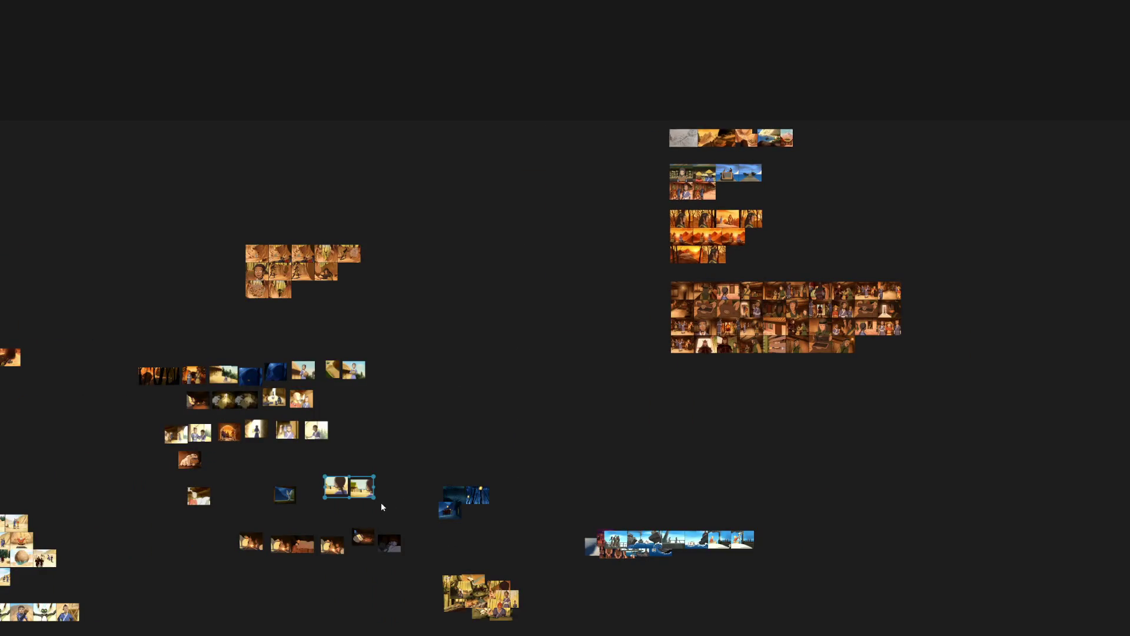
{"action": "left_click_drag", "start_coordinate": [345, 490], "coordinate": [806, 142]}
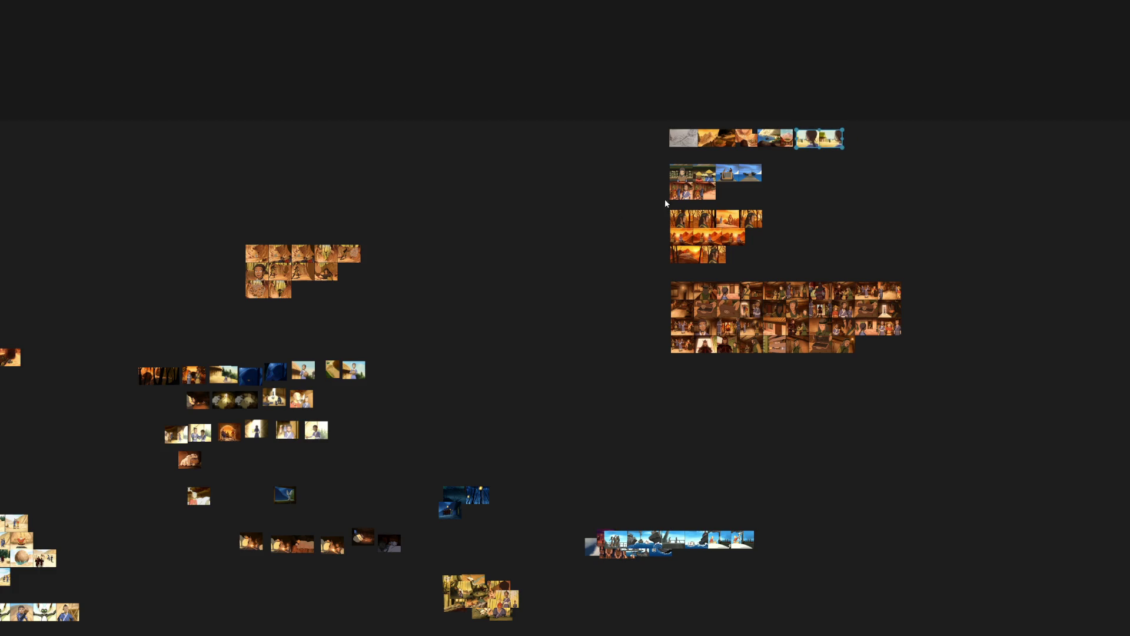
{"action": "scroll", "coordinate": [157, 375], "scroll_direction": "up", "scroll_amount": 3}
Pack each of the top three rows into a tight strip with Ctrl+Alt+Up.
{"action": "left_click_drag", "start_coordinate": [657, 347], "coordinate": [84, 378]}
{"action": "key", "text": "ctrl+alt+Up"}
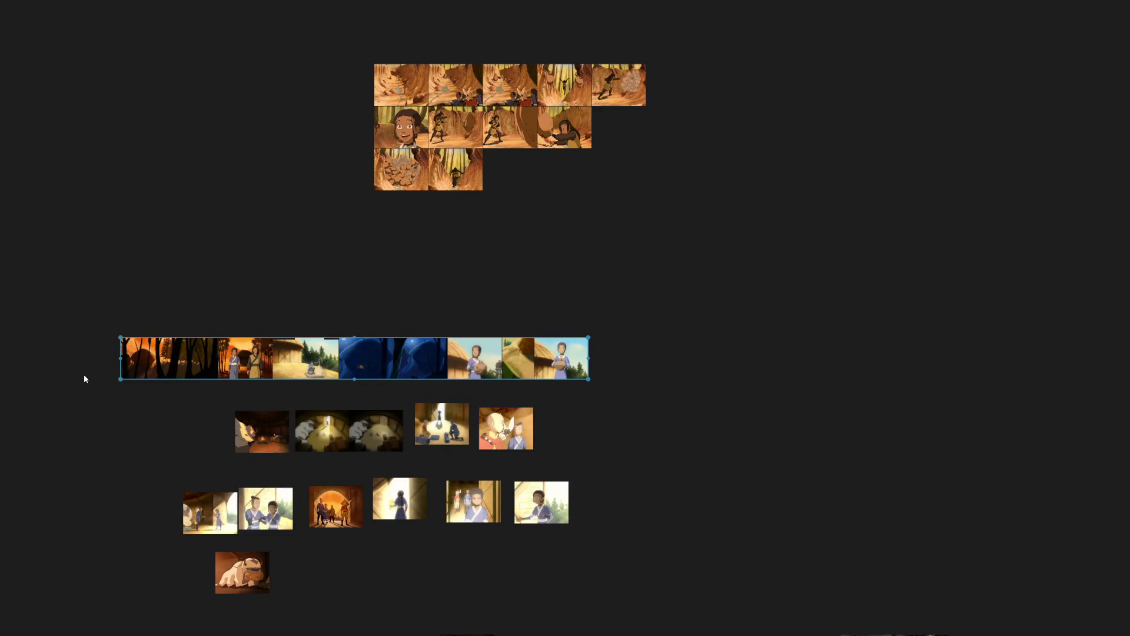
{"action": "left_click_drag", "start_coordinate": [609, 436], "coordinate": [218, 426]}
{"action": "key", "text": "ctrl+alt+Up"}
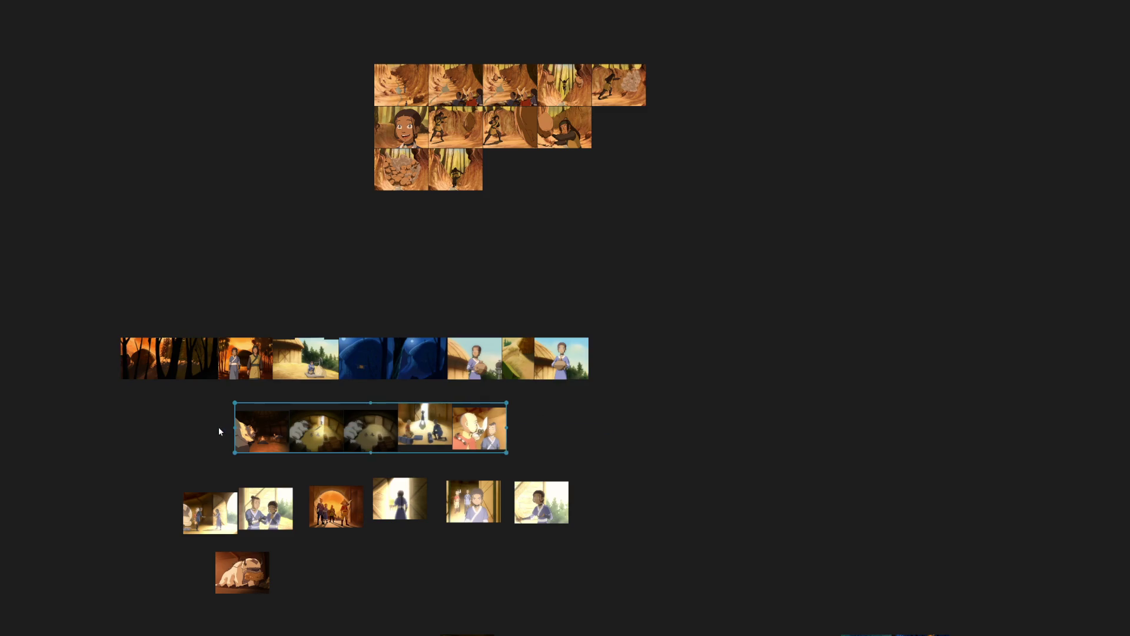
{"action": "left_click_drag", "start_coordinate": [636, 533], "coordinate": [79, 495]}
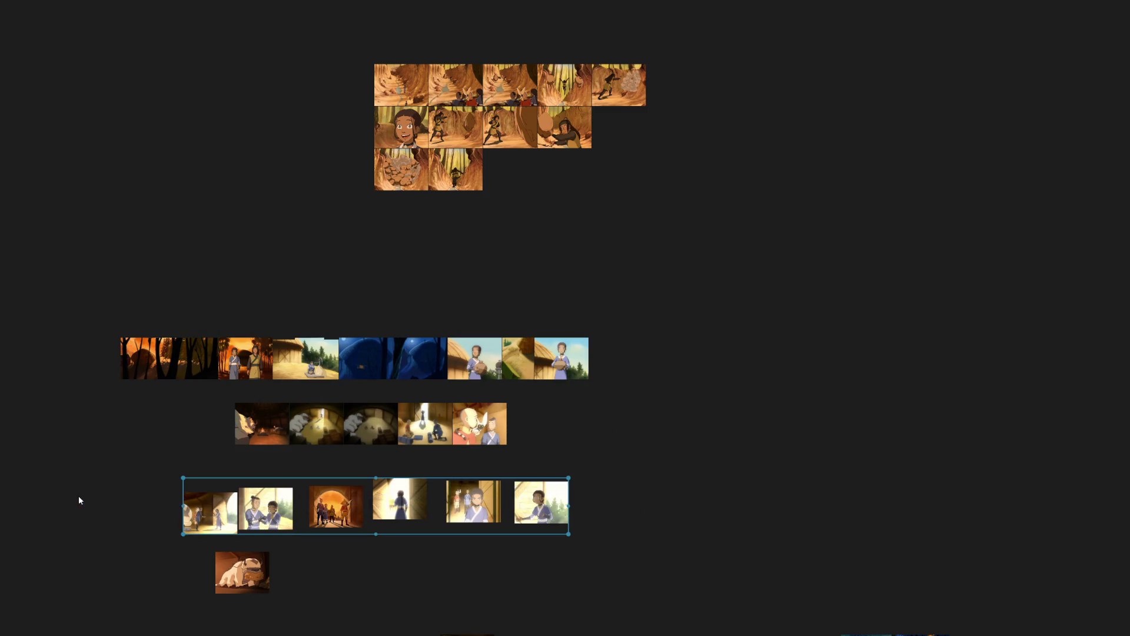
{"action": "key", "text": "ctrl+alt+Up"}
{"action": "scroll", "coordinate": [353, 512], "scroll_direction": "down", "scroll_amount": 3}
Gather the old-man, campfire and blue-wing shots around the sleeping-bison row.
{"action": "left_click_drag", "start_coordinate": [354, 553], "coordinate": [353, 391]}
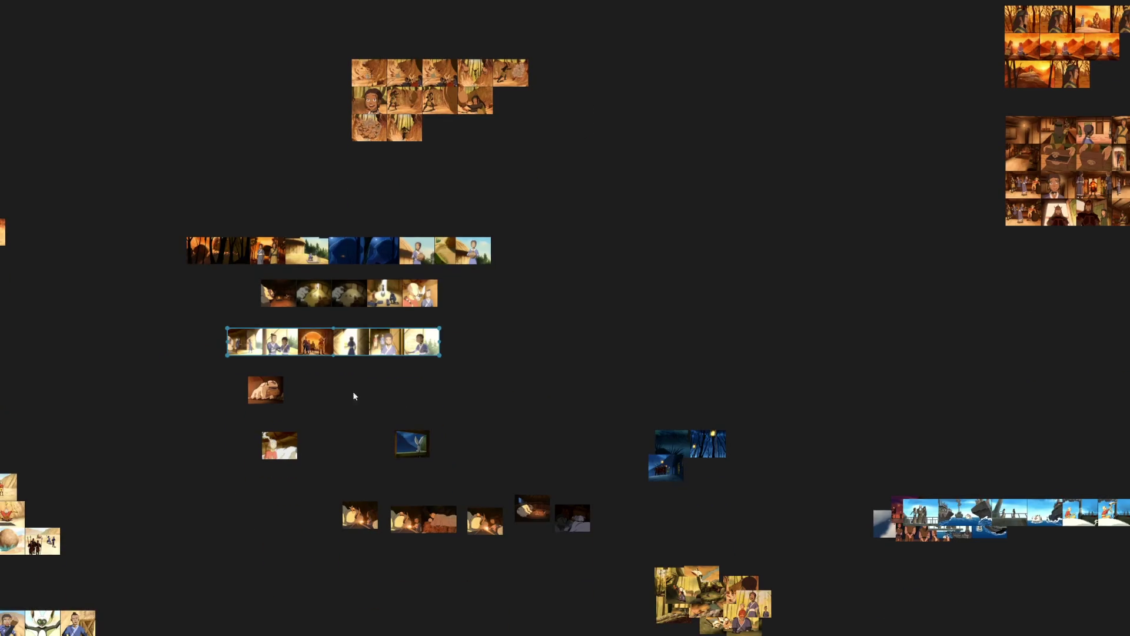
{"action": "scroll", "coordinate": [324, 437], "scroll_direction": "up", "scroll_amount": 3}
{"action": "left_click_drag", "start_coordinate": [268, 457], "coordinate": [312, 376]}
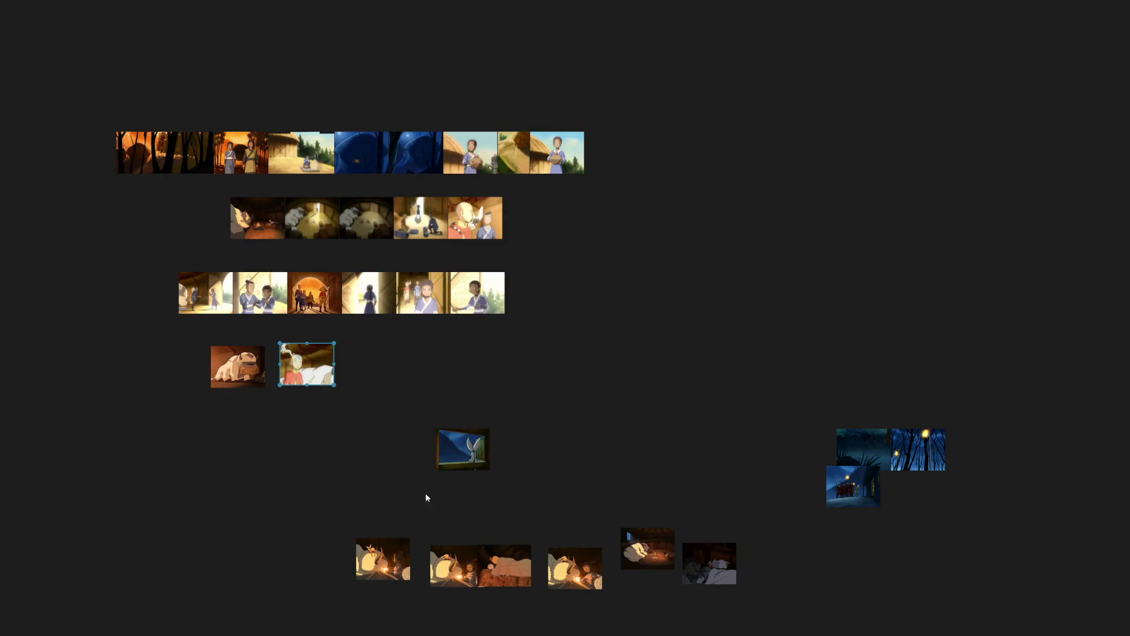
{"action": "left_click_drag", "start_coordinate": [305, 498], "coordinate": [747, 592]}
{"action": "left_click_drag", "start_coordinate": [455, 565], "coordinate": [449, 378]}
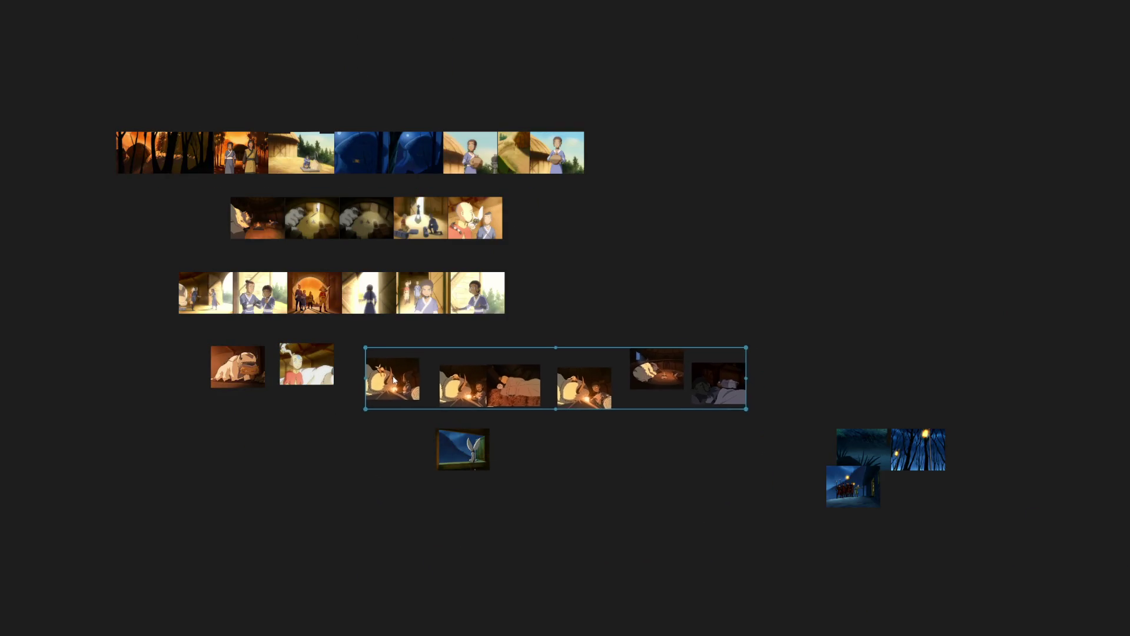
{"action": "left_click_drag", "start_coordinate": [463, 447], "coordinate": [240, 423]}
Pack the bison row with Ctrl+P, append the remaining shot and repack it.
{"action": "left_click_drag", "start_coordinate": [798, 372], "coordinate": [98, 351]}
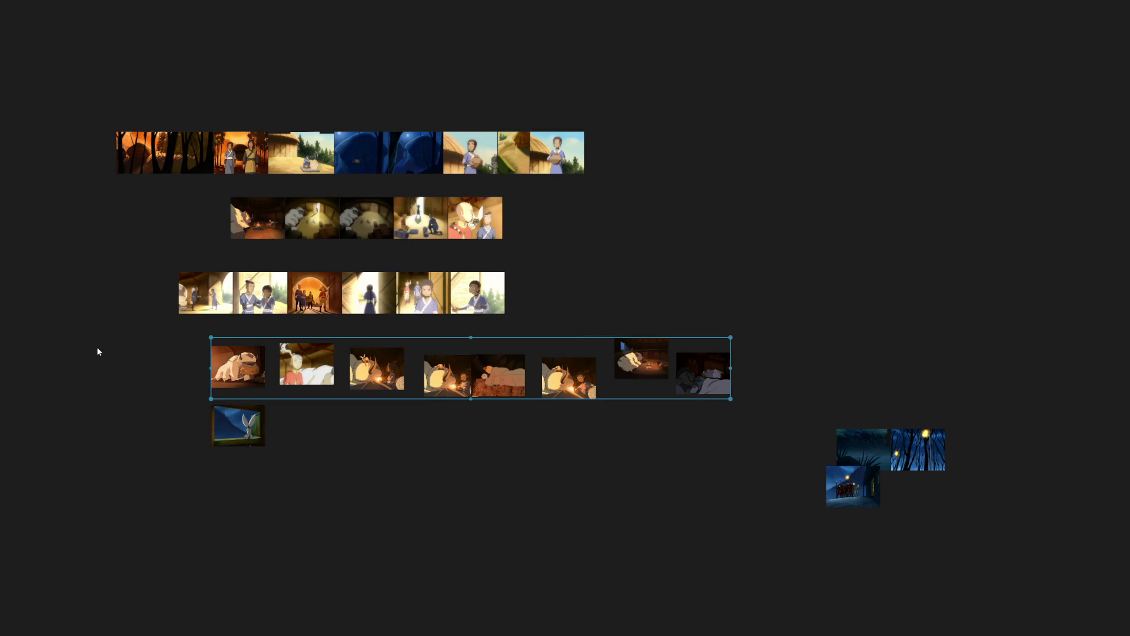
{"action": "key", "text": "ctrl+p"}
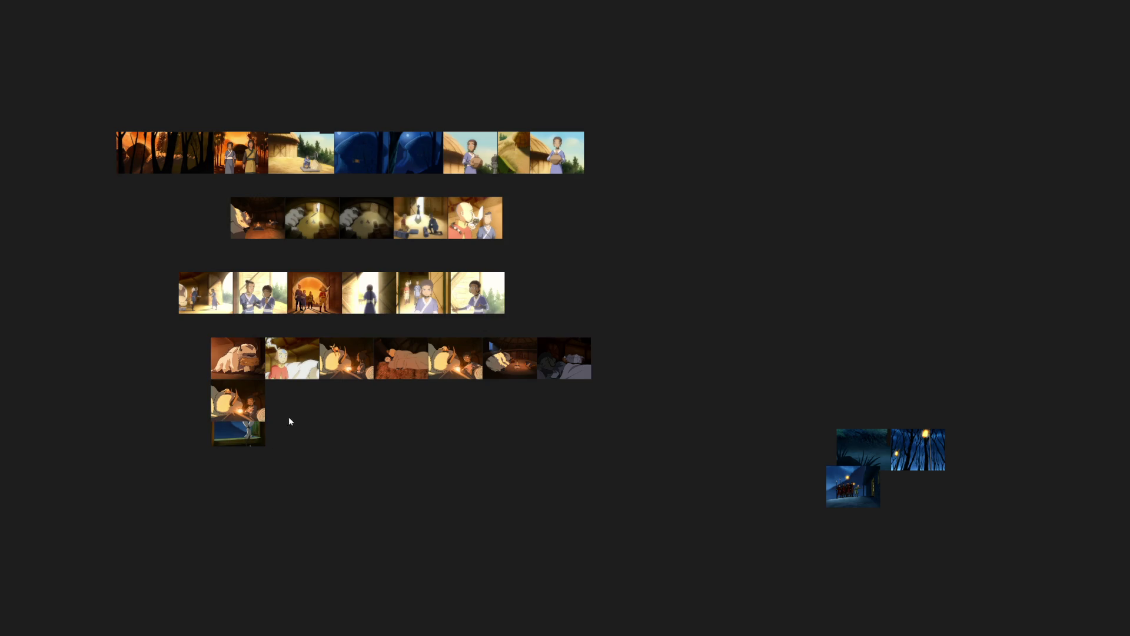
{"action": "left_click_drag", "start_coordinate": [239, 402], "coordinate": [633, 357]}
{"action": "left_click_drag", "start_coordinate": [744, 360], "coordinate": [133, 364]}
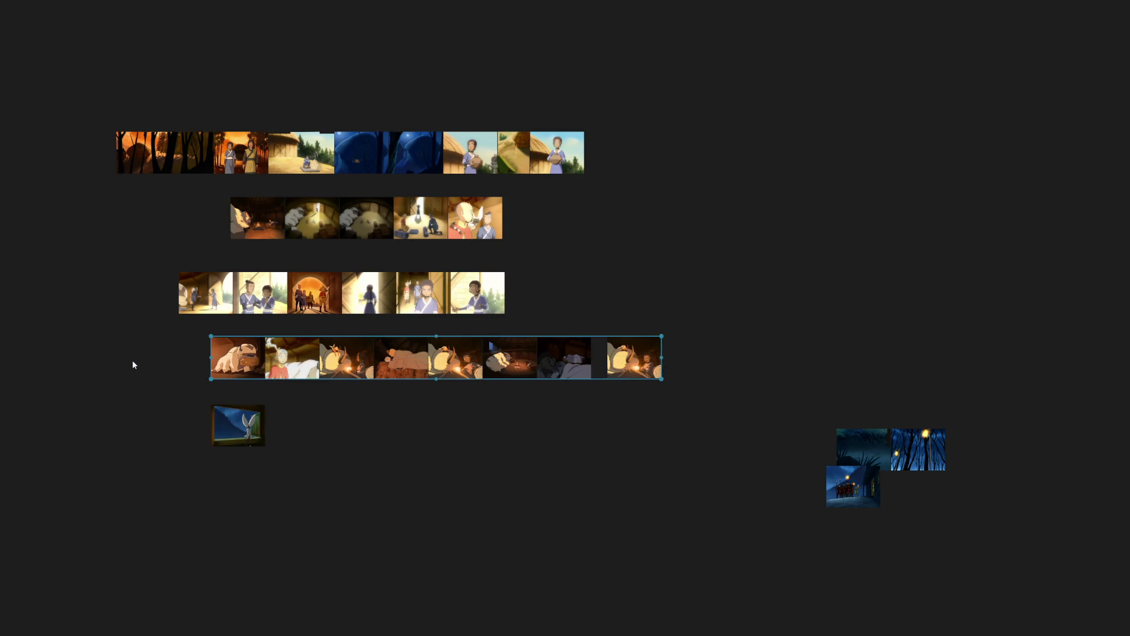
{"action": "key", "text": "ctrl+p"}
Left-align all five rows and close the vertical gaps, tucking the lone night shot under row four.
{"action": "left_click_drag", "start_coordinate": [707, 467], "coordinate": [35, 98]}
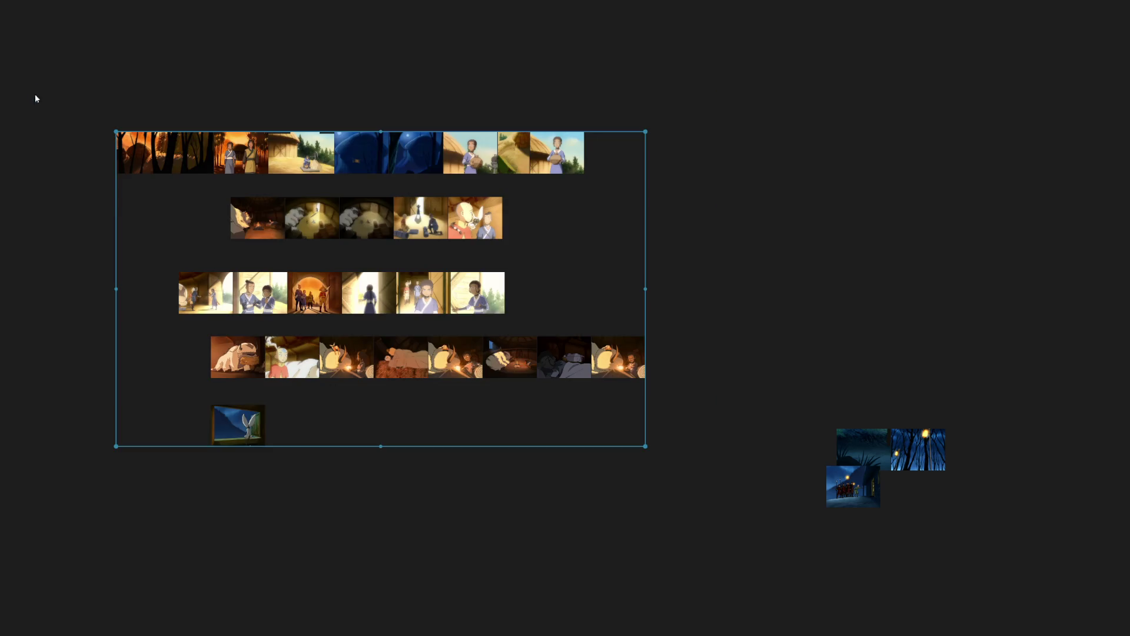
{"action": "key", "text": "ctrl+Left"}
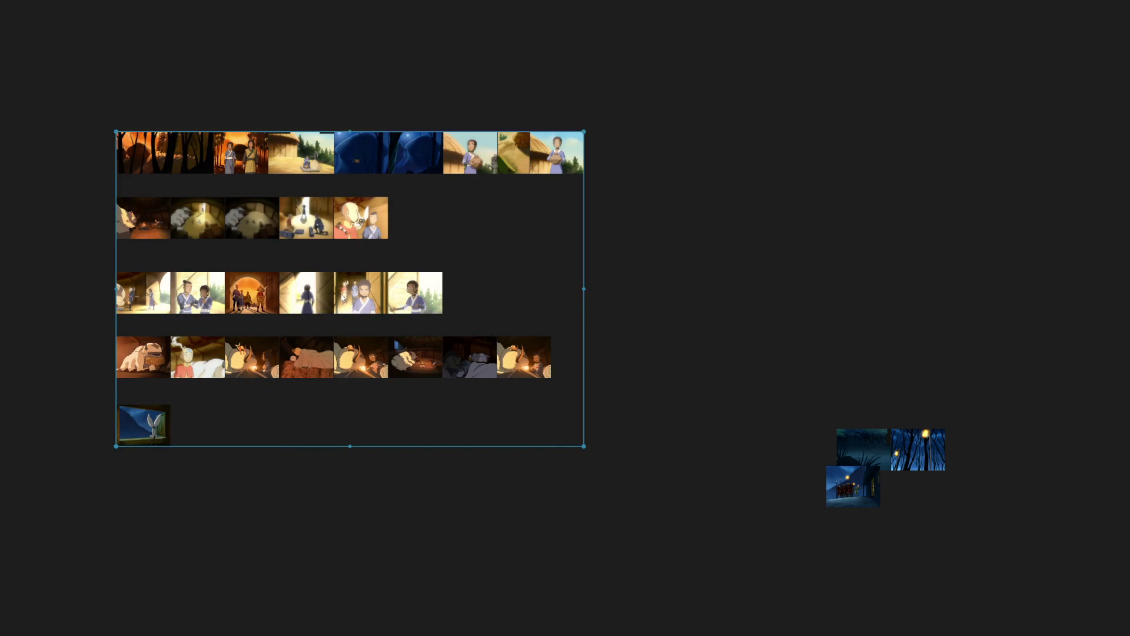
{"action": "left_click_drag", "start_coordinate": [510, 234], "coordinate": [132, 189]}
{"action": "key", "text": "ctrl+Up"}
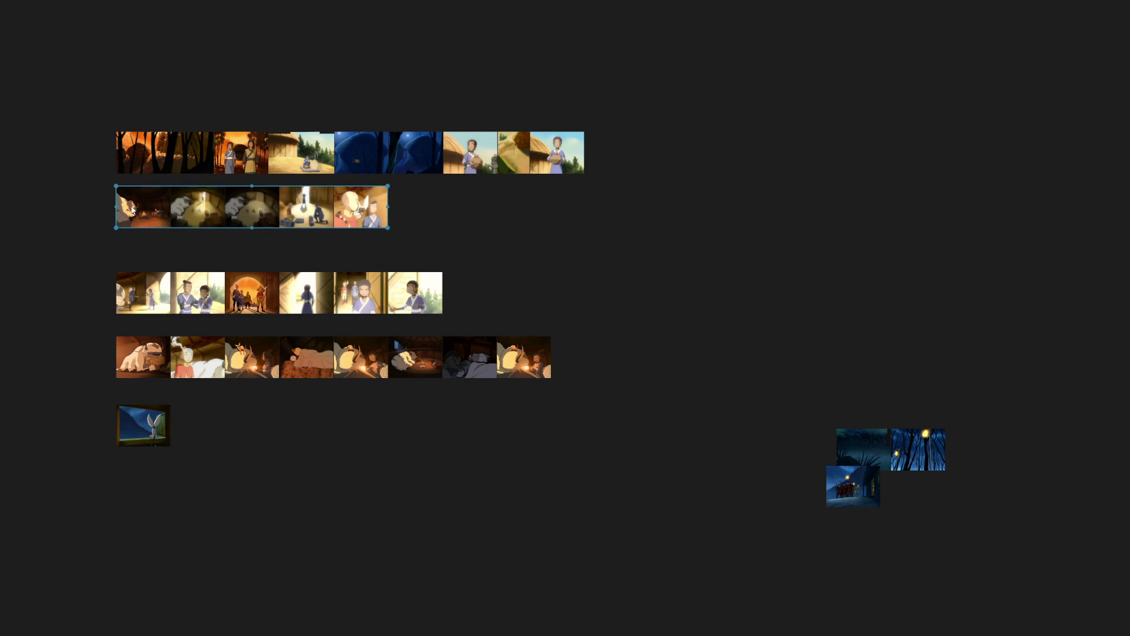
{"action": "left_click_drag", "start_coordinate": [523, 305], "coordinate": [89, 255]}
{"action": "key", "text": "ctrl+Up"}
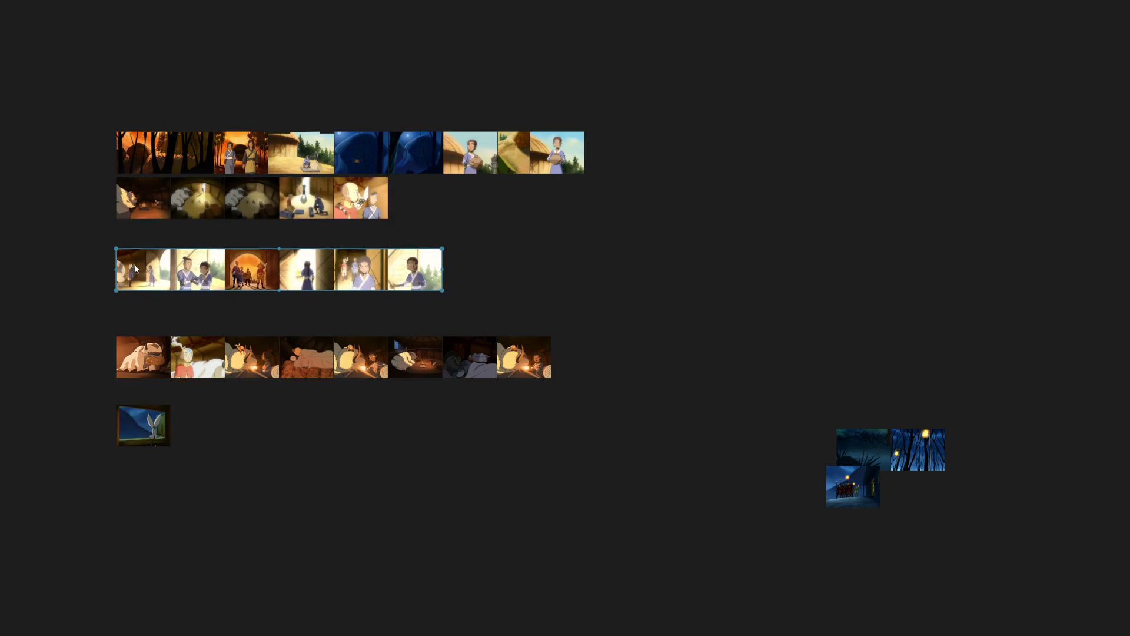
{"action": "left_click_drag", "start_coordinate": [601, 479], "coordinate": [78, 297]}
{"action": "key", "text": "ctrl+Up"}
{"action": "key", "text": "ctrl+Up"}
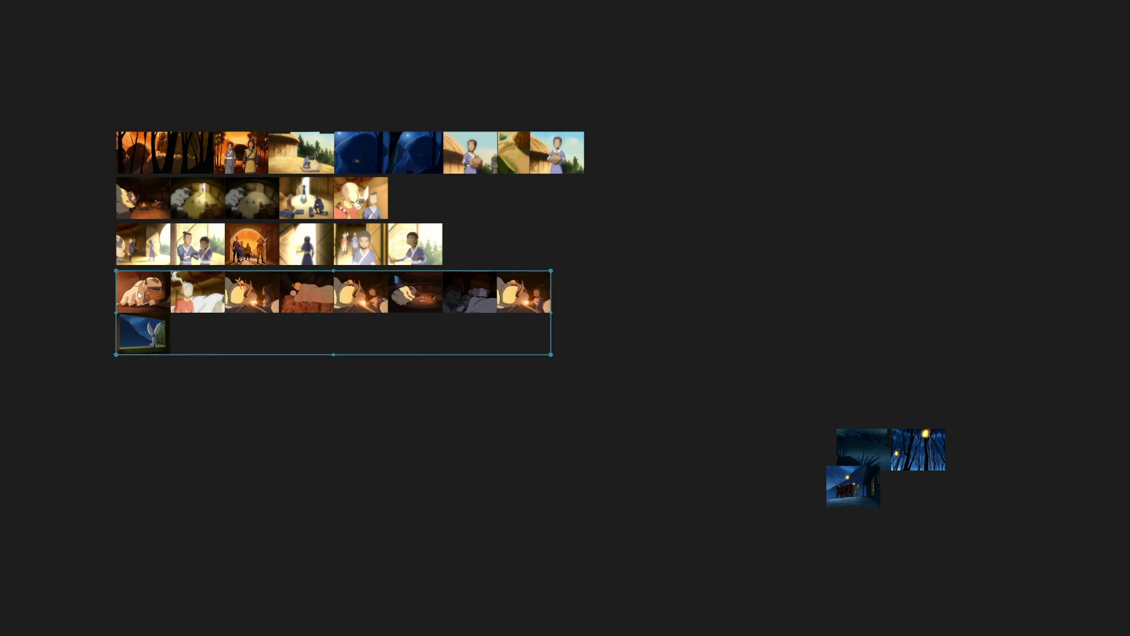
{"action": "left_click", "coordinate": [610, 359]}
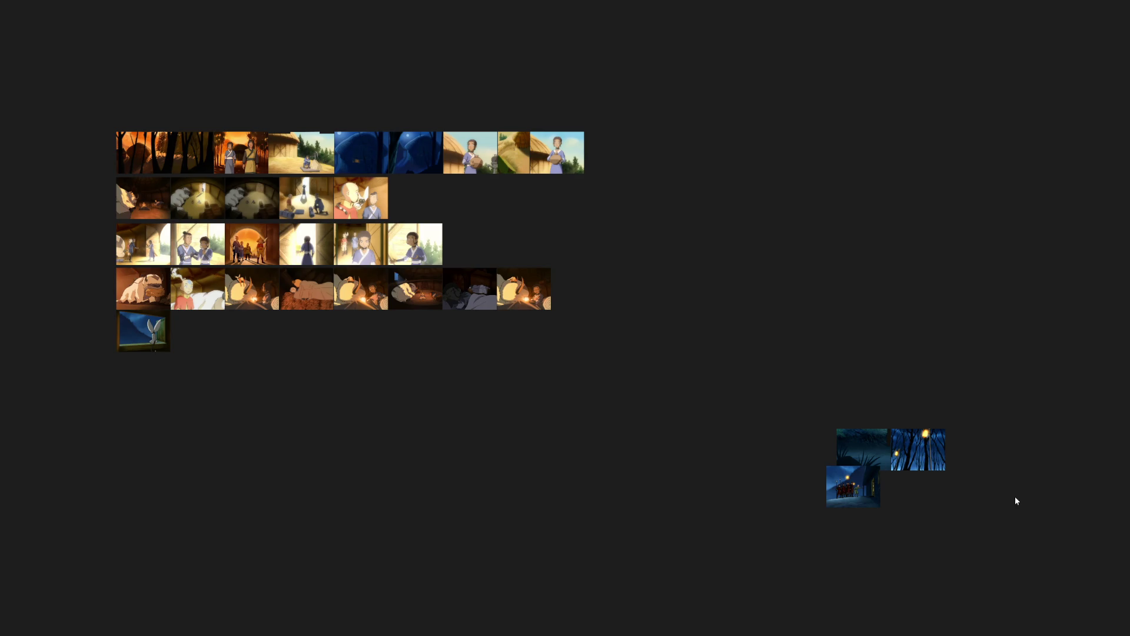
{"action": "scroll", "coordinate": [1014, 496], "scroll_direction": "up", "scroll_amount": 5}
Line the three blue night screenshots up into one strip.
{"action": "left_click_drag", "start_coordinate": [460, 409], "coordinate": [453, 466]}
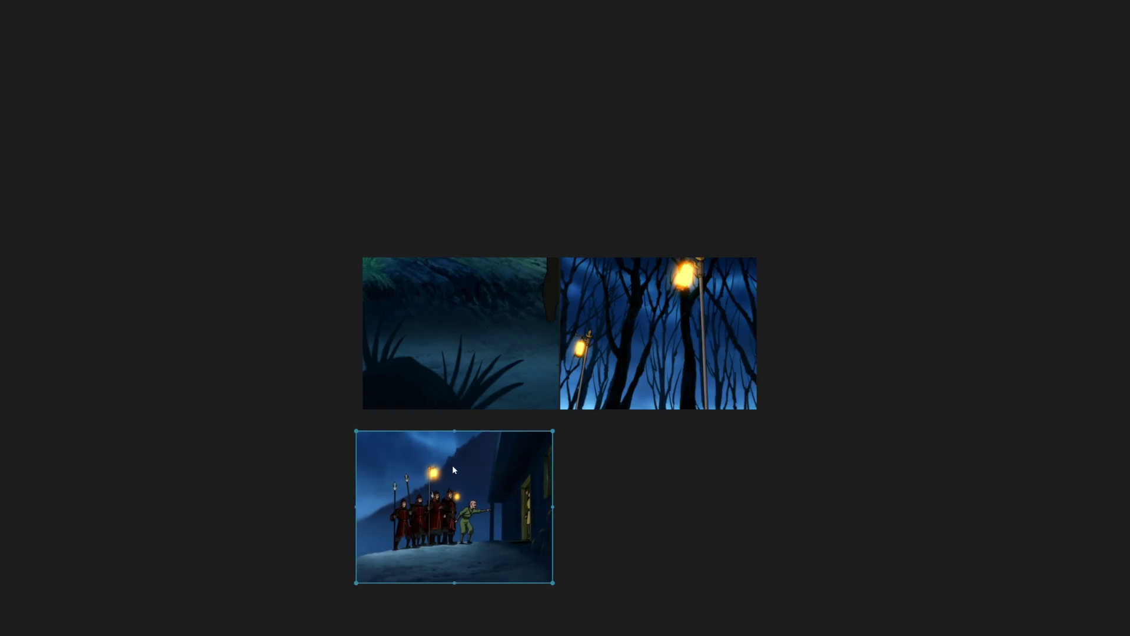
{"action": "scroll", "coordinate": [661, 391], "scroll_direction": "down", "scroll_amount": 5}
{"action": "left_click_drag", "start_coordinate": [602, 459], "coordinate": [541, 407]}
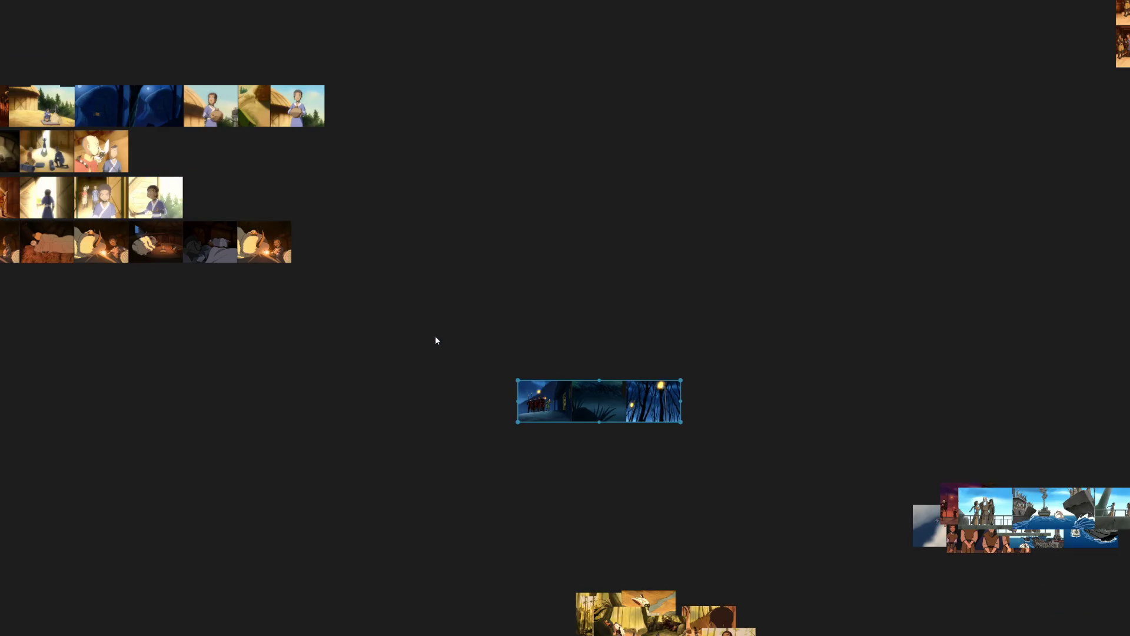
{"action": "scroll", "coordinate": [422, 352], "scroll_direction": "down", "scroll_amount": 3}
{"action": "mouse_move", "coordinate": [618, 321]}
{"action": "left_mouse_down"}
{"action": "mouse_move", "coordinate": [183, 534]}
{"action": "mouse_move", "coordinate": [623, 161]}
{"action": "left_mouse_up"}
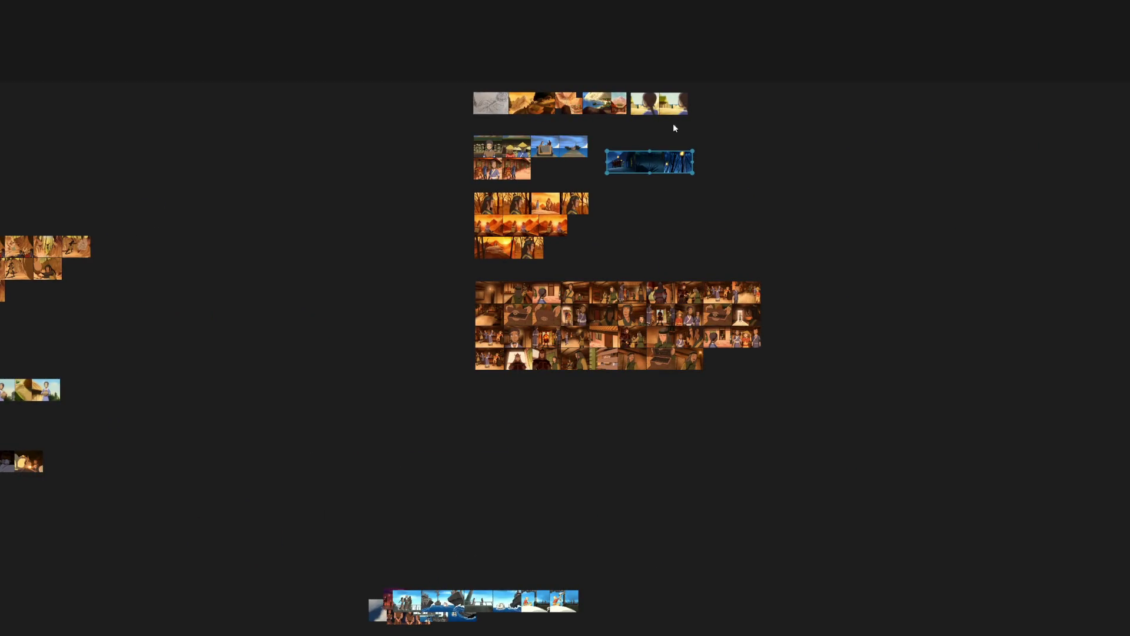
{"action": "scroll", "coordinate": [674, 123], "scroll_direction": "up", "scroll_amount": 3}
{"action": "scroll", "coordinate": [615, 163], "scroll_direction": "down", "scroll_amount": 2}
Raise the desert group's top row and drop the night strip into the space beneath it.
{"action": "left_click_drag", "start_coordinate": [896, 309], "coordinate": [184, 229]}
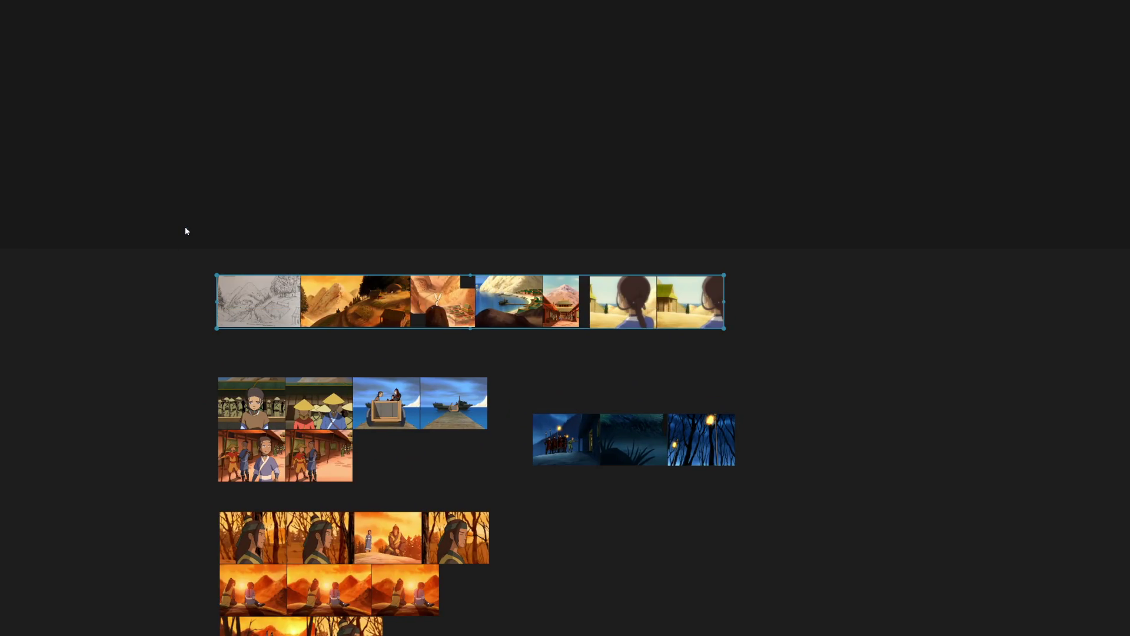
{"action": "left_click_drag", "start_coordinate": [244, 322], "coordinate": [245, 242]}
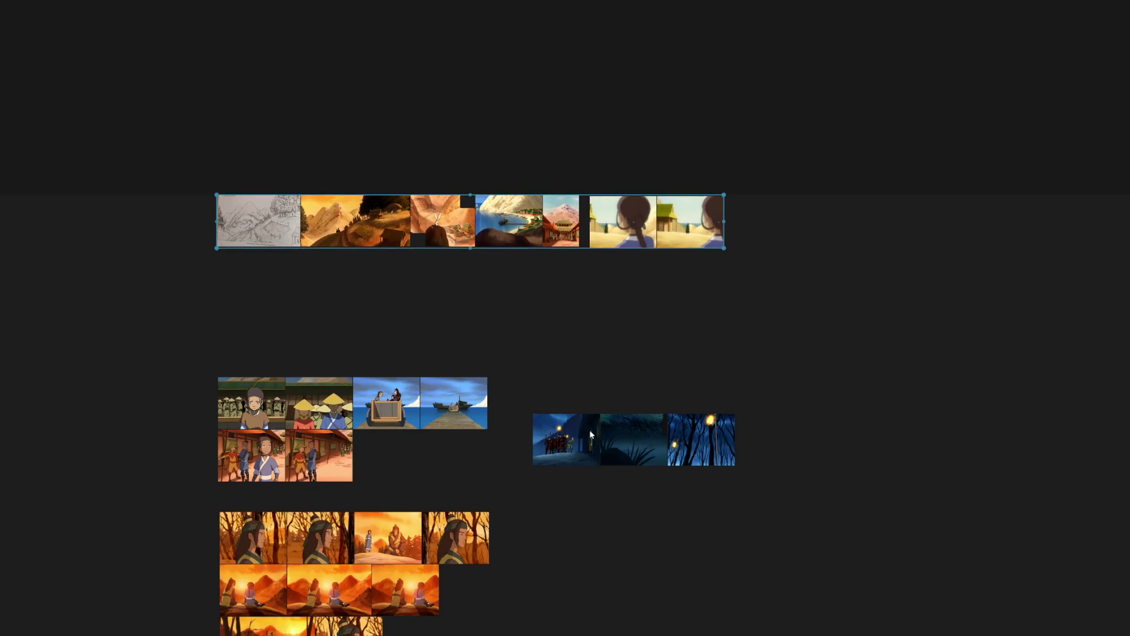
{"action": "left_click_drag", "start_coordinate": [542, 445], "coordinate": [305, 351]}
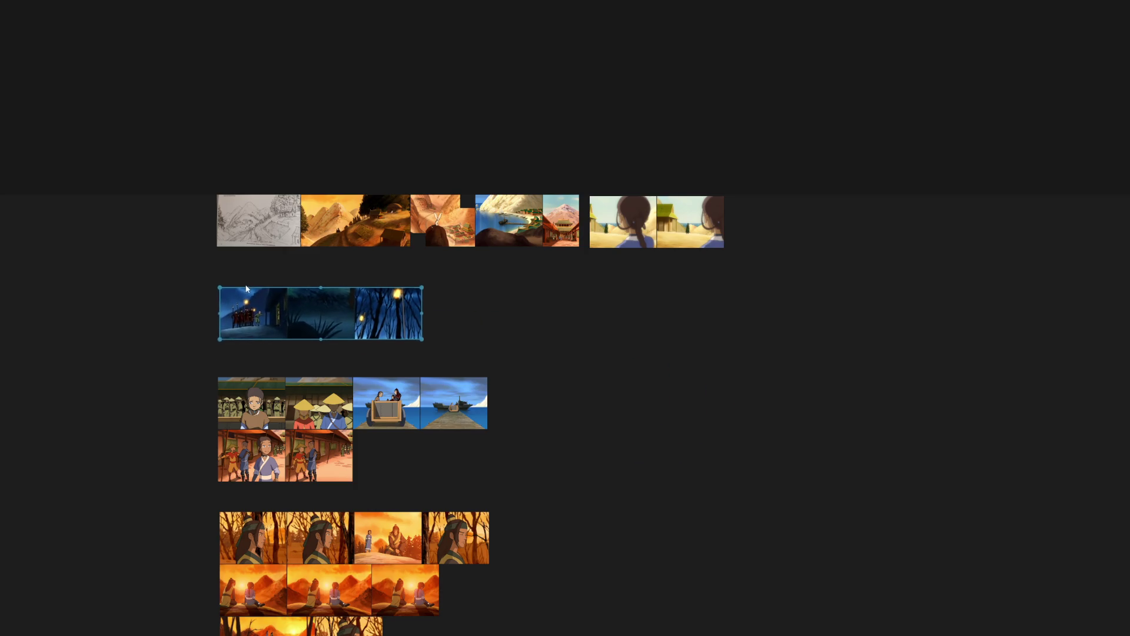
{"action": "left_click", "coordinate": [187, 398]}
{"action": "scroll", "coordinate": [187, 398], "scroll_direction": "down", "scroll_amount": 3}
{"action": "left_click_drag", "start_coordinate": [249, 432], "coordinate": [620, 455]}
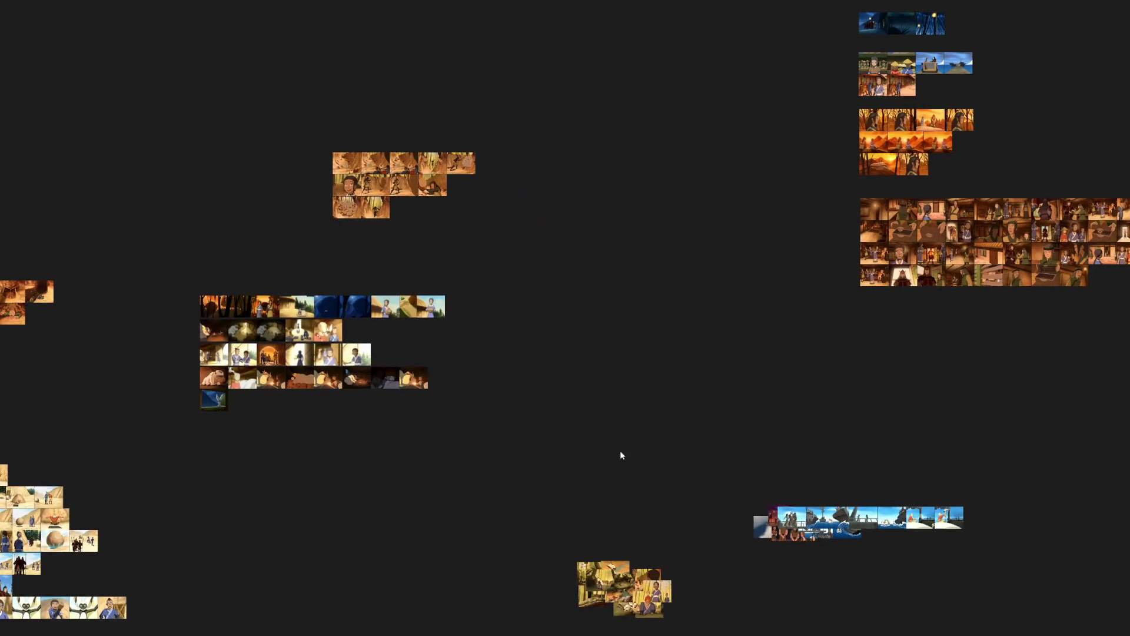
{"action": "scroll", "coordinate": [476, 366], "scroll_direction": "up", "scroll_amount": 3}
Auto-arrange the ship and sea screenshots into a grid with Ctrl+P.
{"action": "left_click_drag", "start_coordinate": [845, 371], "coordinate": [605, 112]}
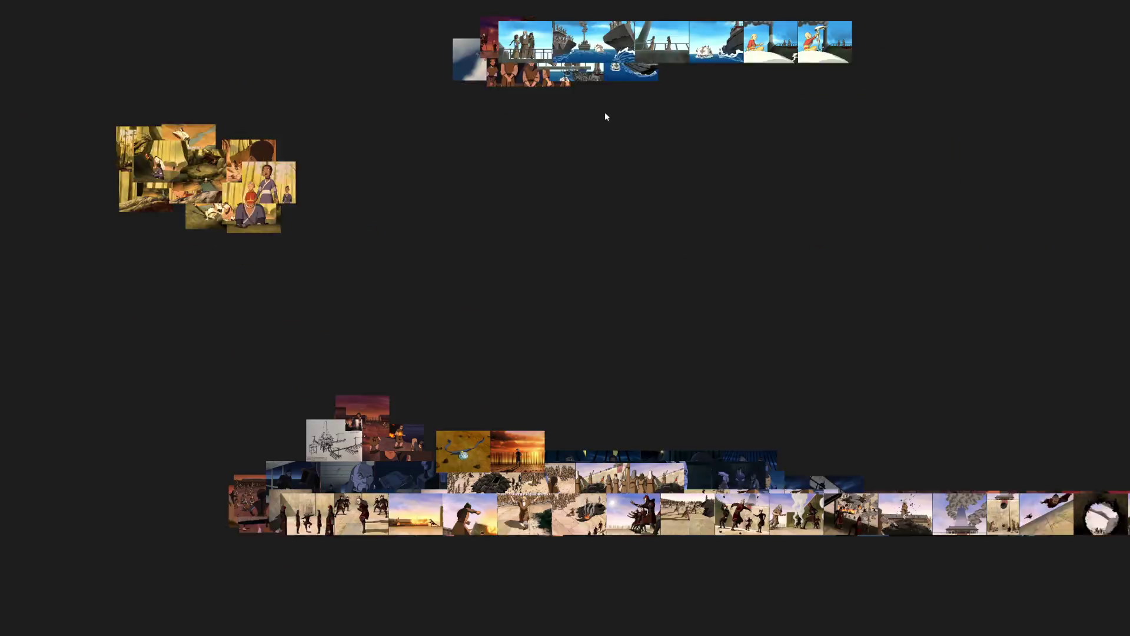
{"action": "scroll", "coordinate": [563, 328], "scroll_direction": "up", "scroll_amount": 3}
{"action": "left_click_drag", "start_coordinate": [287, 219], "coordinate": [796, 389]}
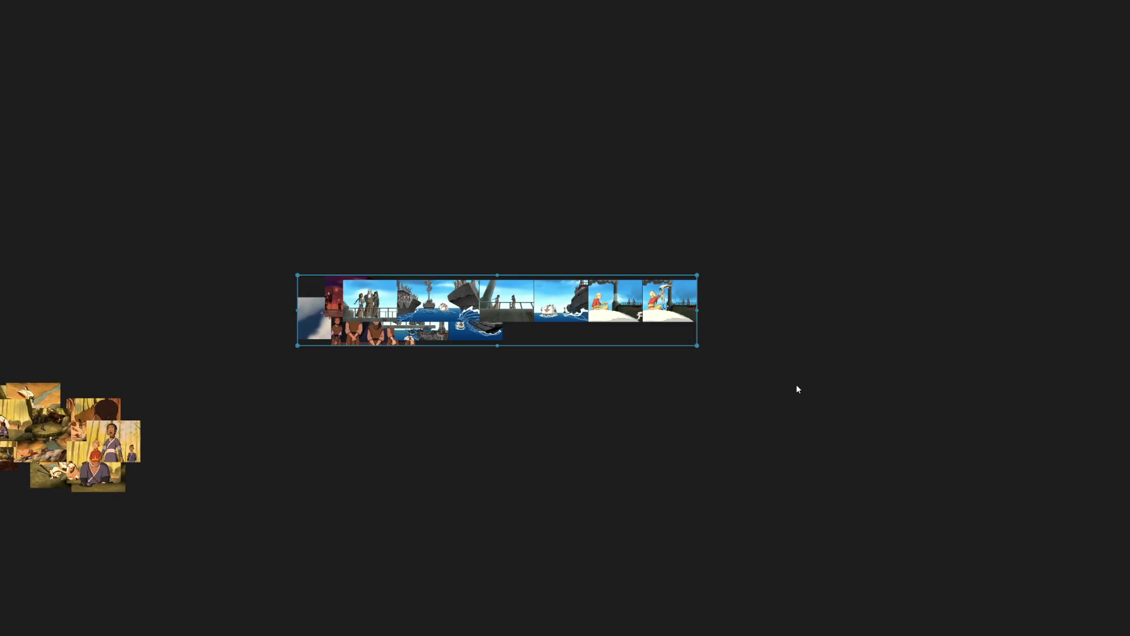
{"action": "key", "text": "ctrl+p"}
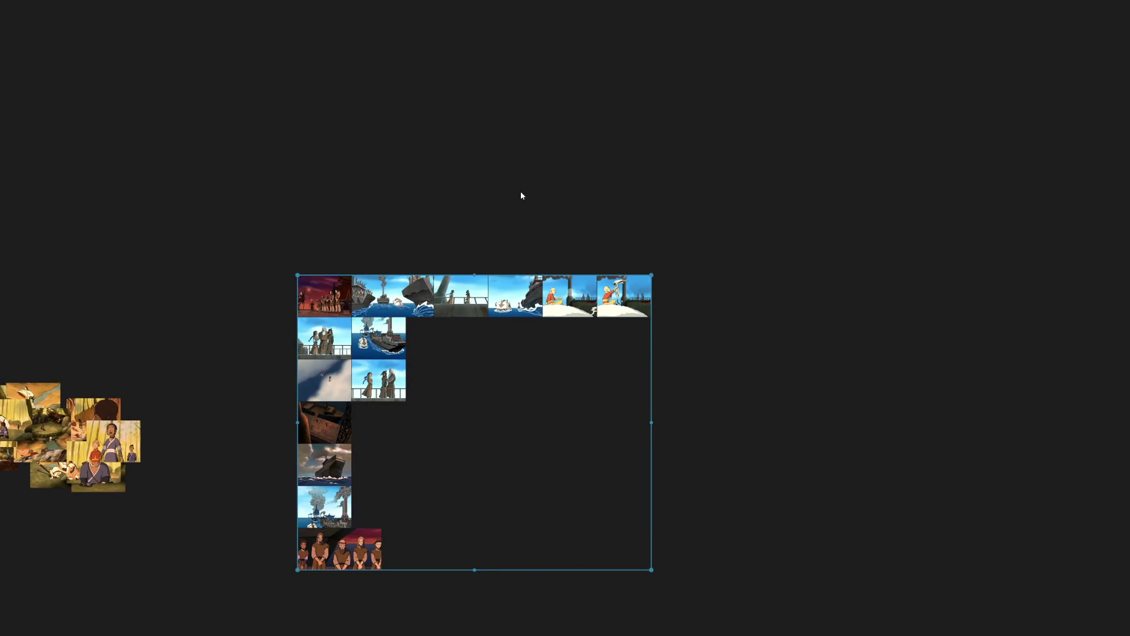
{"action": "scroll", "coordinate": [407, 250], "scroll_direction": "up", "scroll_amount": 3}
{"action": "left_click", "coordinate": [408, 250]}
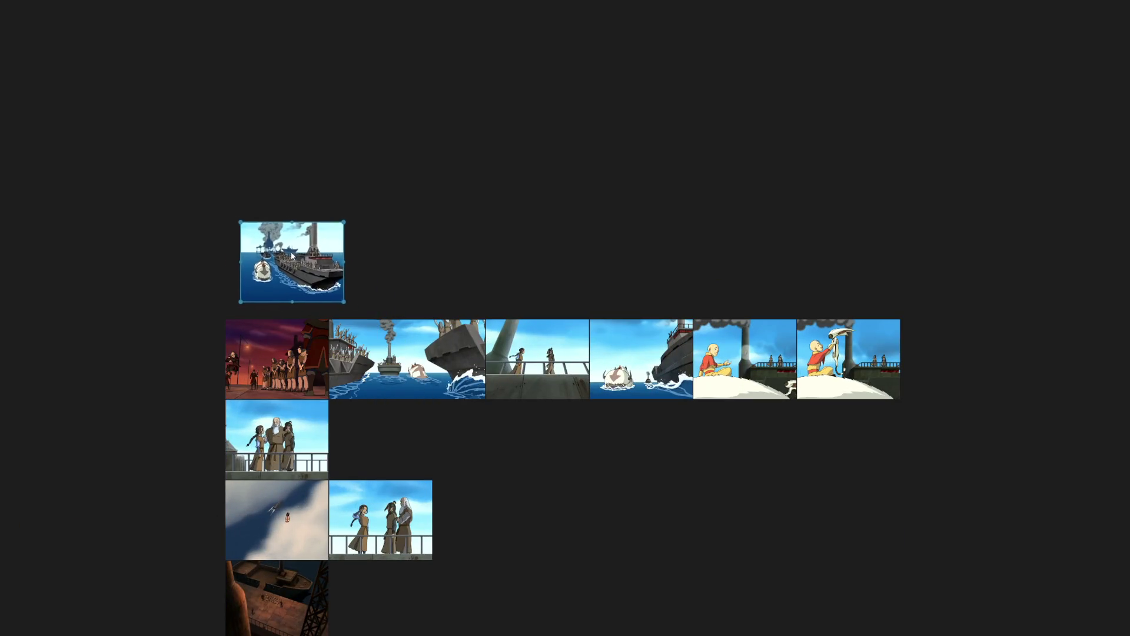
Move the ship, strip and stormy-ship screenshots up into a top row.
{"action": "left_click_drag", "start_coordinate": [381, 439], "coordinate": [280, 256]}
{"action": "left_click_drag", "start_coordinate": [406, 360], "coordinate": [443, 241]}
{"action": "left_click_drag", "start_coordinate": [620, 485], "coordinate": [646, 292]}
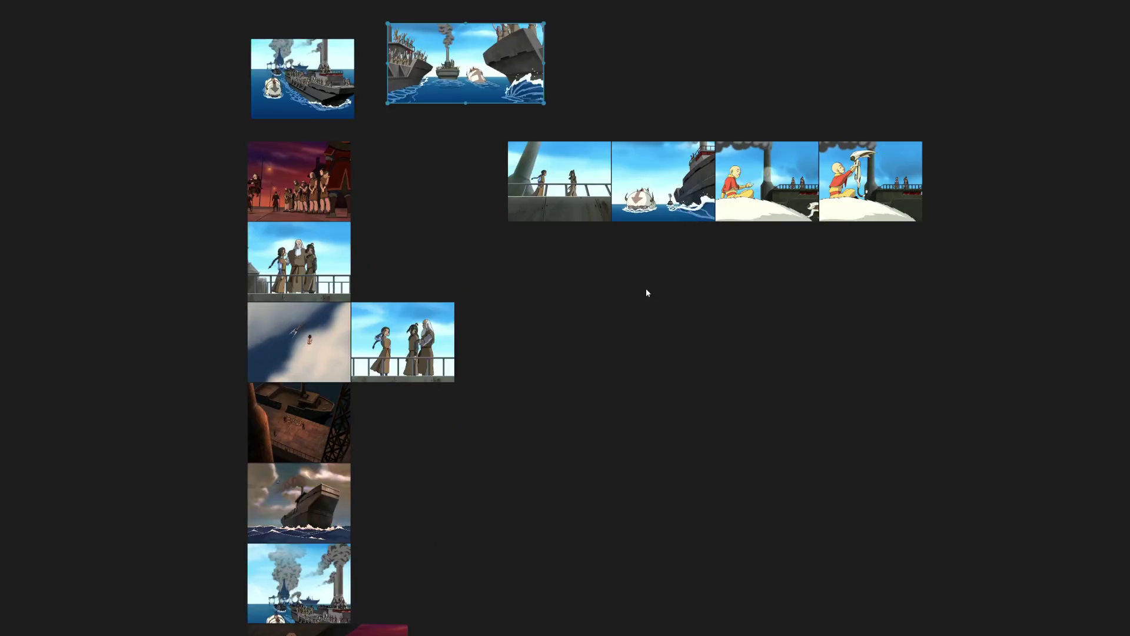
{"action": "scroll", "coordinate": [645, 292], "scroll_direction": "down", "scroll_amount": 2}
{"action": "left_click_drag", "start_coordinate": [429, 434], "coordinate": [698, 182]}
{"action": "left_click_drag", "start_coordinate": [450, 459], "coordinate": [788, 125]}
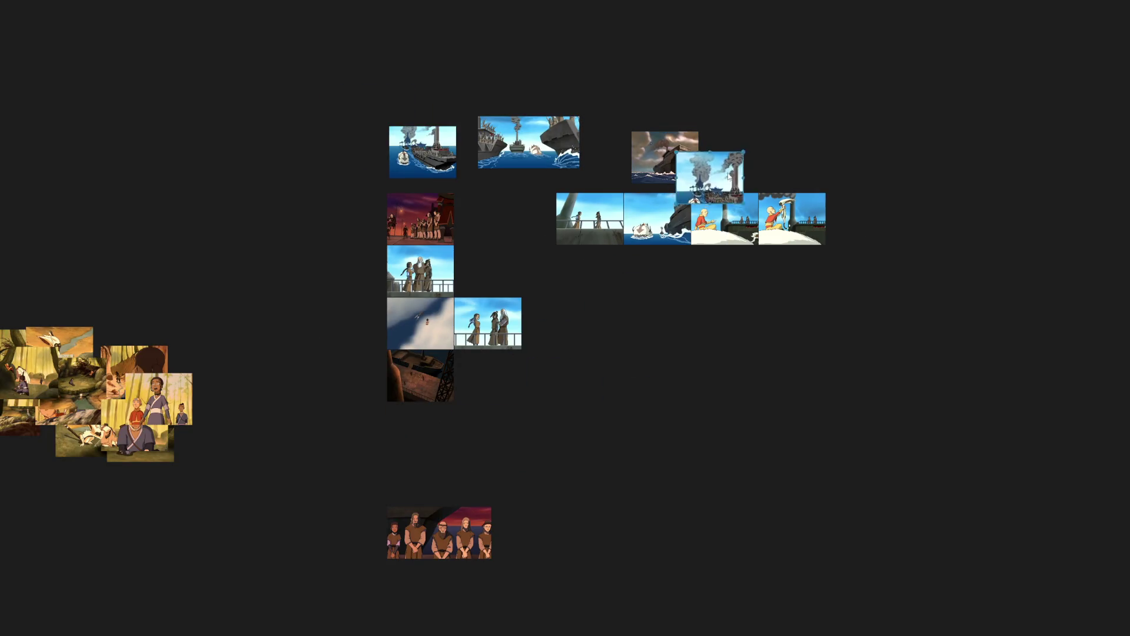
{"action": "left_click_drag", "start_coordinate": [667, 158], "coordinate": [622, 141]}
{"action": "left_click_drag", "start_coordinate": [739, 140], "coordinate": [710, 135]}
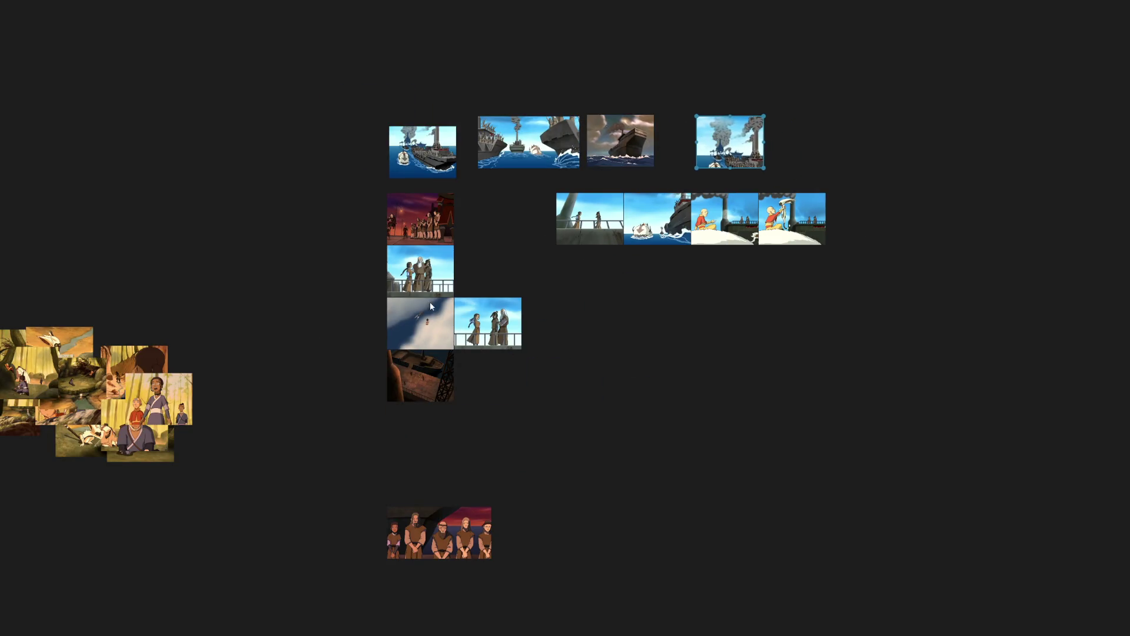
Place the railing, purple-sunset, dark-room and snowy screenshots into the lower rows.
{"action": "left_click_drag", "start_coordinate": [424, 281], "coordinate": [588, 336]}
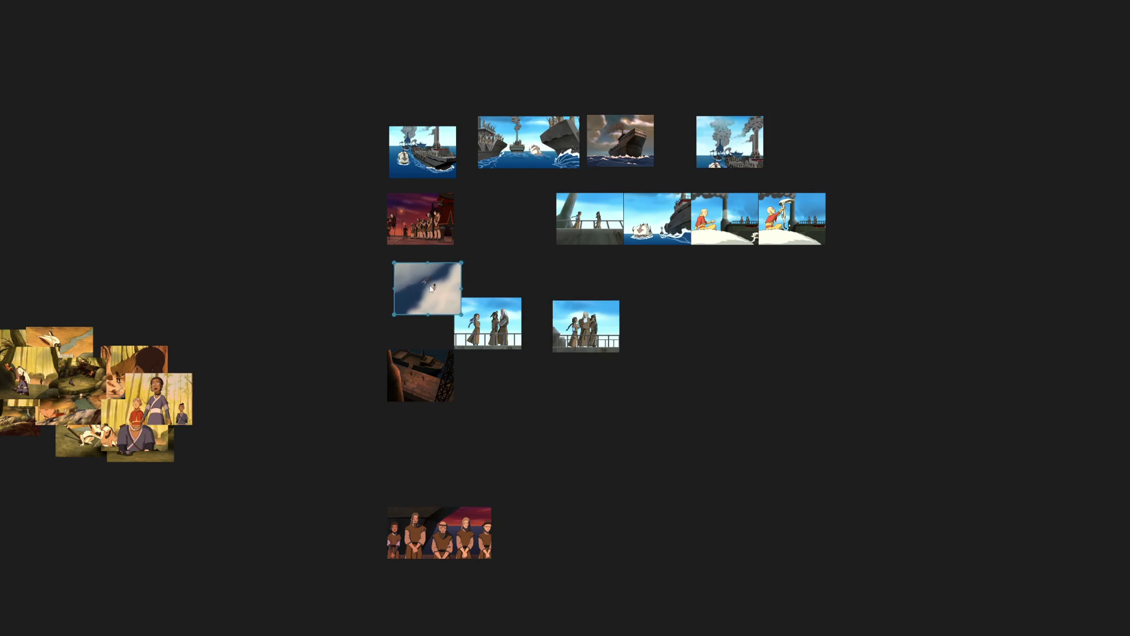
{"action": "left_click_drag", "start_coordinate": [420, 234], "coordinate": [439, 473]}
{"action": "scroll", "coordinate": [440, 474], "scroll_direction": "up", "scroll_amount": 3}
{"action": "scroll", "coordinate": [439, 474], "scroll_direction": "up", "scroll_amount": 2}
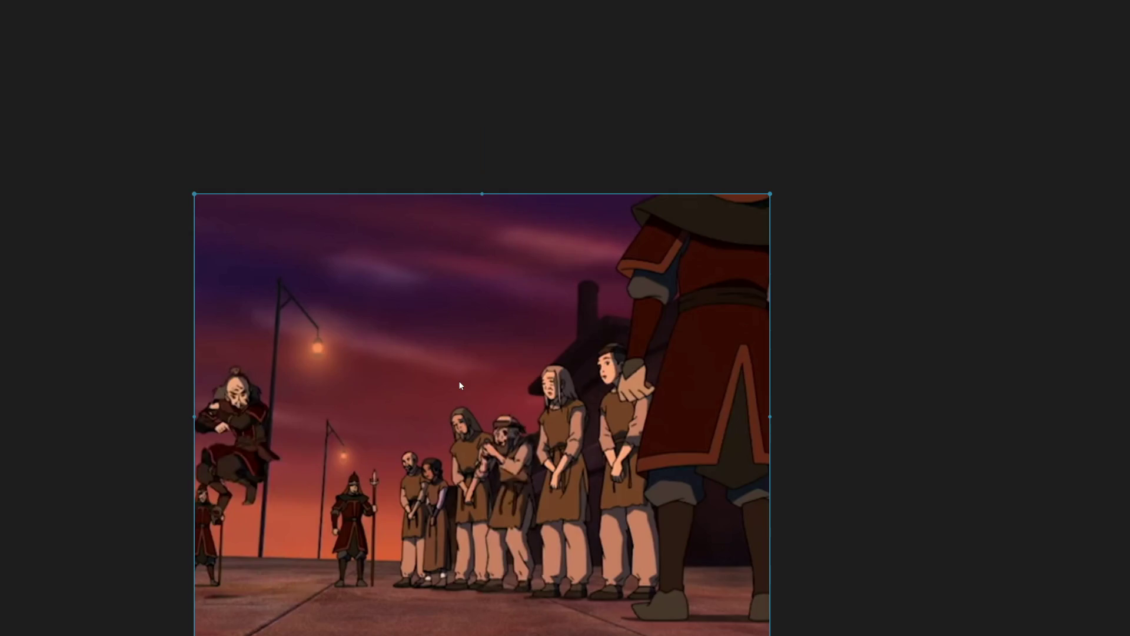
{"action": "scroll", "coordinate": [458, 380], "scroll_direction": "down", "scroll_amount": 8}
{"action": "scroll", "coordinate": [525, 420], "scroll_direction": "down", "scroll_amount": 2}
{"action": "left_click_drag", "start_coordinate": [499, 415], "coordinate": [386, 590]}
{"action": "scroll", "coordinate": [463, 472], "scroll_direction": "up", "scroll_amount": 3}
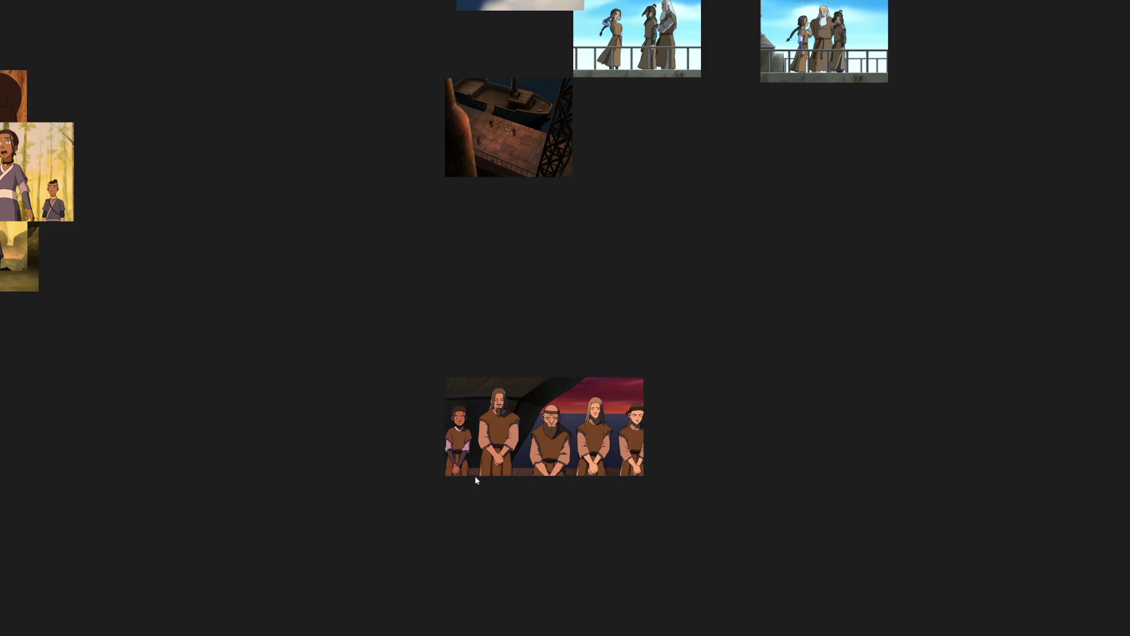
{"action": "scroll", "coordinate": [656, 326], "scroll_direction": "down", "scroll_amount": 1}
{"action": "scroll", "coordinate": [332, 456], "scroll_direction": "down", "scroll_amount": 2}
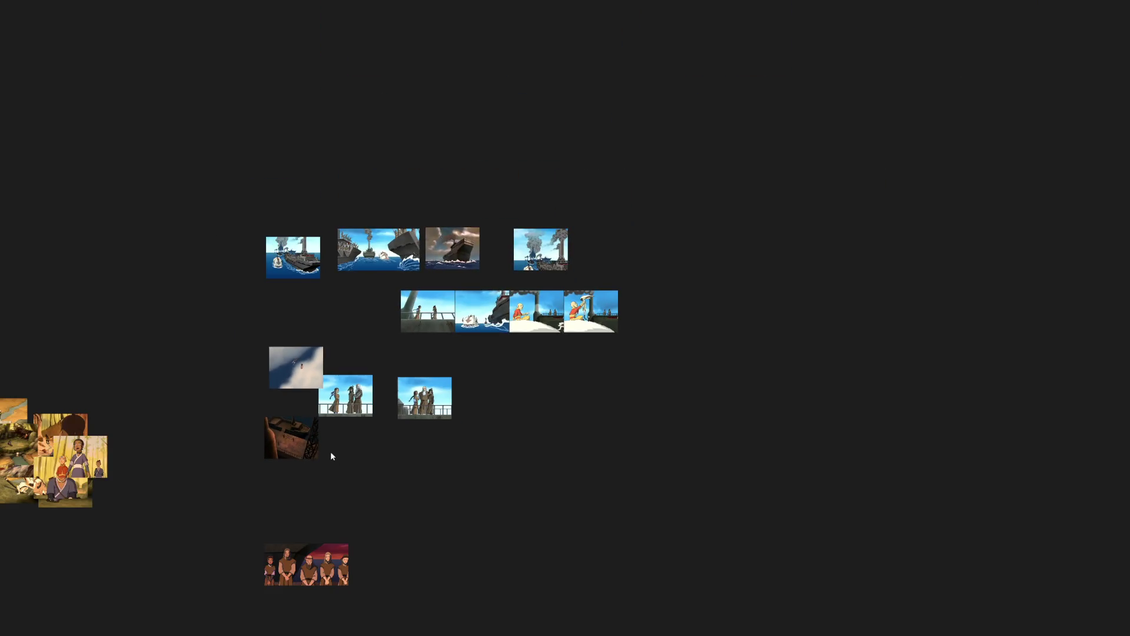
{"action": "left_click_drag", "start_coordinate": [294, 436], "coordinate": [303, 306]}
{"action": "mouse_move", "coordinate": [428, 311]}
{"action": "left_mouse_down"}
{"action": "mouse_move", "coordinate": [413, 311]}
{"action": "mouse_move", "coordinate": [286, 456]}
{"action": "left_mouse_up"}
{"action": "mouse_move", "coordinate": [299, 369]}
{"action": "left_mouse_down"}
{"action": "mouse_move", "coordinate": [353, 326]}
{"action": "mouse_move", "coordinate": [351, 305]}
{"action": "left_mouse_up"}
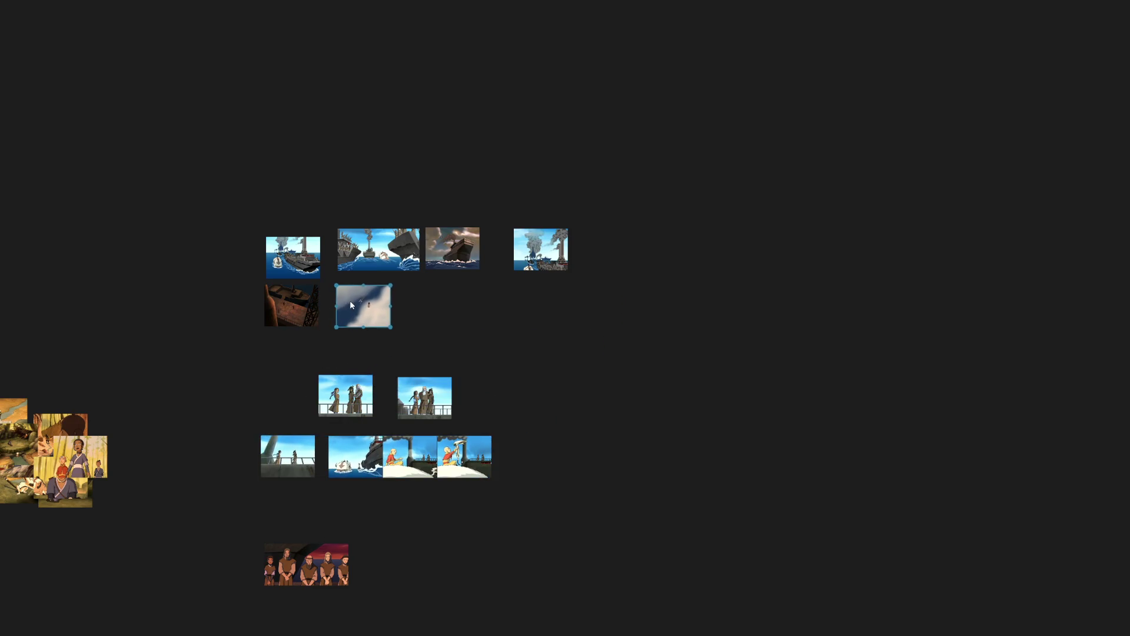
Settle the two railing screenshots below and pack the whole sea group into a tight grid.
{"action": "left_click_drag", "start_coordinate": [385, 396], "coordinate": [331, 501]}
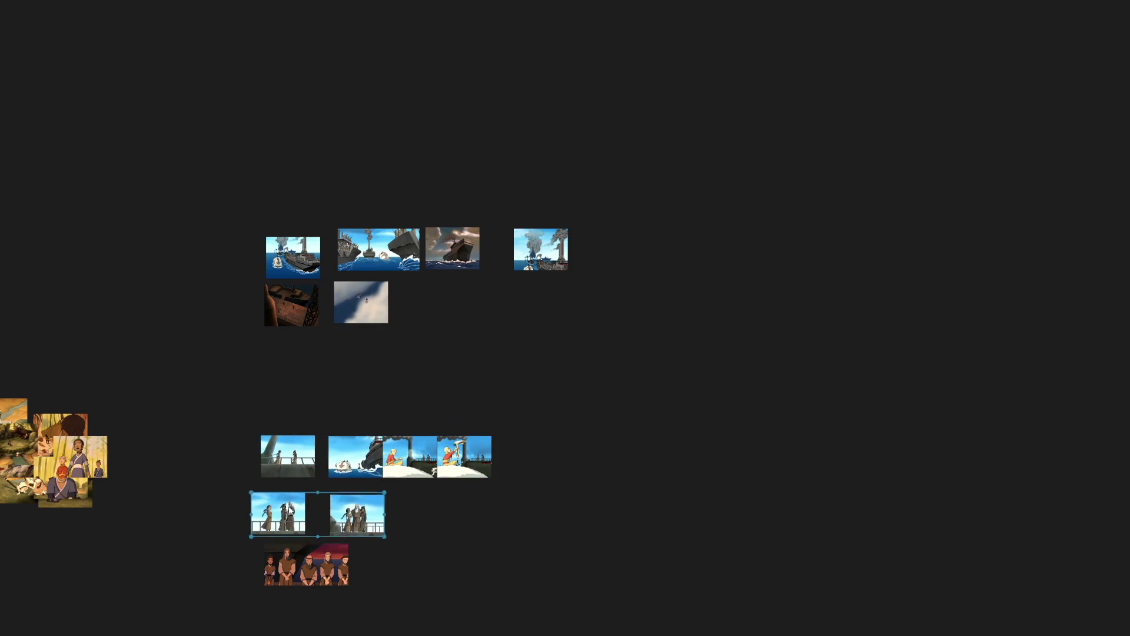
{"action": "left_click_drag", "start_coordinate": [635, 589], "coordinate": [224, 421]}
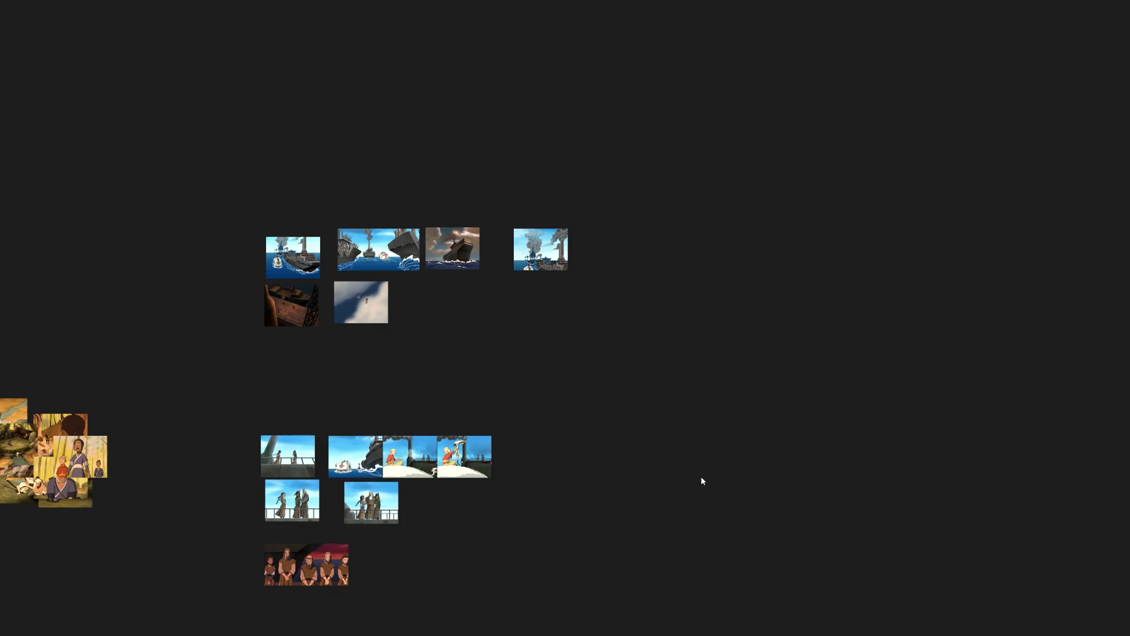
{"action": "left_click_drag", "start_coordinate": [785, 514], "coordinate": [230, 207]}
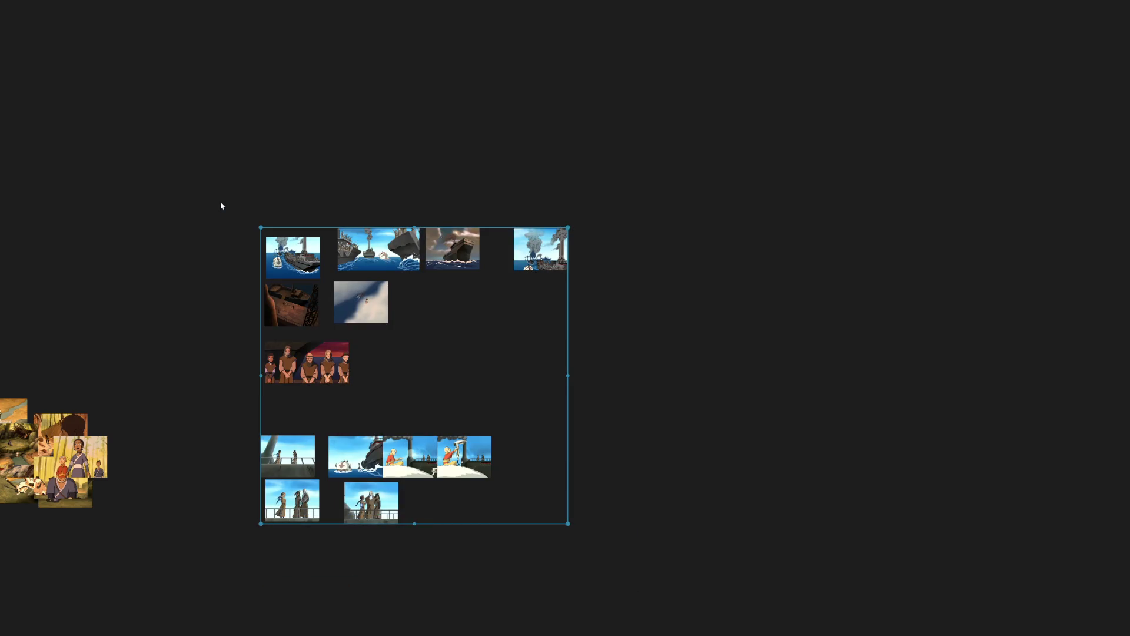
{"action": "key", "text": "ctrl+p"}
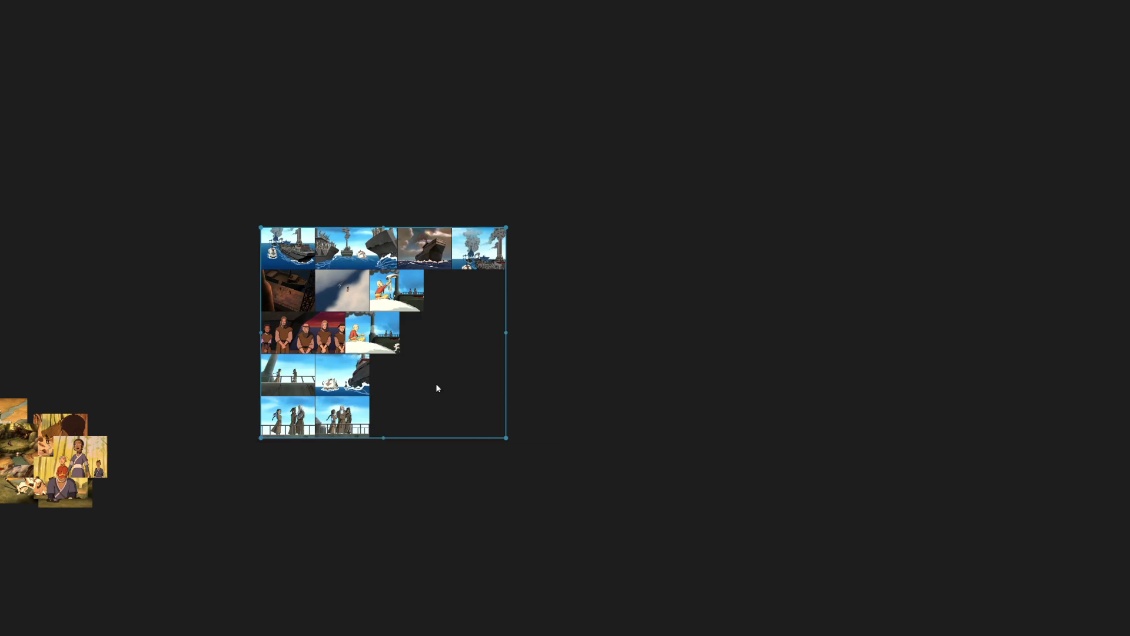
{"action": "scroll", "coordinate": [797, 303], "scroll_direction": "up", "scroll_amount": 2}
Pack the yellow forest screenshots into an even grid with Ctrl+P and bring it into view.
{"action": "left_click_drag", "start_coordinate": [828, 491], "coordinate": [145, 133]}
{"action": "key", "text": "ctrl+p"}
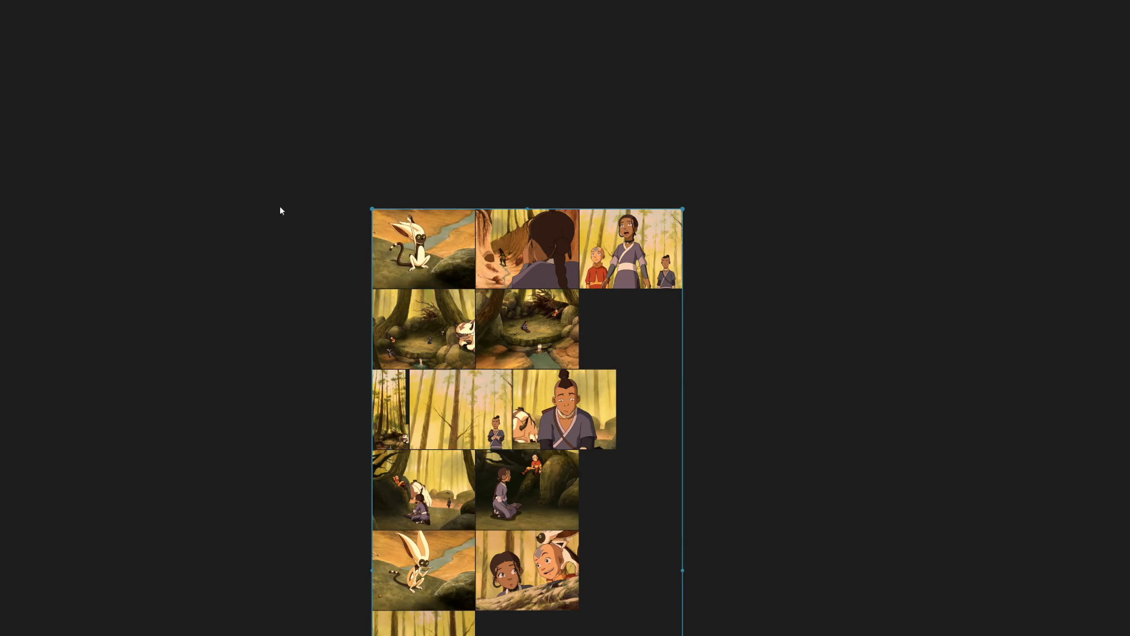
{"action": "scroll", "coordinate": [280, 210], "scroll_direction": "down", "scroll_amount": 2}
{"action": "left_click_drag", "start_coordinate": [518, 478], "coordinate": [349, 260]}
{"action": "left_click", "coordinate": [349, 260]}
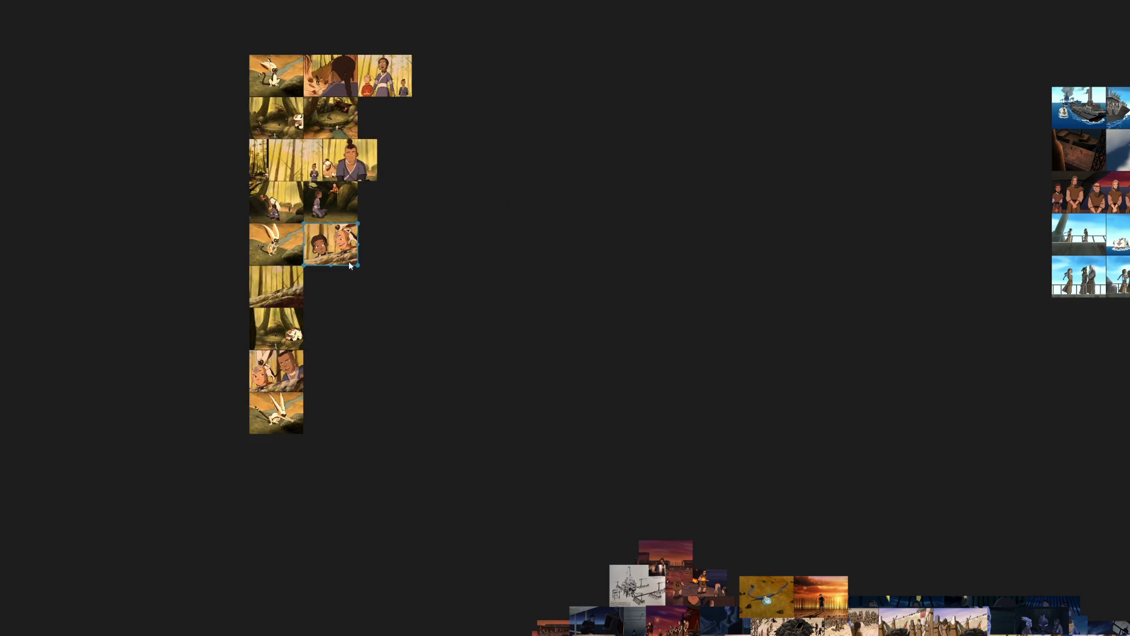
{"action": "scroll", "coordinate": [274, 145], "scroll_direction": "up", "scroll_amount": 2}
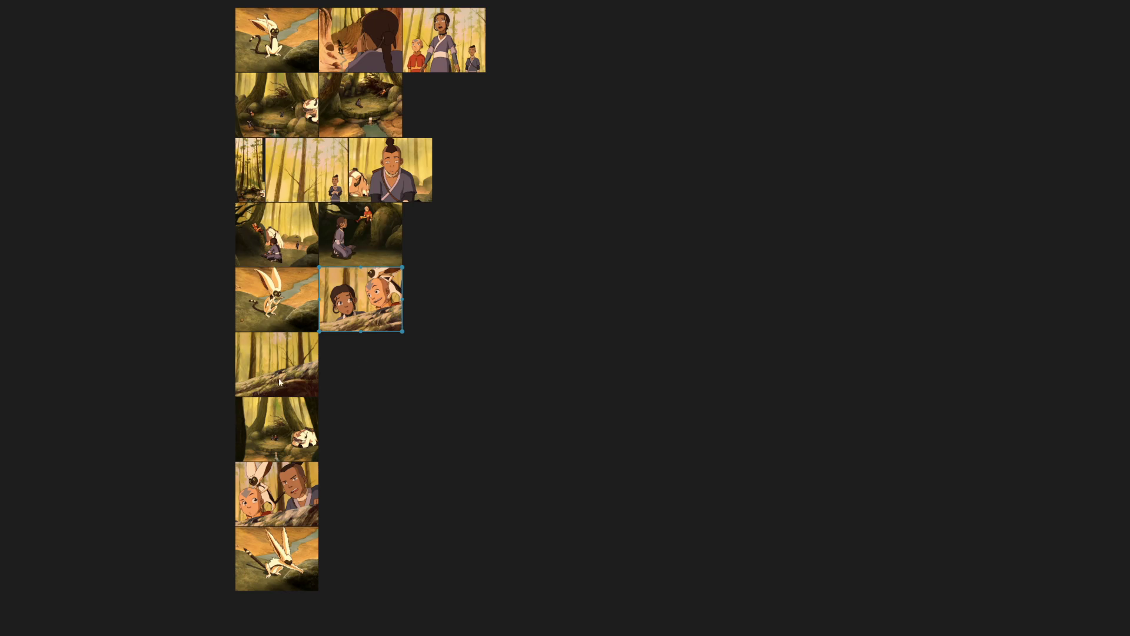
{"action": "left_click_drag", "start_coordinate": [410, 75], "coordinate": [457, 223]}
{"action": "scroll", "coordinate": [456, 223], "scroll_direction": "up", "scroll_amount": 3}
{"action": "scroll", "coordinate": [524, 517], "scroll_direction": "down", "scroll_amount": 3}
{"action": "left_click_drag", "start_coordinate": [525, 517], "coordinate": [484, 260]}
{"action": "scroll", "coordinate": [483, 260], "scroll_direction": "up", "scroll_amount": 3}
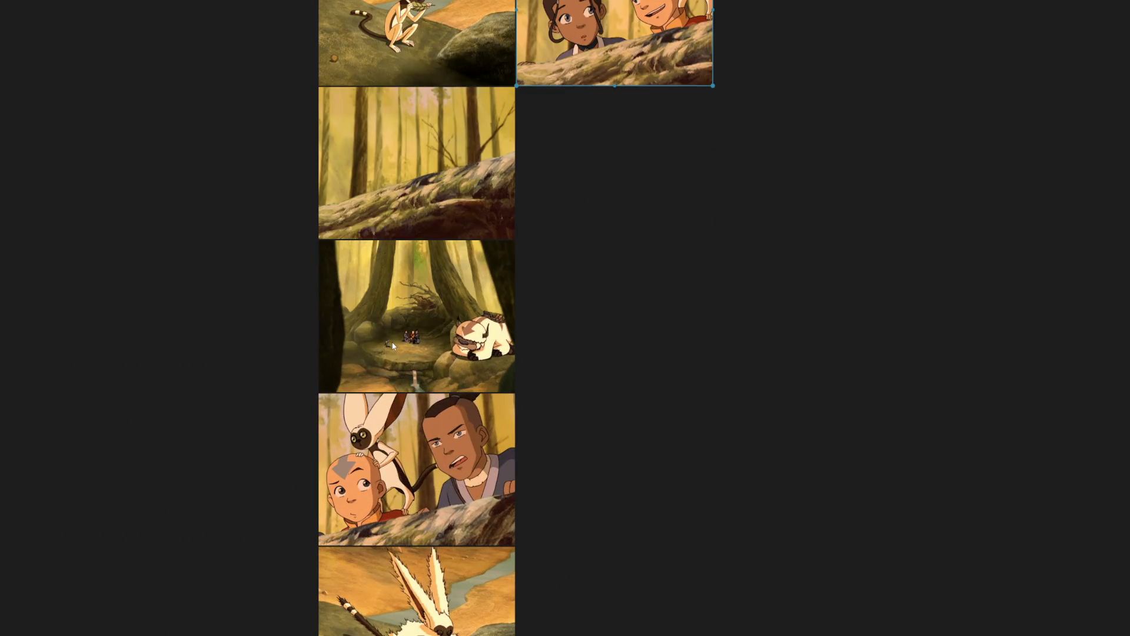
{"action": "scroll", "coordinate": [393, 345], "scroll_direction": "down", "scroll_amount": 2}
{"action": "scroll", "coordinate": [493, 238], "scroll_direction": "down", "scroll_amount": 3}
{"action": "scroll", "coordinate": [506, 456], "scroll_direction": "down", "scroll_amount": 3}
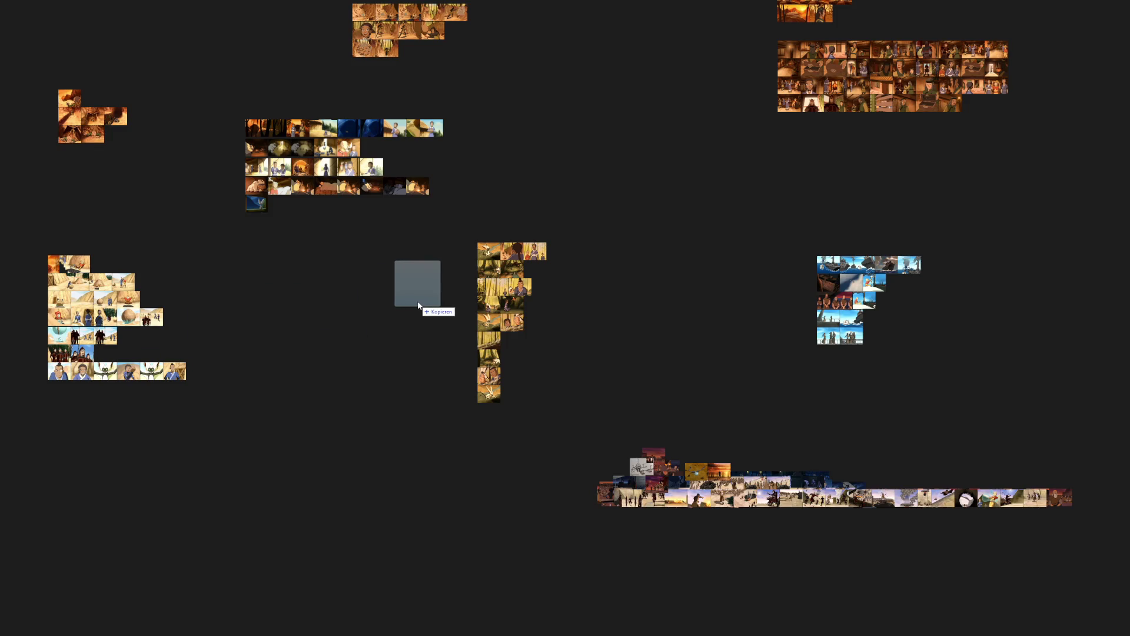
{"action": "scroll", "coordinate": [487, 285], "scroll_direction": "up", "scroll_amount": 3}
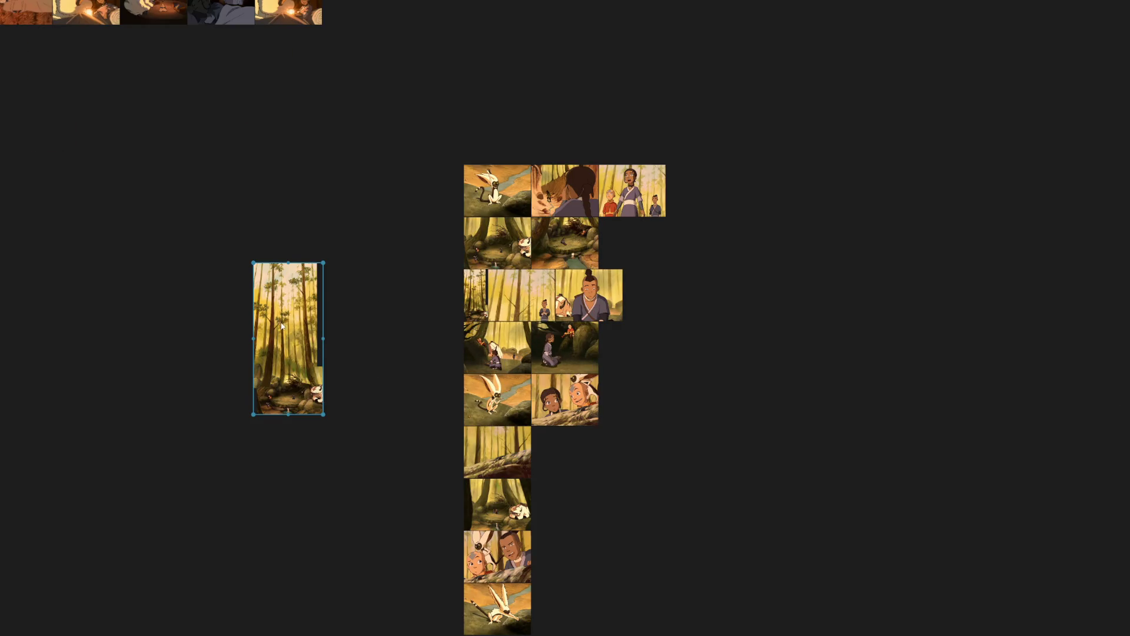
Set the new bamboo-forest image at the cluster's edge, resized to span the cluster's height.
{"action": "left_click_drag", "start_coordinate": [282, 325], "coordinate": [420, 227]}
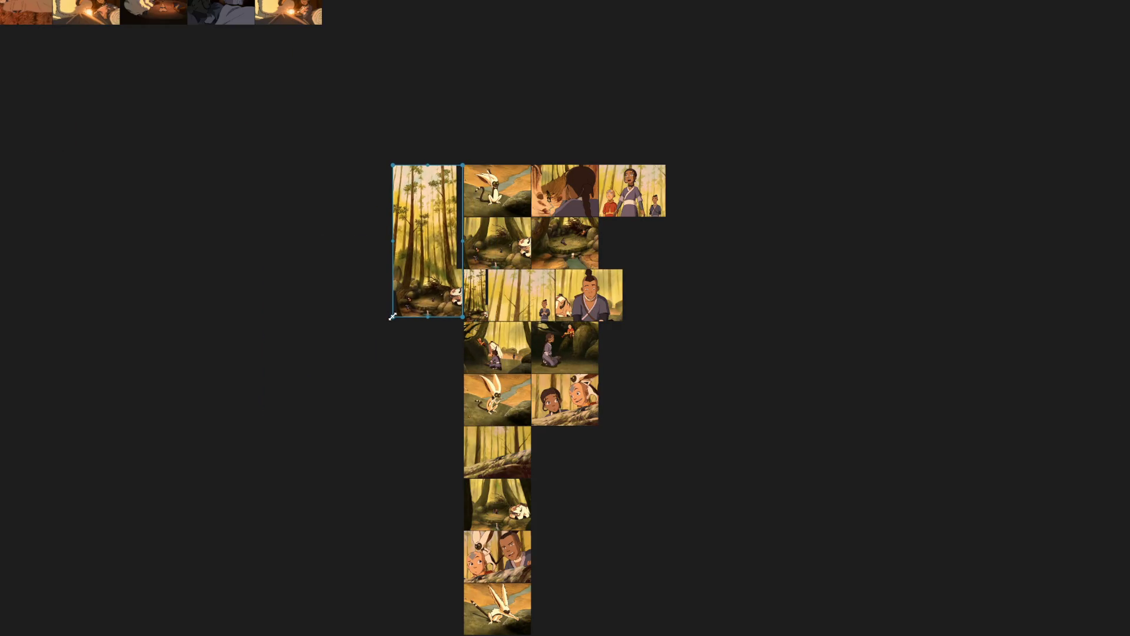
{"action": "left_click_drag", "start_coordinate": [392, 316], "coordinate": [436, 215]}
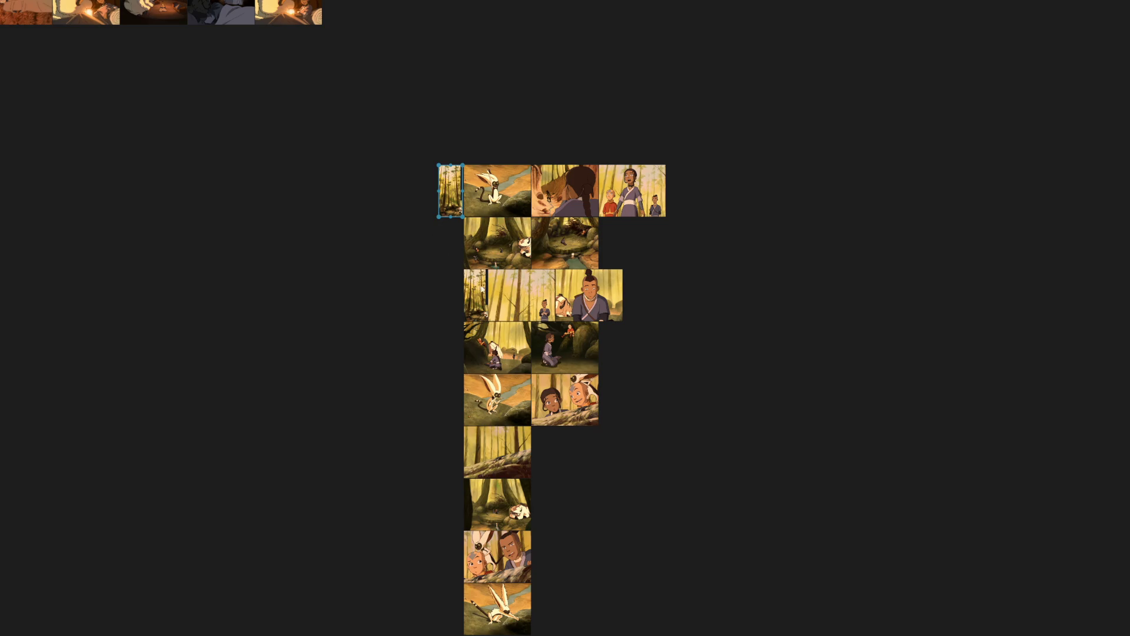
{"action": "left_click_drag", "start_coordinate": [599, 450], "coordinate": [521, 86]}
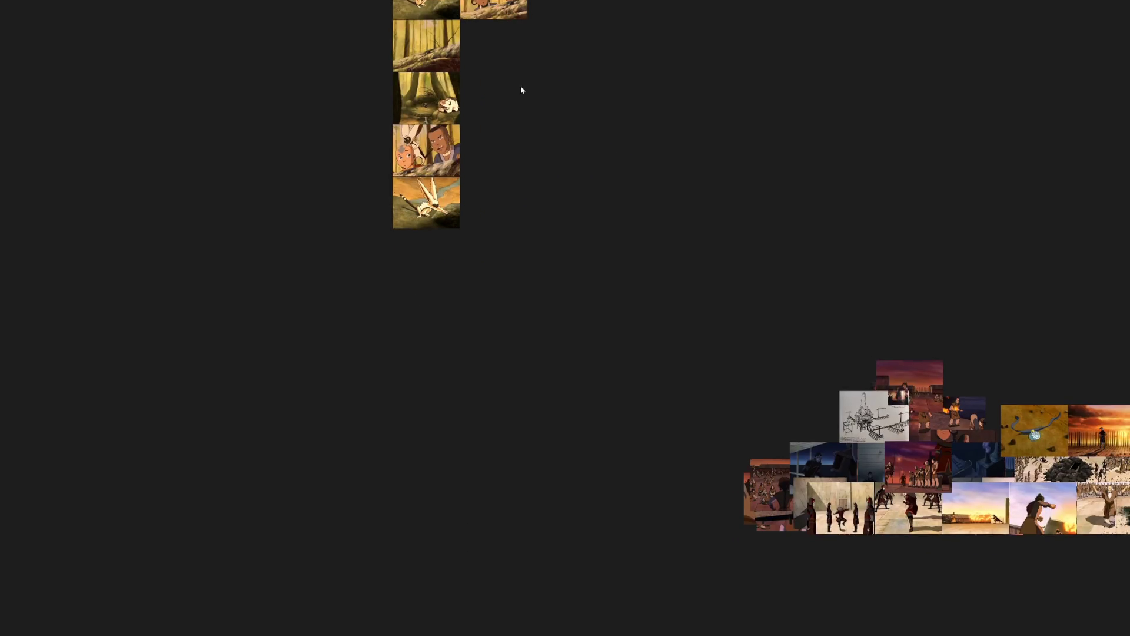
{"action": "scroll", "coordinate": [306, 248], "scroll_direction": "up", "scroll_amount": 3}
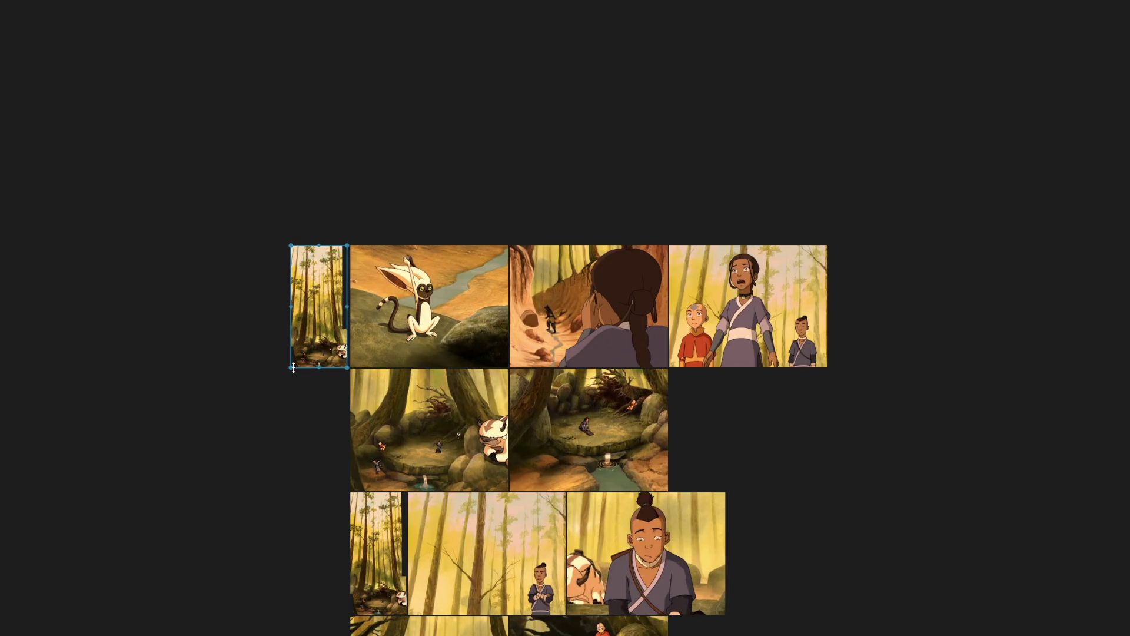
{"action": "left_click_drag", "start_coordinate": [292, 368], "coordinate": [46, 631]}
{"action": "scroll", "coordinate": [67, 512], "scroll_direction": "down", "scroll_amount": 2}
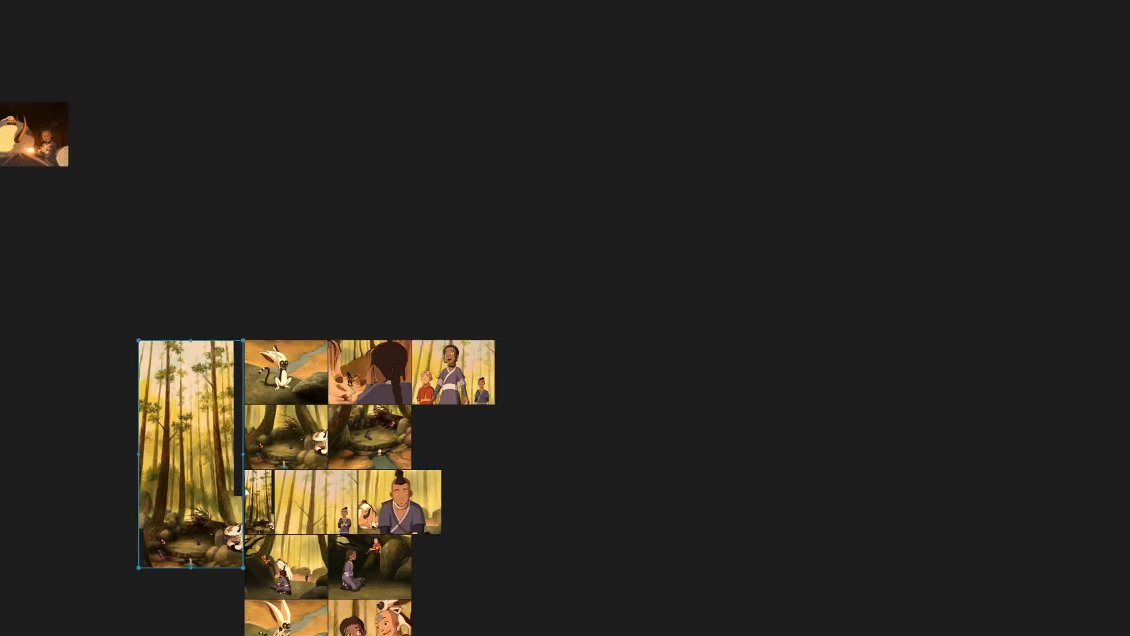
{"action": "left_click_drag", "start_coordinate": [246, 492], "coordinate": [291, 300]}
{"action": "left_click", "coordinate": [489, 242]}
{"action": "scroll", "coordinate": [505, 220], "scroll_direction": "down", "scroll_amount": 3}
{"action": "mouse_move", "coordinate": [449, 255]}
{"action": "left_mouse_down"}
{"action": "mouse_move", "coordinate": [825, 327]}
{"action": "mouse_move", "coordinate": [681, 260]}
{"action": "mouse_move", "coordinate": [462, 259]}
{"action": "mouse_move", "coordinate": [451, 181]}
{"action": "mouse_move", "coordinate": [464, 120]}
{"action": "mouse_move", "coordinate": [798, 61]}
{"action": "mouse_move", "coordinate": [717, 56]}
{"action": "left_mouse_up"}
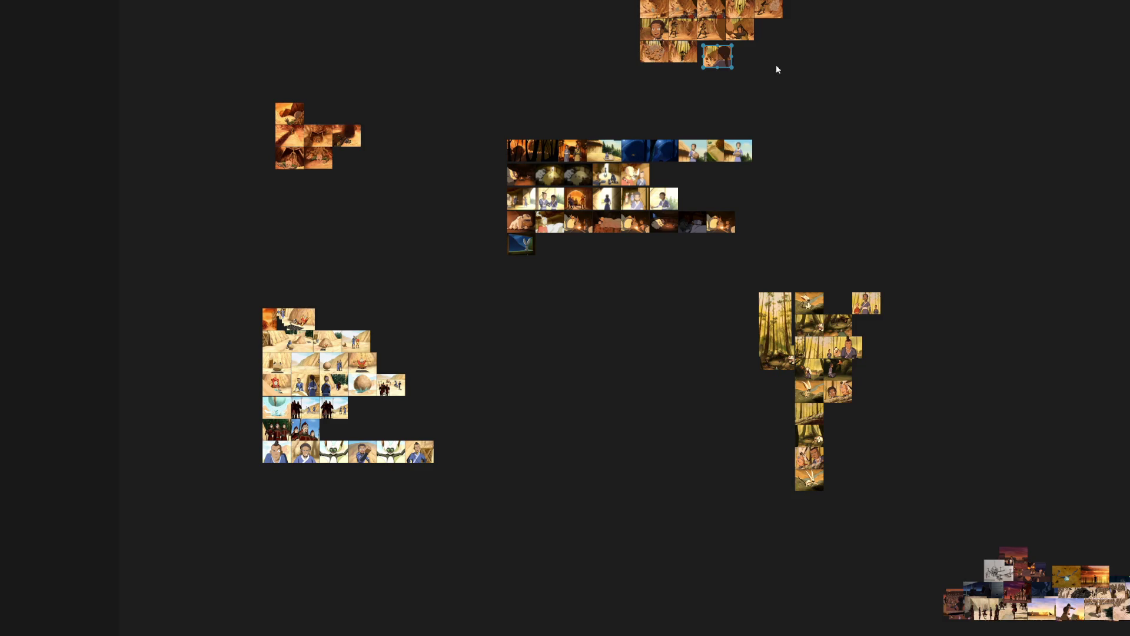
Delete the duplicate narrow forest thumbnail from the cluster.
{"action": "left_click", "coordinate": [878, 324]}
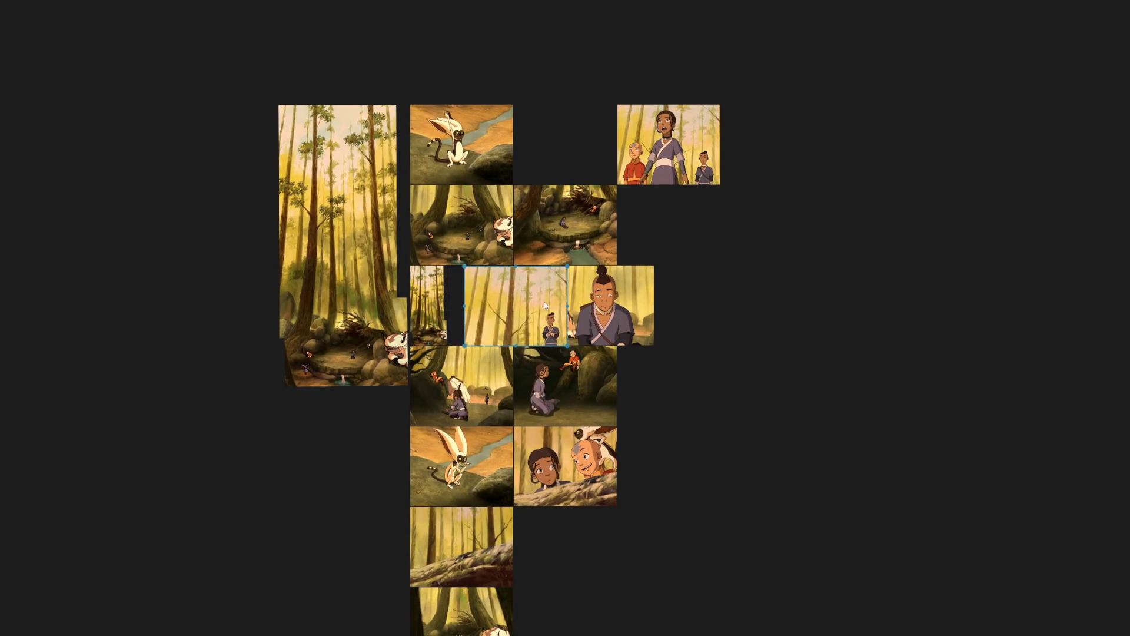
{"action": "left_click", "coordinate": [425, 300]}
{"action": "key", "text": "Delete"}
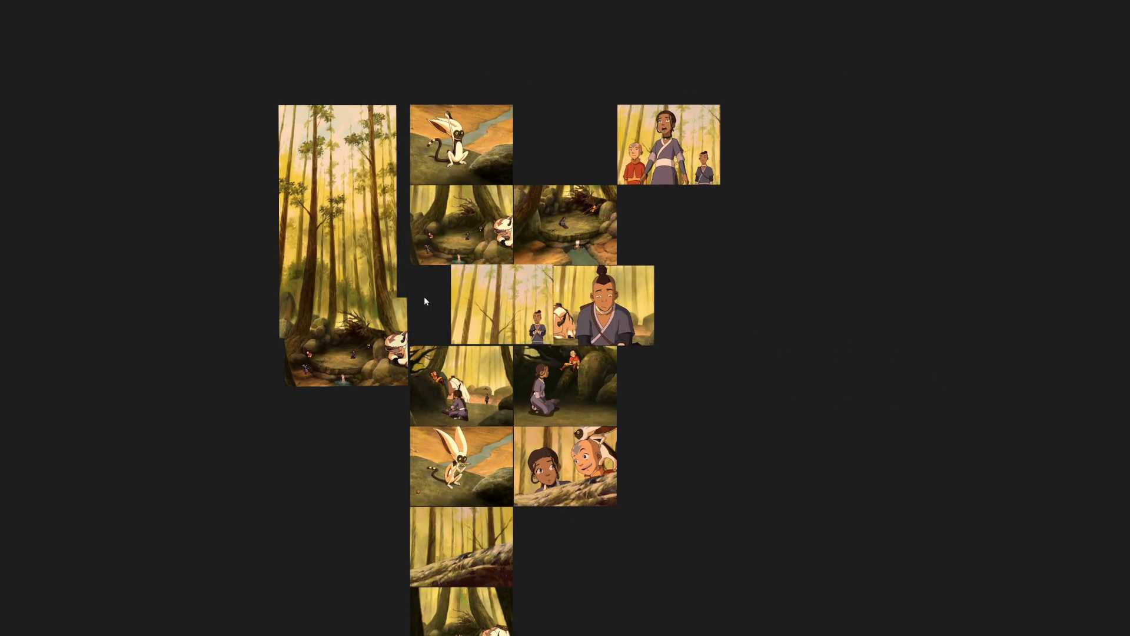
Lift the forest tiles into a top row with the three-characters and smiling-boy tiles at upper right.
{"action": "left_click_drag", "start_coordinate": [501, 170], "coordinate": [862, 353]}
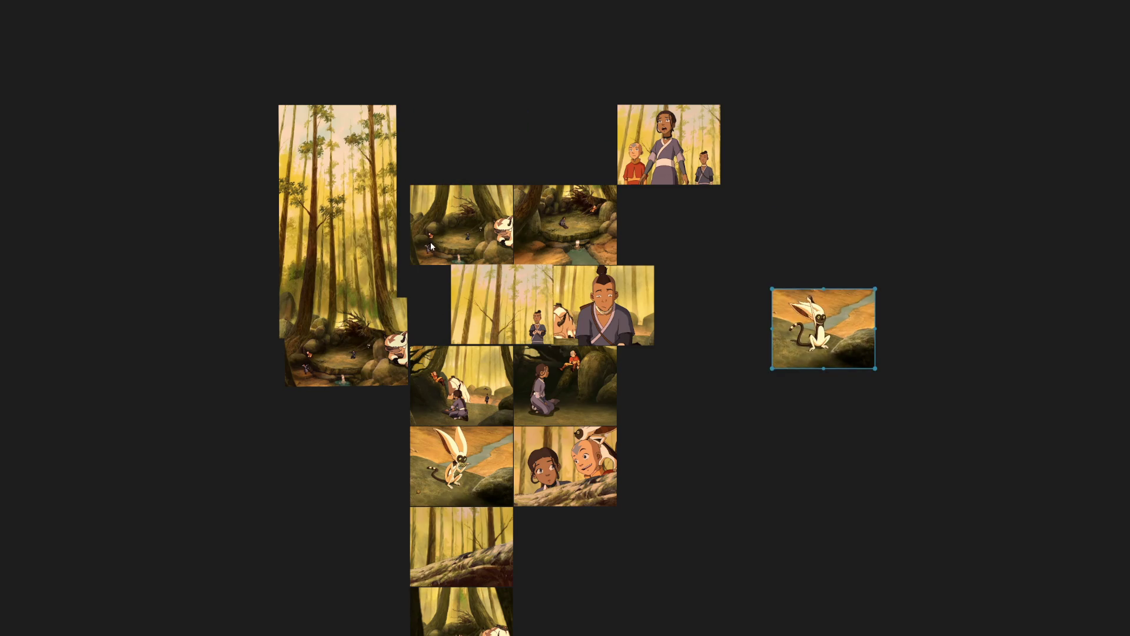
{"action": "left_click_drag", "start_coordinate": [461, 225], "coordinate": [460, 136]}
{"action": "left_click_drag", "start_coordinate": [566, 225], "coordinate": [566, 130]}
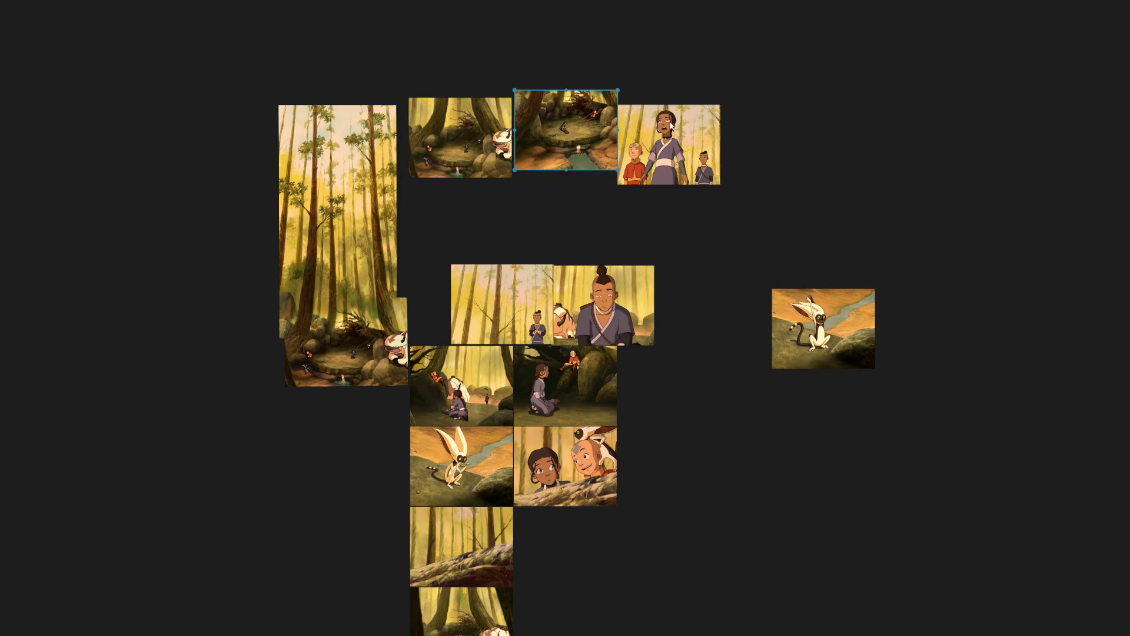
{"action": "left_click_drag", "start_coordinate": [668, 144], "coordinate": [717, 418]}
{"action": "left_click_drag", "start_coordinate": [513, 298], "coordinate": [465, 225]}
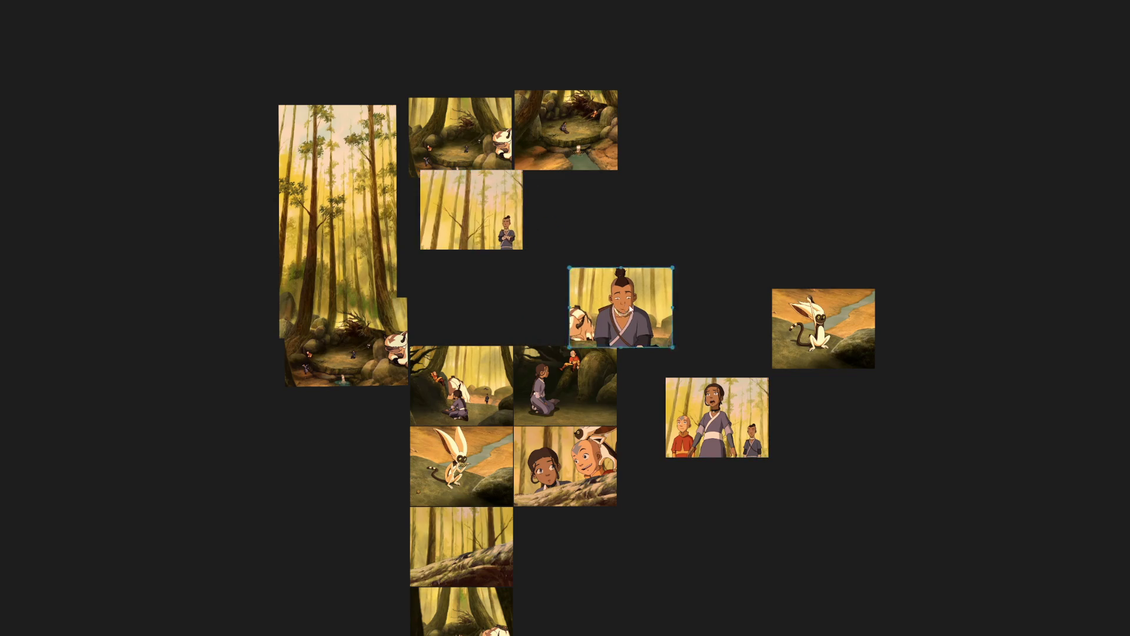
{"action": "left_click_drag", "start_coordinate": [618, 318], "coordinate": [712, 323]}
{"action": "left_click_drag", "start_coordinate": [717, 415], "coordinate": [575, 213]}
{"action": "left_click_drag", "start_coordinate": [722, 327], "coordinate": [734, 219]}
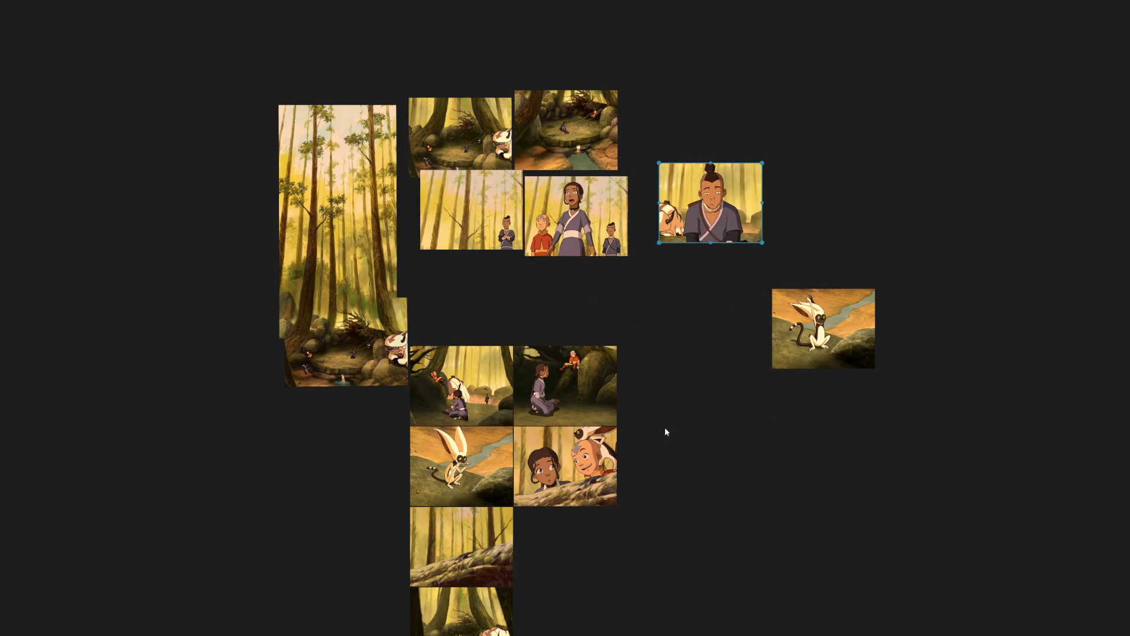
Move the kneeling-girl, fallen-log and bison forest tiles up to the upper rows.
{"action": "left_click_drag", "start_coordinate": [665, 431], "coordinate": [651, 335]}
{"action": "left_click_drag", "start_coordinate": [482, 331], "coordinate": [827, 151]}
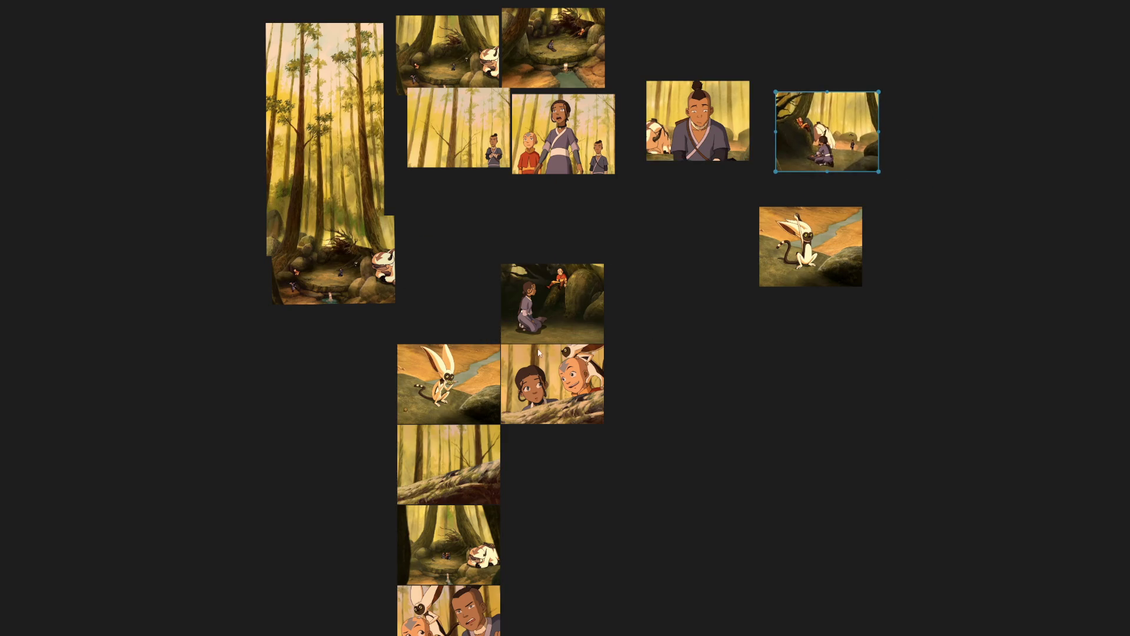
{"action": "scroll", "coordinate": [601, 428], "scroll_direction": "down", "scroll_amount": 1}
{"action": "left_click_drag", "start_coordinate": [481, 455], "coordinate": [888, 198]}
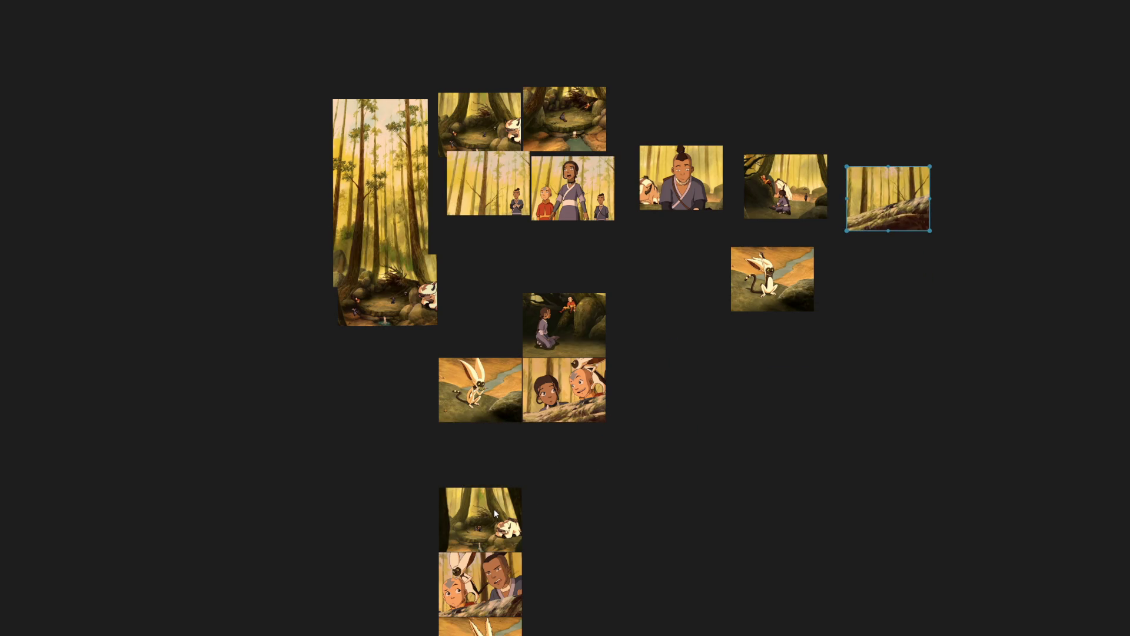
{"action": "left_click_drag", "start_coordinate": [493, 509], "coordinate": [670, 91]}
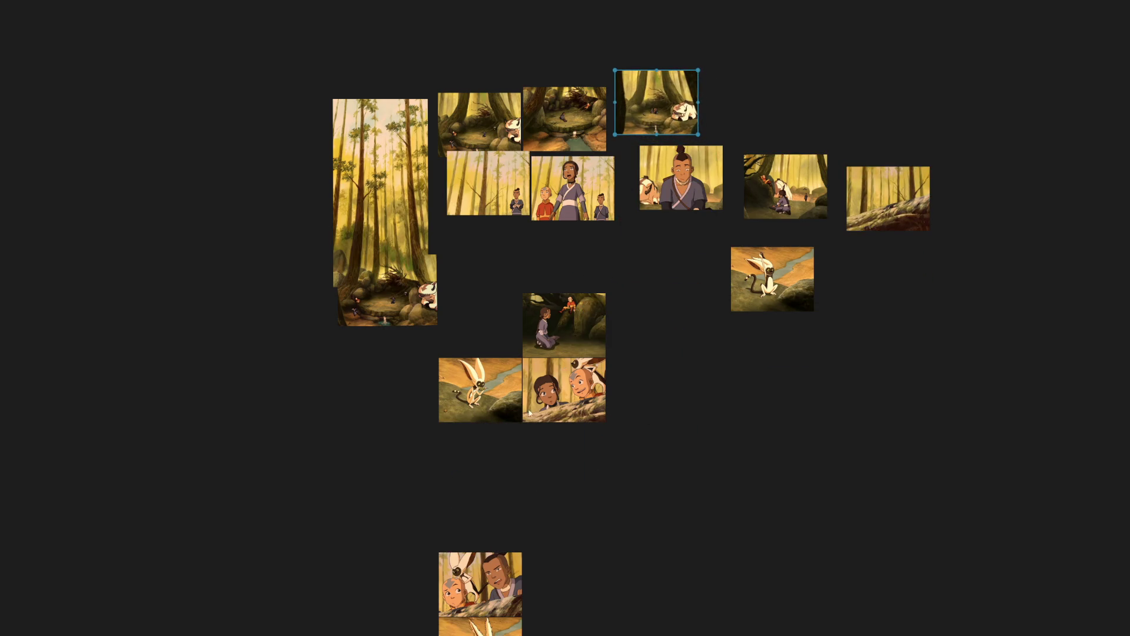
{"action": "left_click_drag", "start_coordinate": [565, 326], "coordinate": [792, 405]}
{"action": "left_click_drag", "start_coordinate": [565, 390], "coordinate": [684, 493]}
Stack the lemur, kneeling-girl and two-faces tiles into a lower column and select the whole group.
{"action": "left_click_drag", "start_coordinate": [772, 279], "coordinate": [585, 380]}
{"action": "mouse_move", "coordinate": [788, 413]}
{"action": "left_mouse_down"}
{"action": "mouse_move", "coordinate": [487, 267]}
{"action": "mouse_move", "coordinate": [507, 488]}
{"action": "mouse_move", "coordinate": [482, 468]}
{"action": "left_mouse_up"}
{"action": "mouse_move", "coordinate": [705, 501]}
{"action": "left_mouse_down"}
{"action": "mouse_move", "coordinate": [611, 467]}
{"action": "mouse_move", "coordinate": [511, 534]}
{"action": "left_mouse_up"}
{"action": "left_click_drag", "start_coordinate": [482, 583], "coordinate": [572, 522]}
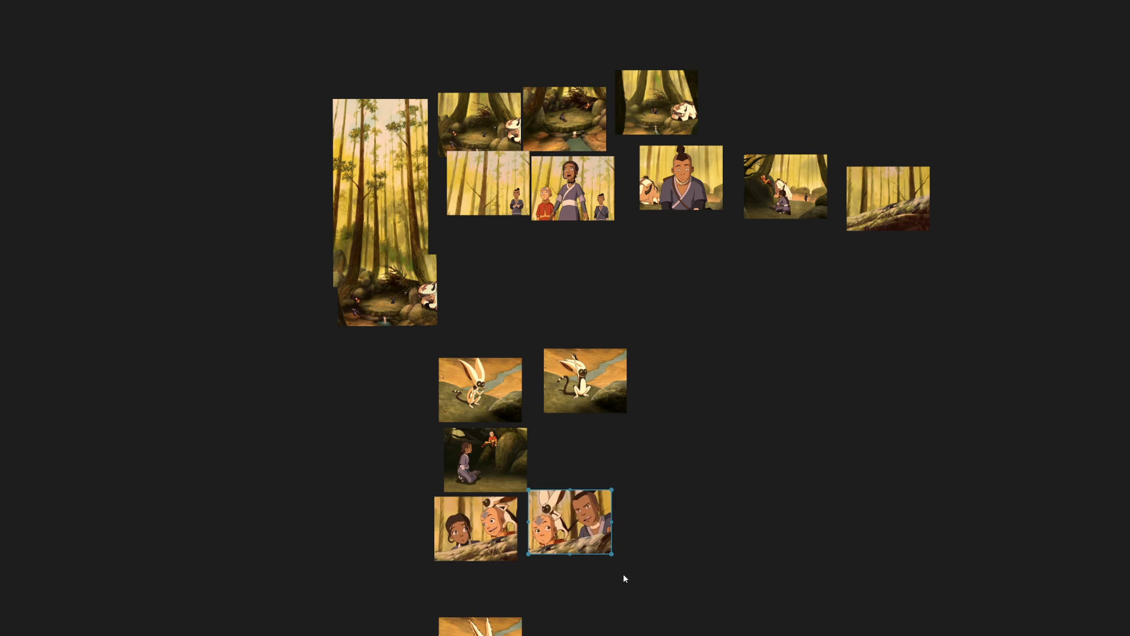
{"action": "scroll", "coordinate": [623, 579], "scroll_direction": "down", "scroll_amount": 3}
{"action": "left_click_drag", "start_coordinate": [462, 535], "coordinate": [574, 336]}
{"action": "left_click_drag", "start_coordinate": [551, 408], "coordinate": [568, 417]}
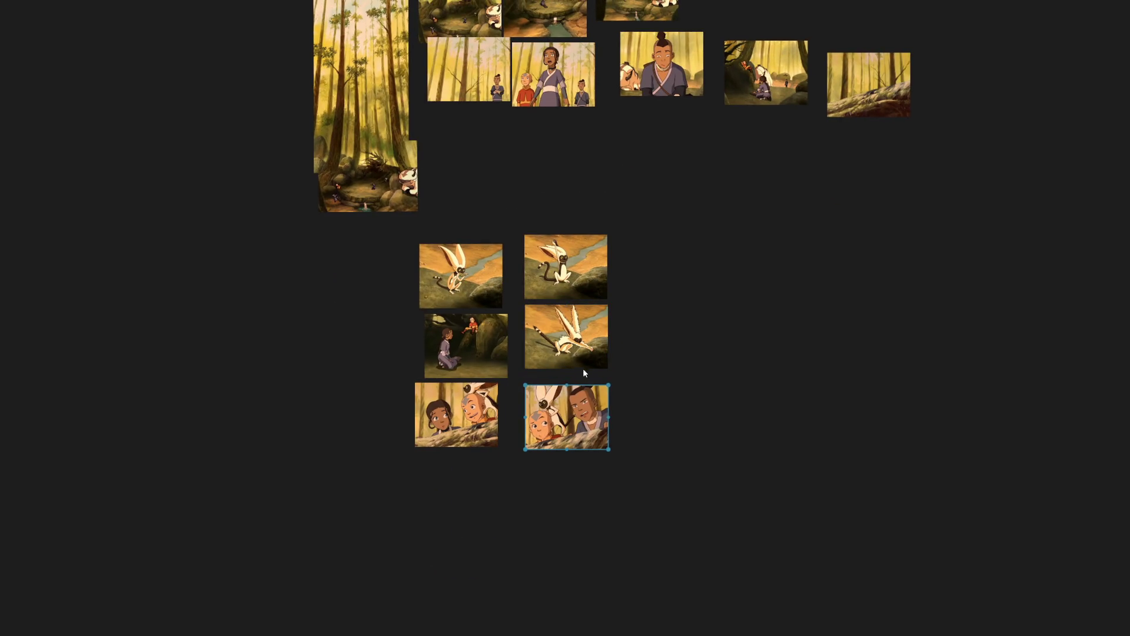
{"action": "left_click", "coordinate": [537, 365]}
{"action": "scroll", "coordinate": [799, 400], "scroll_direction": "down", "scroll_amount": 3}
{"action": "left_click_drag", "start_coordinate": [936, 453], "coordinate": [578, 98]}
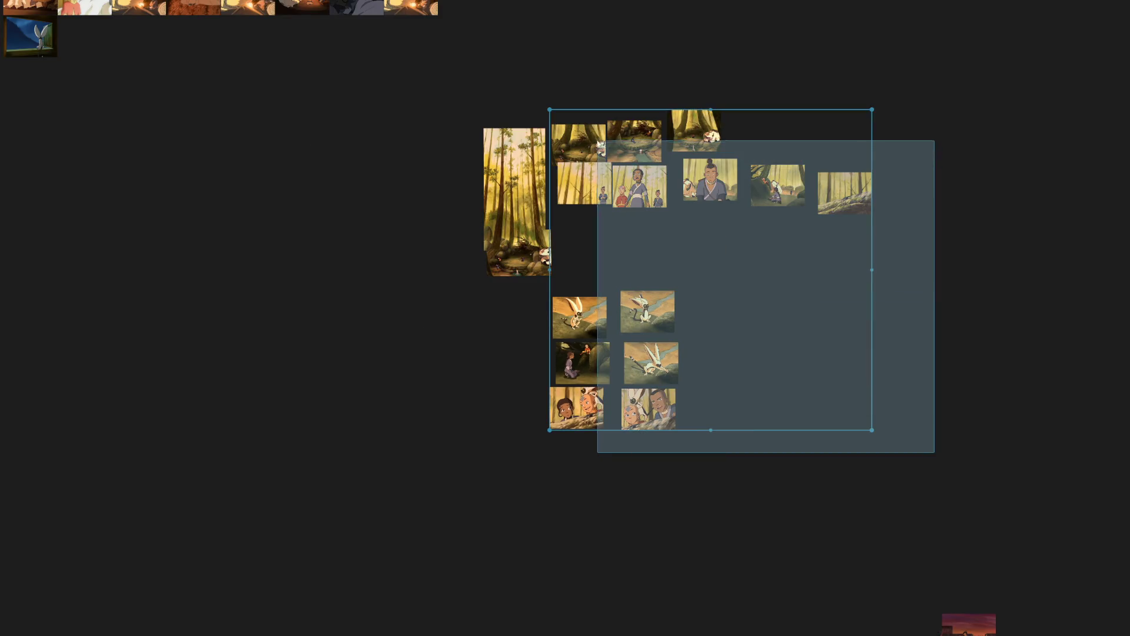
Pack the forest tiles with Ctrl+P and seat the grid directly beneath the tall bamboo image.
{"action": "key", "text": "ctrl+p"}
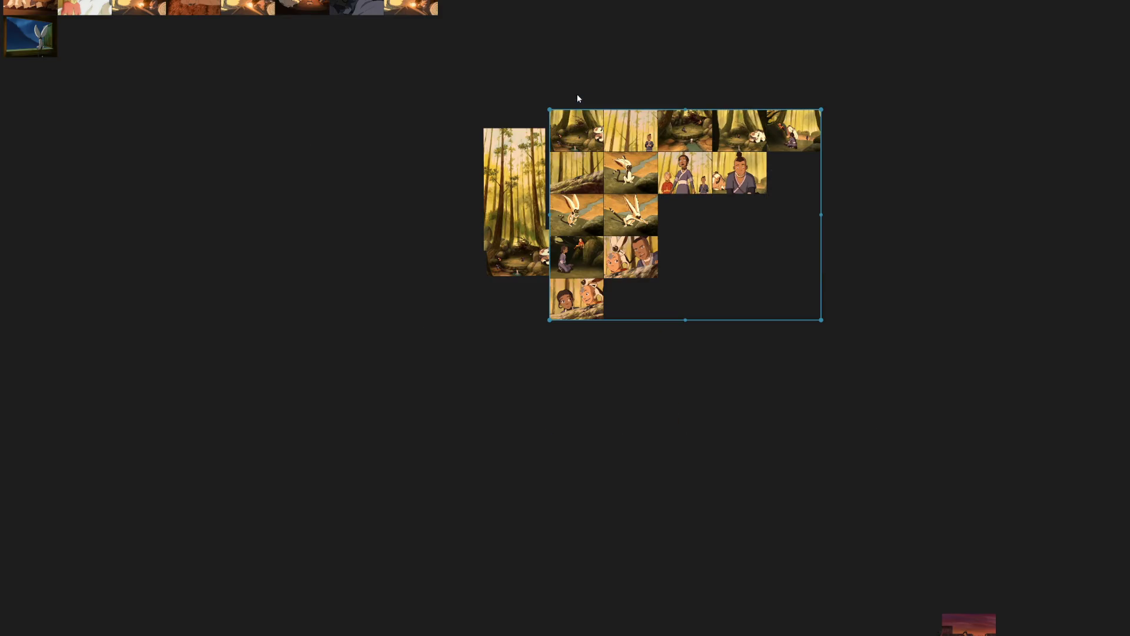
{"action": "scroll", "coordinate": [576, 94], "scroll_direction": "up", "scroll_amount": 3}
{"action": "mouse_move", "coordinate": [578, 141]}
{"action": "left_mouse_down"}
{"action": "mouse_move", "coordinate": [600, 212]}
{"action": "mouse_move", "coordinate": [447, 439]}
{"action": "left_mouse_up"}
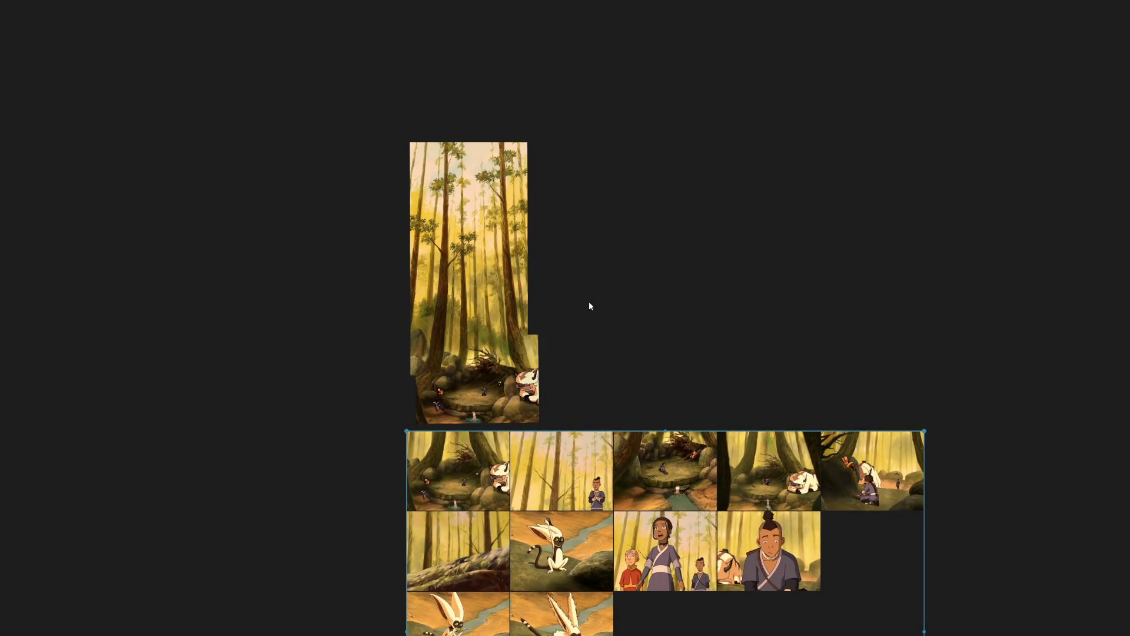
{"action": "scroll", "coordinate": [589, 301], "scroll_direction": "down", "scroll_amount": 3}
{"action": "scroll", "coordinate": [634, 290], "scroll_direction": "down", "scroll_amount": 2}
{"action": "left_click_drag", "start_coordinate": [759, 468], "coordinate": [445, 242]}
{"action": "mouse_move", "coordinate": [547, 270]}
{"action": "left_mouse_down"}
{"action": "mouse_move", "coordinate": [654, 110]}
{"action": "mouse_move", "coordinate": [679, 121]}
{"action": "left_mouse_up"}
{"action": "left_click_drag", "start_coordinate": [347, 333], "coordinate": [692, 354]}
{"action": "scroll", "coordinate": [691, 354], "scroll_direction": "down", "scroll_amount": 1}
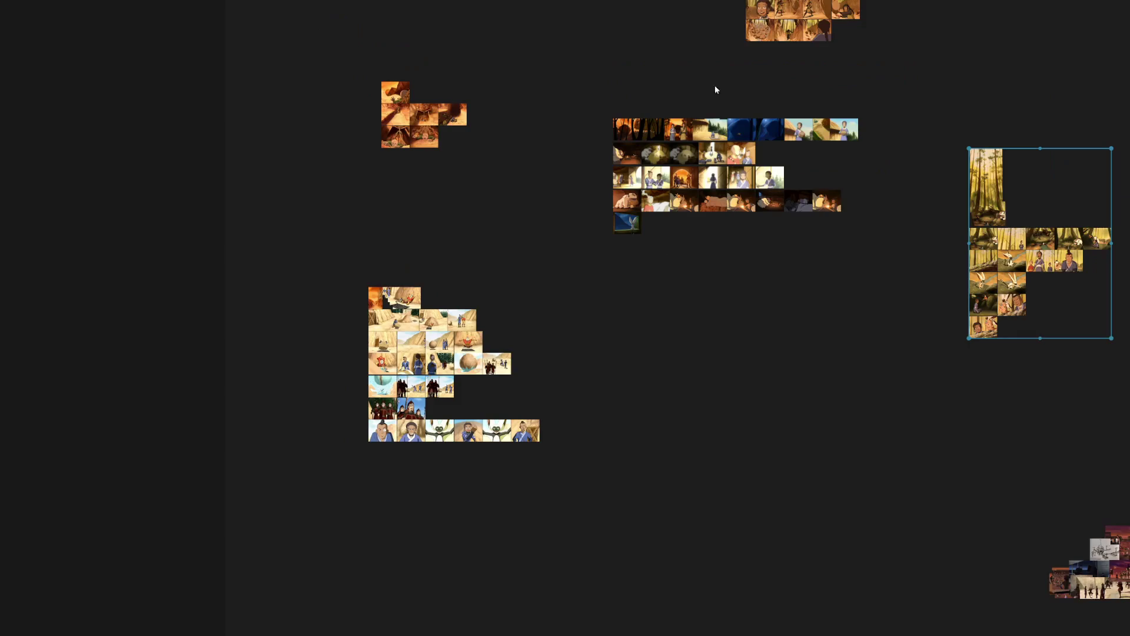
Pan down and select the wide mixed-scene group at the bottom.
{"action": "left_click_drag", "start_coordinate": [841, 405], "coordinate": [464, 235]}
{"action": "left_click_drag", "start_coordinate": [870, 383], "coordinate": [544, 394]}
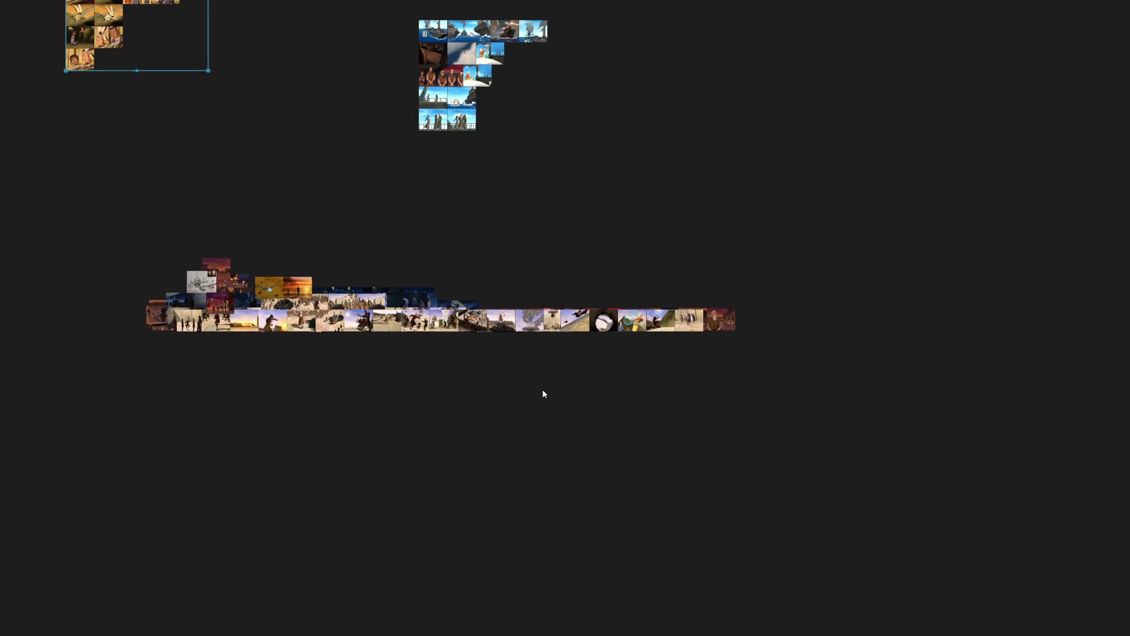
{"action": "left_click_drag", "start_coordinate": [926, 380], "coordinate": [68, 223]}
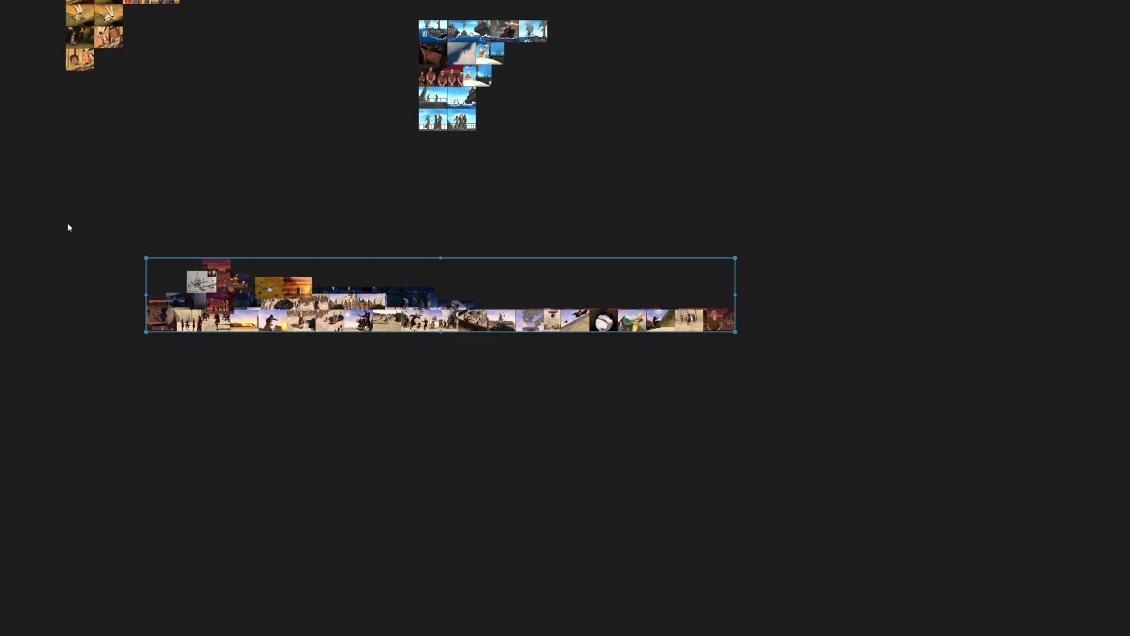
{"action": "scroll", "coordinate": [393, 353], "scroll_direction": "down", "scroll_amount": 1}
{"action": "scroll", "coordinate": [474, 354], "scroll_direction": "down", "scroll_amount": 1}
{"action": "scroll", "coordinate": [616, 321], "scroll_direction": "down", "scroll_amount": 1}
{"action": "scroll", "coordinate": [618, 321], "scroll_direction": "down", "scroll_amount": 1}
Break the long screenshot strip into sections and move them below the dense cluster.
{"action": "left_click_drag", "start_coordinate": [634, 317], "coordinate": [511, 339]}
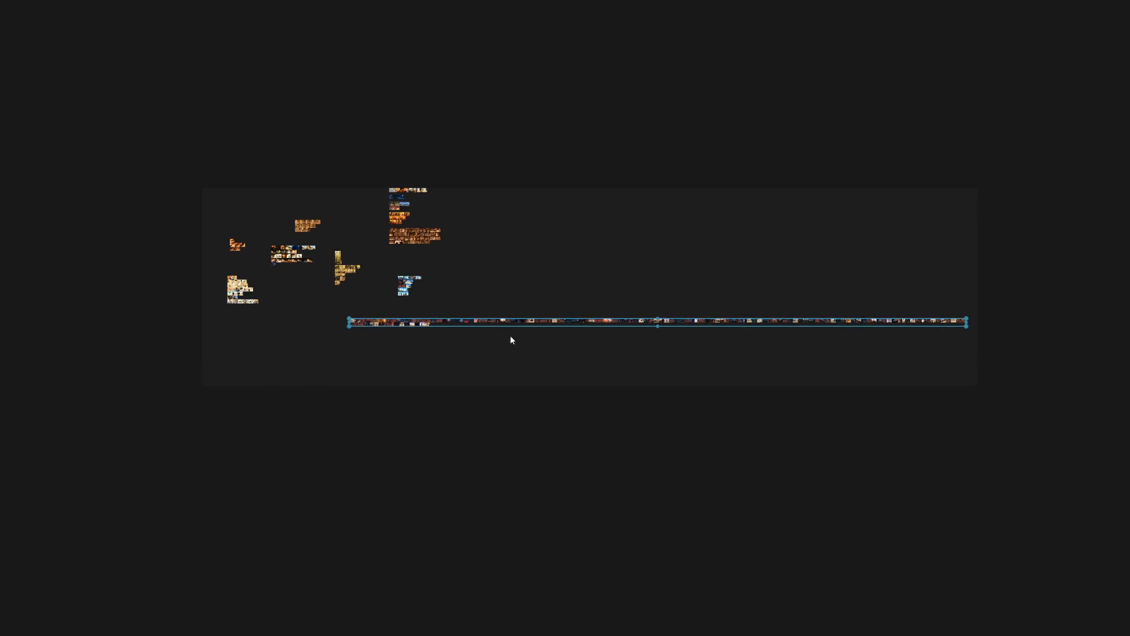
{"action": "left_click_drag", "start_coordinate": [432, 294], "coordinate": [971, 344]}
{"action": "scroll", "coordinate": [547, 323], "scroll_direction": "up", "scroll_amount": 1}
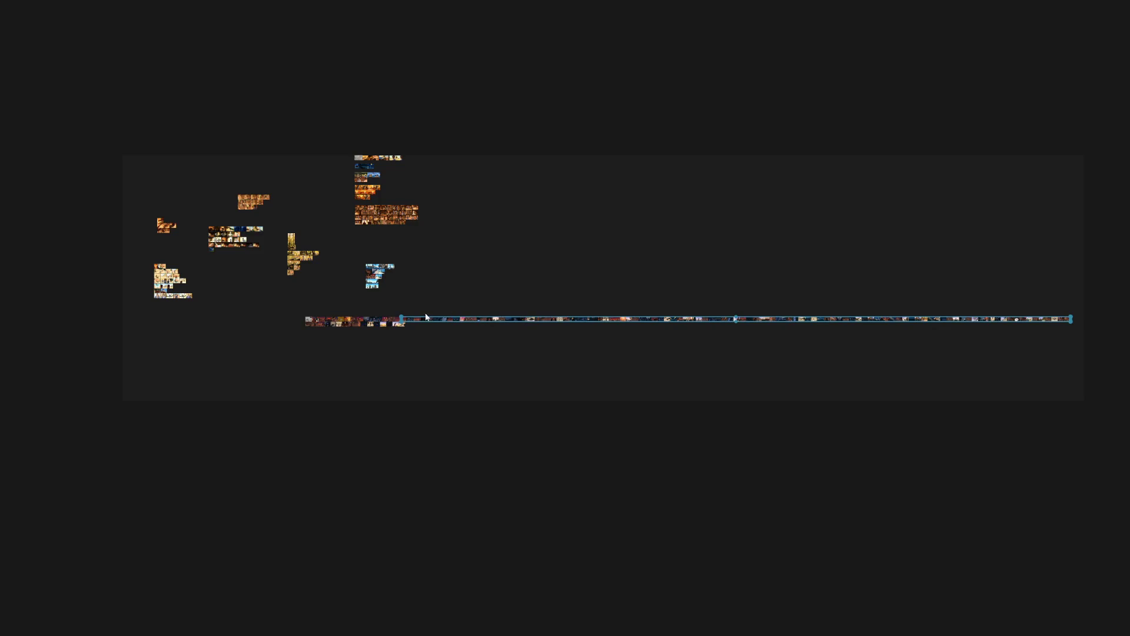
{"action": "scroll", "coordinate": [444, 318], "scroll_direction": "up", "scroll_amount": 1}
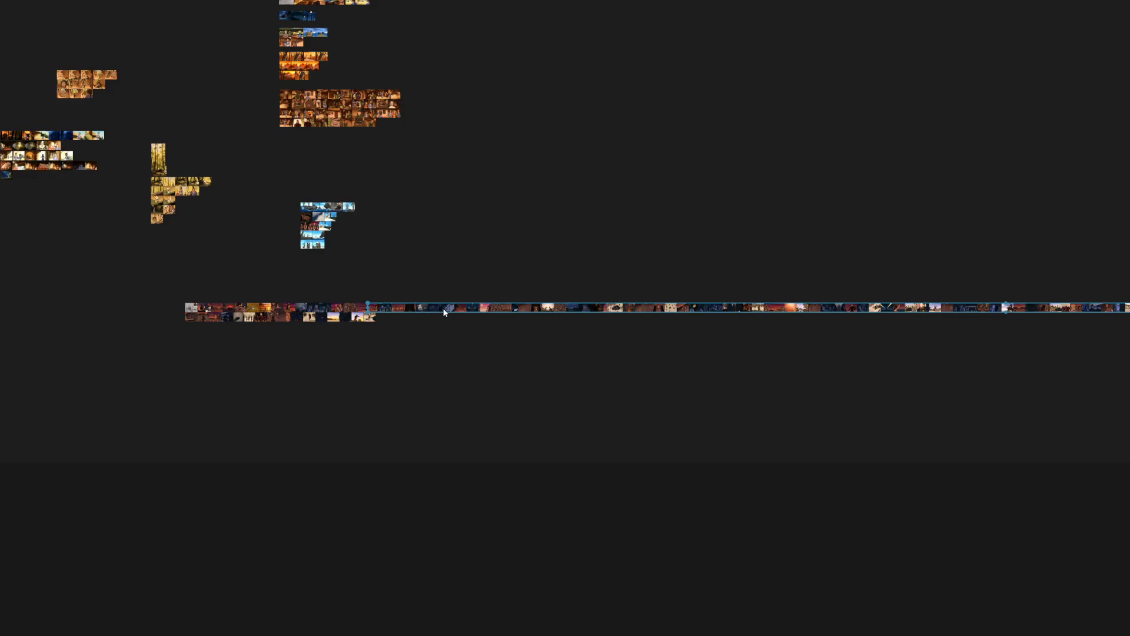
{"action": "left_click_drag", "start_coordinate": [444, 311], "coordinate": [259, 327]}
{"action": "scroll", "coordinate": [414, 362], "scroll_direction": "down", "scroll_amount": 1}
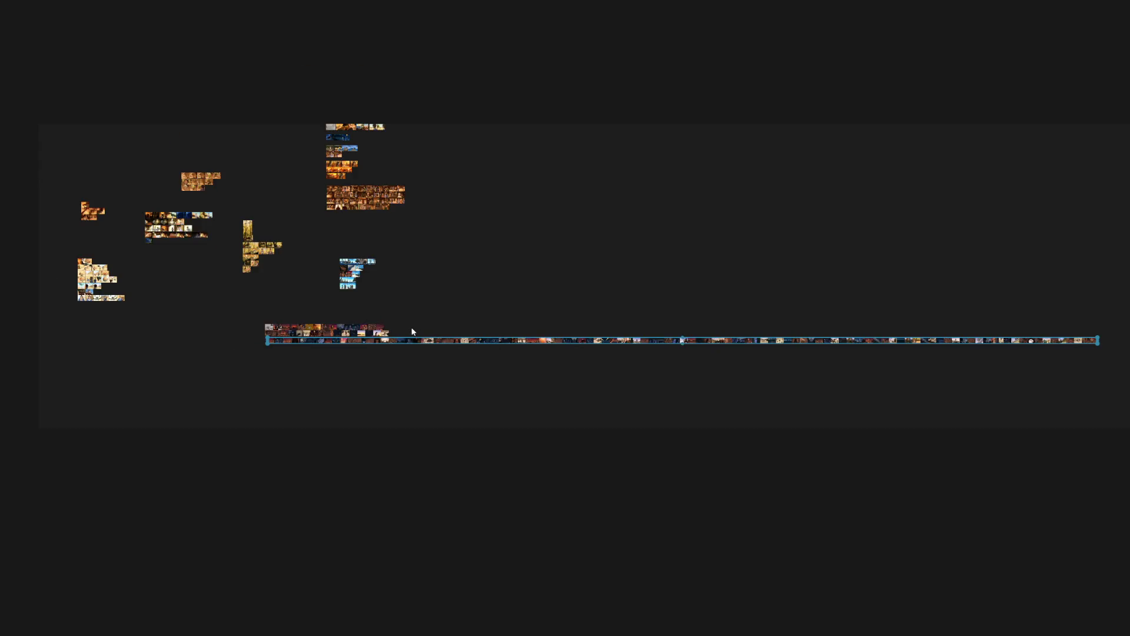
{"action": "scroll", "coordinate": [412, 331], "scroll_direction": "down", "scroll_amount": 1}
{"action": "left_click_drag", "start_coordinate": [396, 318], "coordinate": [969, 379]}
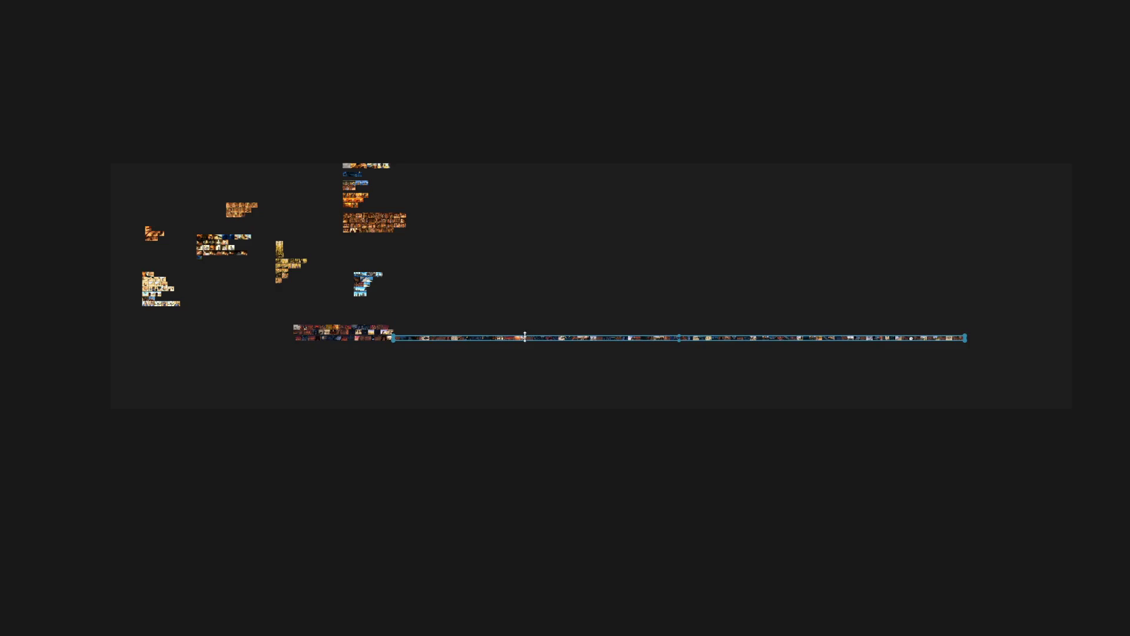
{"action": "scroll", "coordinate": [464, 340], "scroll_direction": "up", "scroll_amount": 1}
{"action": "mouse_move", "coordinate": [556, 333]}
{"action": "left_mouse_down"}
{"action": "mouse_move", "coordinate": [333, 350]}
{"action": "mouse_move", "coordinate": [856, 393]}
{"action": "left_mouse_up"}
{"action": "scroll", "coordinate": [334, 375], "scroll_direction": "down", "scroll_amount": 1}
{"action": "scroll", "coordinate": [312, 375], "scroll_direction": "up", "scroll_amount": 2}
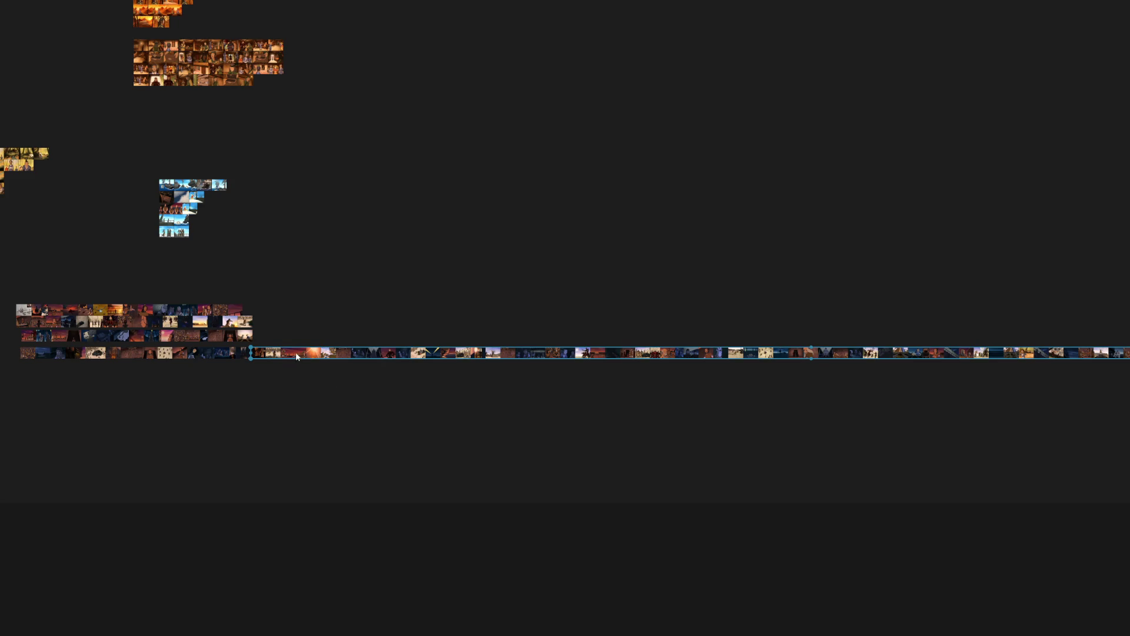
{"action": "left_click_drag", "start_coordinate": [296, 355], "coordinate": [66, 375]}
{"action": "scroll", "coordinate": [353, 380], "scroll_direction": "down", "scroll_amount": 2}
{"action": "mouse_move", "coordinate": [291, 350]}
{"action": "left_mouse_down"}
{"action": "mouse_move", "coordinate": [394, 375]}
{"action": "mouse_move", "coordinate": [900, 411]}
{"action": "left_mouse_up"}
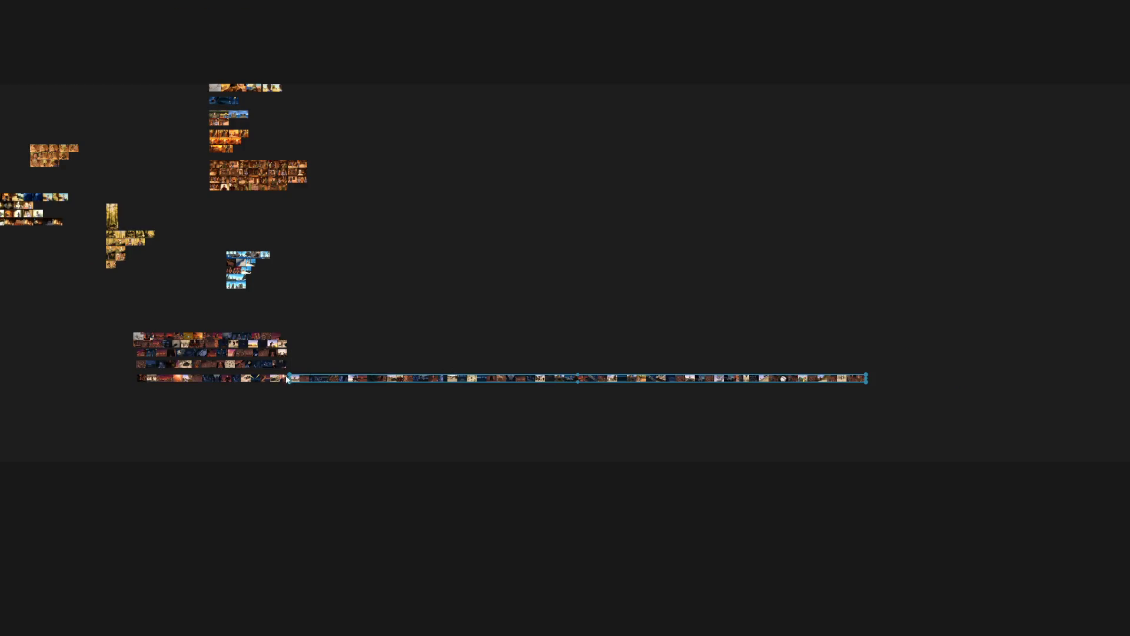
{"action": "scroll", "coordinate": [287, 377], "scroll_direction": "up", "scroll_amount": 2}
{"action": "left_click_drag", "start_coordinate": [345, 378], "coordinate": [27, 405]}
{"action": "scroll", "coordinate": [373, 445], "scroll_direction": "down", "scroll_amount": 1}
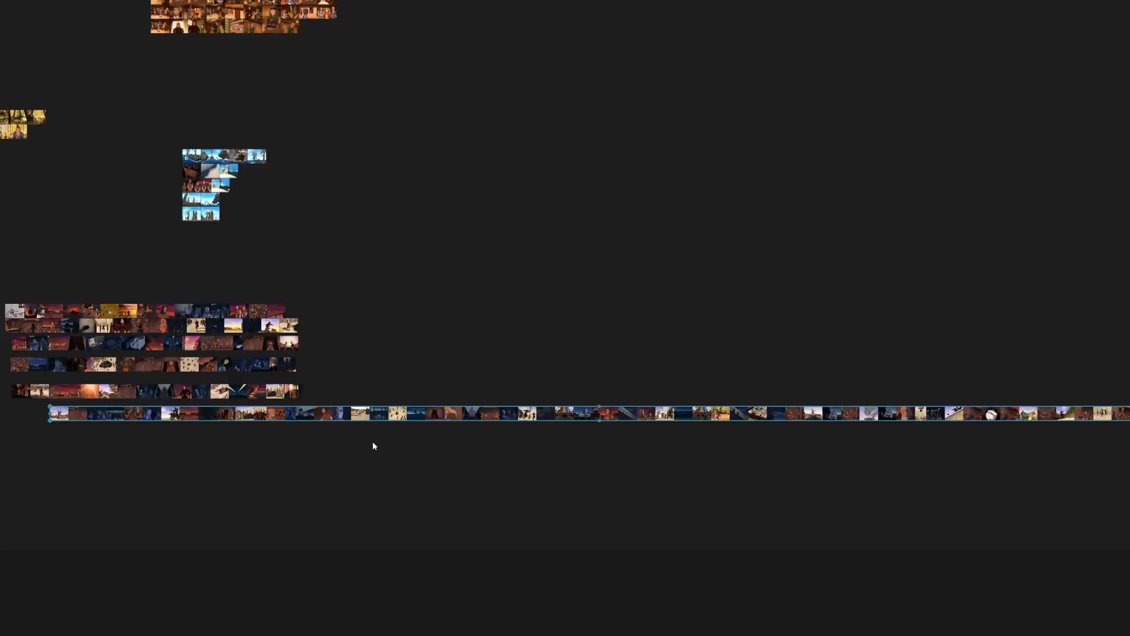
{"action": "scroll", "coordinate": [372, 446], "scroll_direction": "down", "scroll_amount": 3}
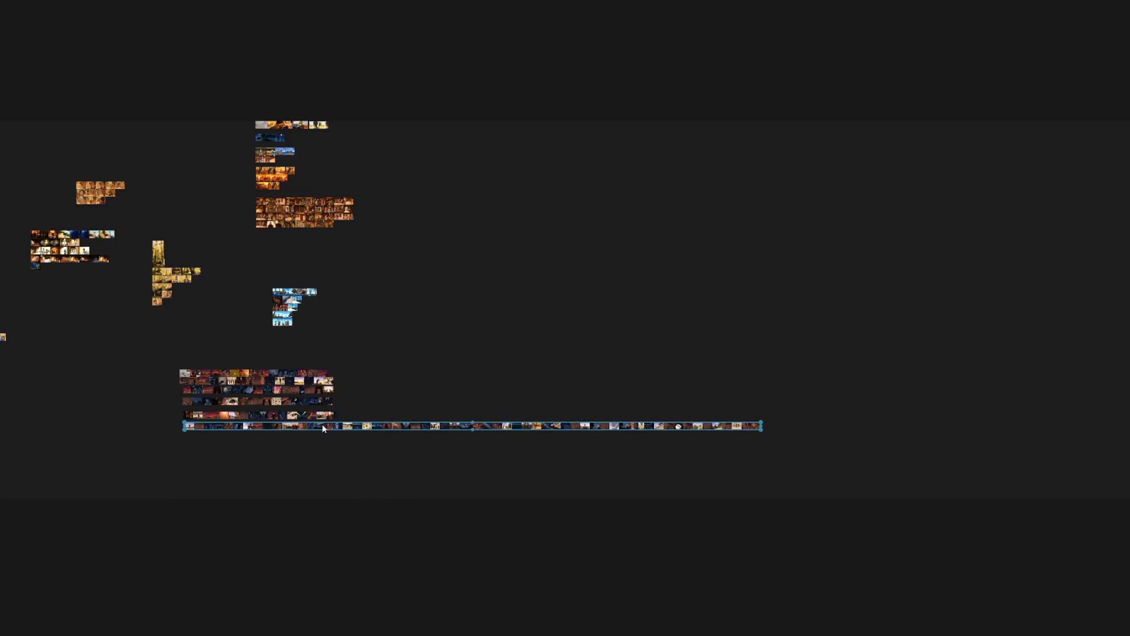
Fold the remaining strip pieces into new rows tucked under the cluster's last row.
{"action": "left_click_drag", "start_coordinate": [337, 401], "coordinate": [798, 462]}
{"action": "scroll", "coordinate": [379, 446], "scroll_direction": "up", "scroll_amount": 2}
{"action": "scroll", "coordinate": [371, 407], "scroll_direction": "up", "scroll_amount": 2}
{"action": "scroll", "coordinate": [353, 477], "scroll_direction": "down", "scroll_amount": 1}
{"action": "left_click_drag", "start_coordinate": [353, 482], "coordinate": [512, 436]}
{"action": "left_click_drag", "start_coordinate": [266, 375], "coordinate": [285, 400]}
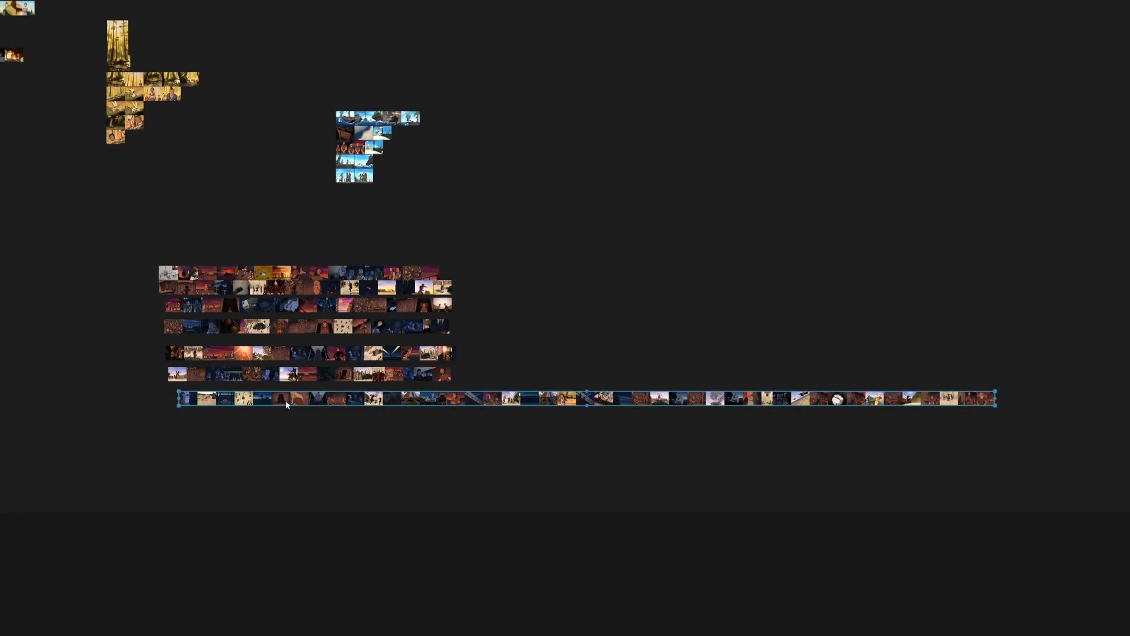
{"action": "left_click_drag", "start_coordinate": [467, 374], "coordinate": [1013, 450]}
{"action": "mouse_move", "coordinate": [539, 399]}
{"action": "left_mouse_down"}
{"action": "mouse_move", "coordinate": [282, 434]}
{"action": "mouse_move", "coordinate": [257, 419]}
{"action": "left_mouse_up"}
{"action": "left_click_drag", "start_coordinate": [456, 391], "coordinate": [742, 457]}
{"action": "left_click_drag", "start_coordinate": [556, 424], "coordinate": [285, 443]}
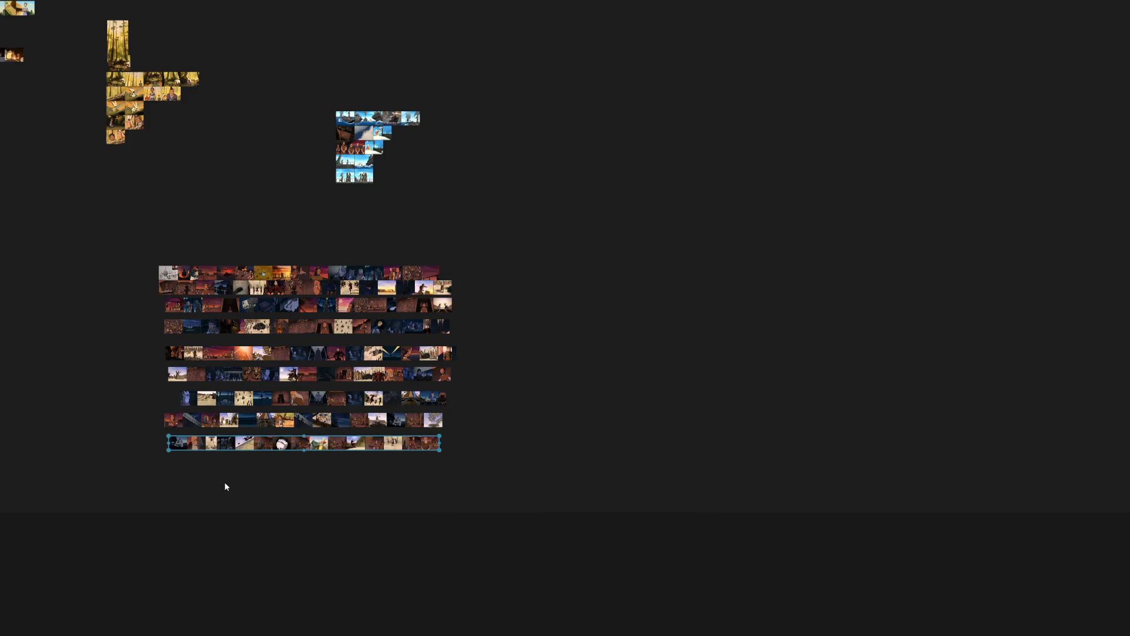
{"action": "scroll", "coordinate": [226, 483], "scroll_direction": "up", "scroll_amount": 2}
{"action": "scroll", "coordinate": [767, 459], "scroll_direction": "down", "scroll_amount": 2}
Pack the whole screenshot cluster into one tight grid with Ctrl+P.
{"action": "left_click_drag", "start_coordinate": [821, 500], "coordinate": [208, 177]}
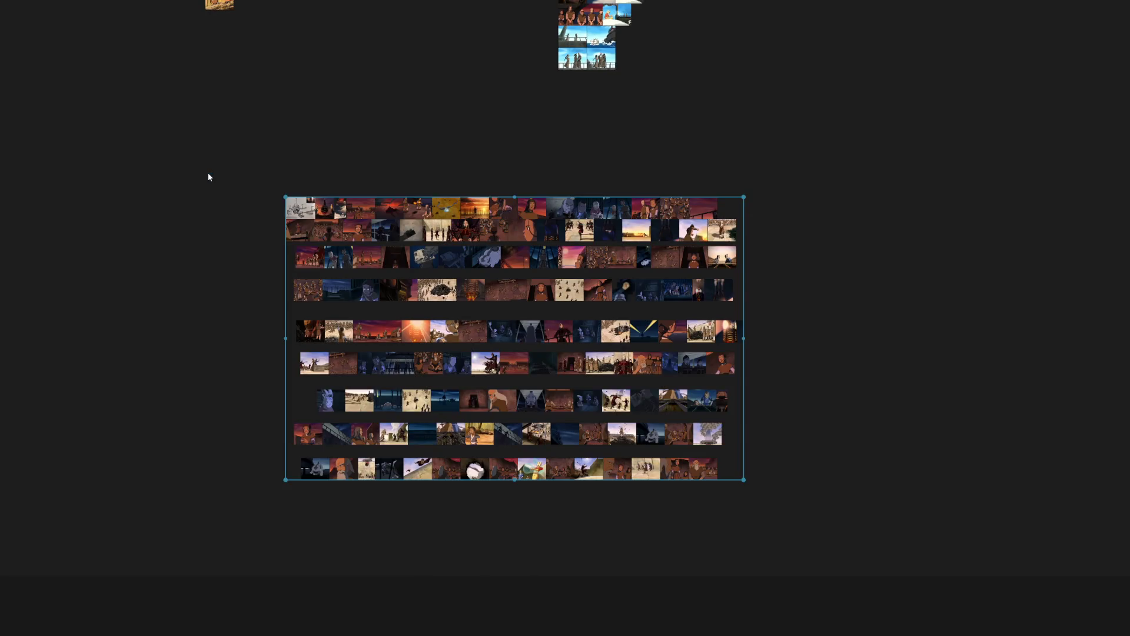
{"action": "key", "text": "ctrl+p"}
{"action": "scroll", "coordinate": [360, 245], "scroll_direction": "up", "scroll_amount": 3}
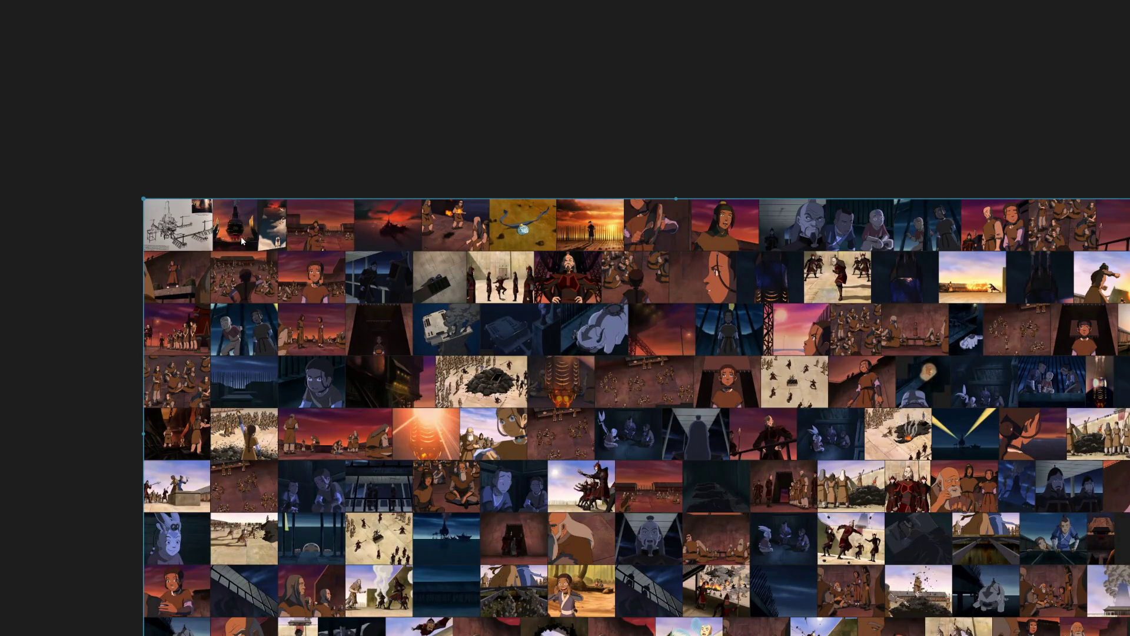
{"action": "scroll", "coordinate": [215, 272], "scroll_direction": "up", "scroll_amount": 2}
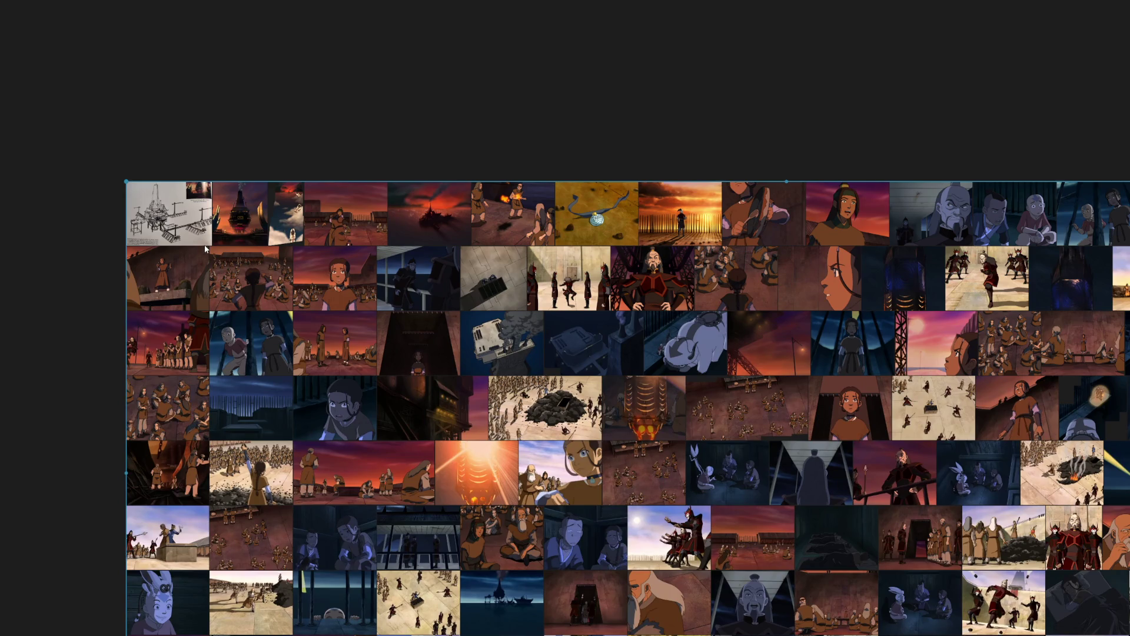
{"action": "scroll", "coordinate": [268, 310], "scroll_direction": "up", "scroll_amount": 1}
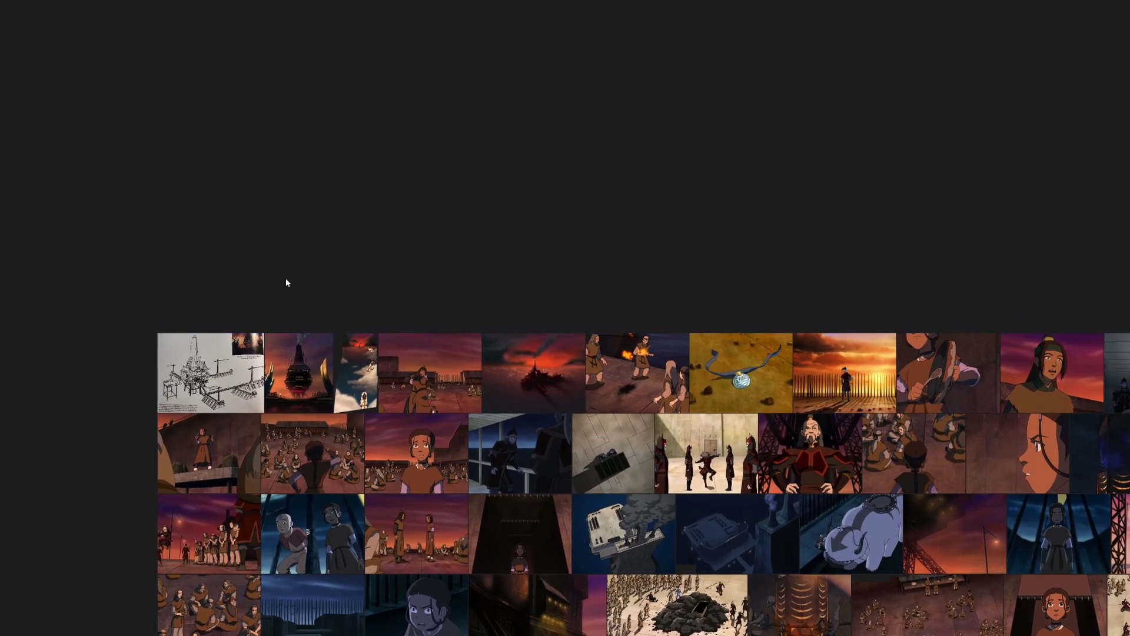
Move the pencil sketch, sunset ship and two other top-row shots into a row above the grid.
{"action": "left_click_drag", "start_coordinate": [211, 373], "coordinate": [160, 173]}
{"action": "left_click_drag", "start_coordinate": [300, 372], "coordinate": [270, 168]}
{"action": "mouse_move", "coordinate": [371, 389]}
{"action": "left_mouse_down"}
{"action": "mouse_move", "coordinate": [68, 166]}
{"action": "mouse_move", "coordinate": [82, 177]}
{"action": "left_mouse_up"}
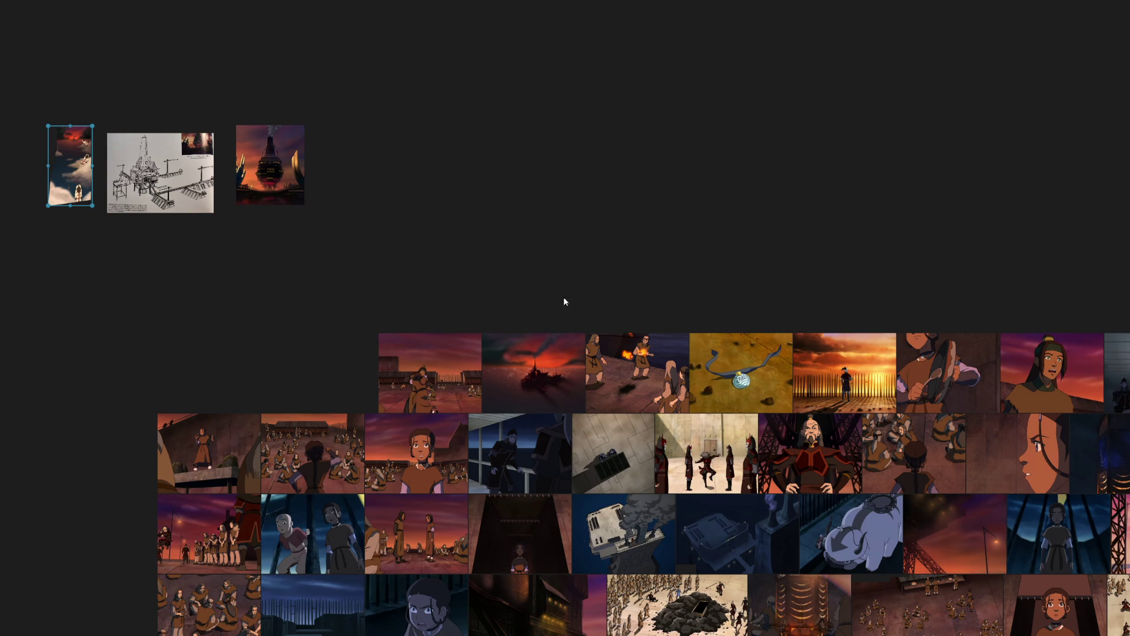
{"action": "mouse_move", "coordinate": [538, 354]}
{"action": "left_mouse_down"}
{"action": "mouse_move", "coordinate": [398, 183]}
{"action": "mouse_move", "coordinate": [376, 176]}
{"action": "left_mouse_up"}
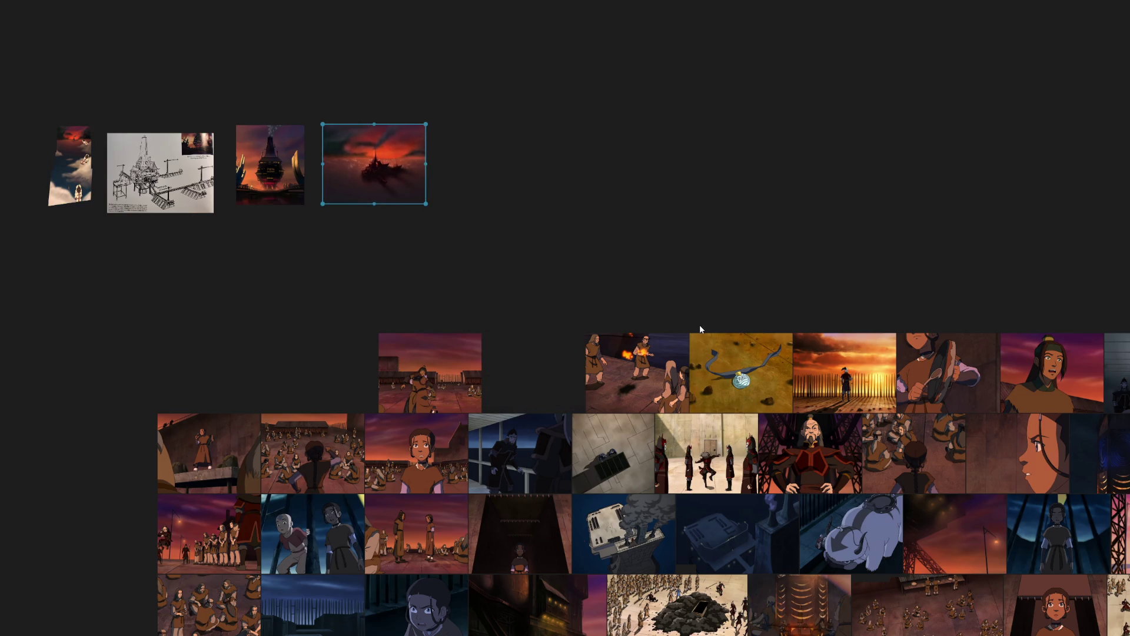
{"action": "left_click_drag", "start_coordinate": [700, 324], "coordinate": [523, 239]}
{"action": "scroll", "coordinate": [523, 240], "scroll_direction": "down", "scroll_amount": 2}
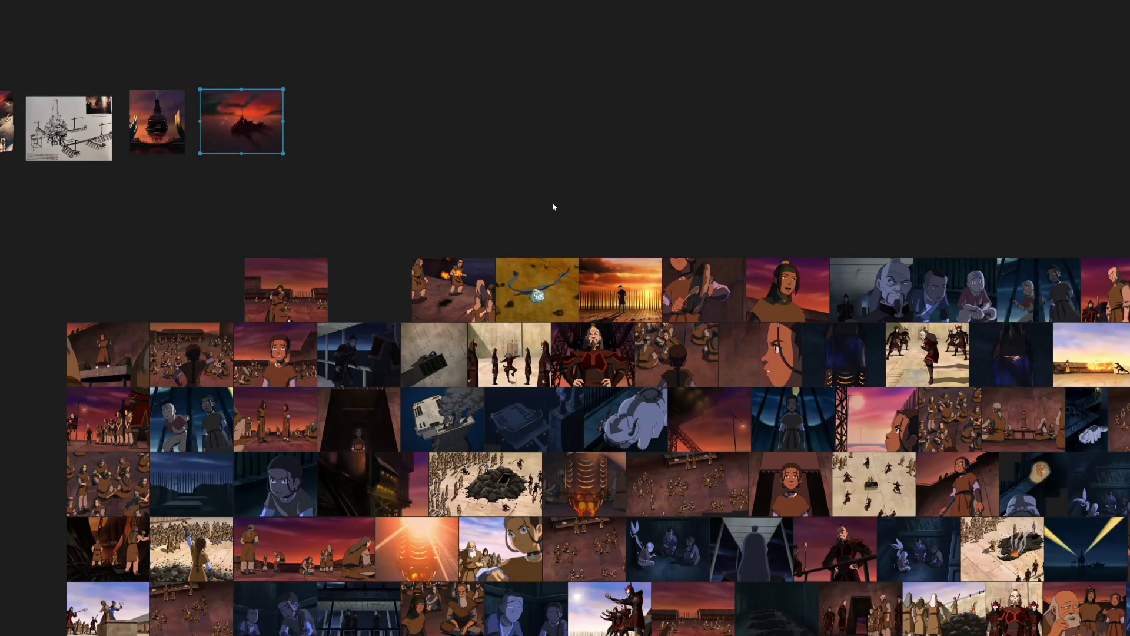
{"action": "scroll", "coordinate": [662, 264], "scroll_direction": "down", "scroll_amount": 2}
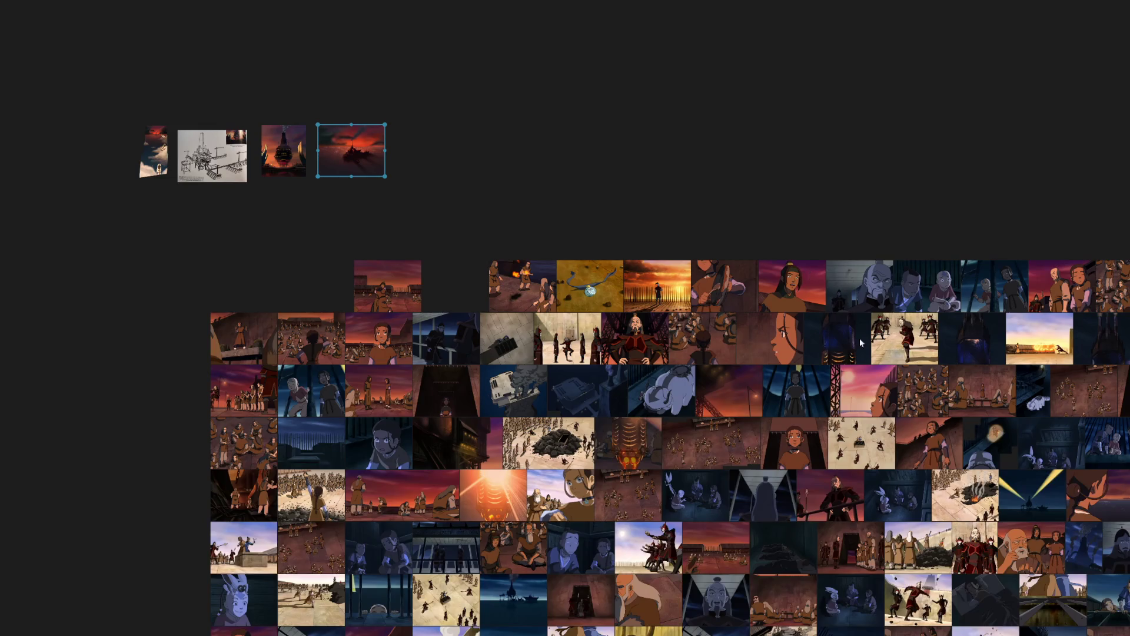
{"action": "scroll", "coordinate": [651, 336], "scroll_direction": "down", "scroll_amount": 2}
{"action": "scroll", "coordinate": [568, 295], "scroll_direction": "up", "scroll_amount": 1}
{"action": "left_click_drag", "start_coordinate": [569, 295], "coordinate": [1050, 327]}
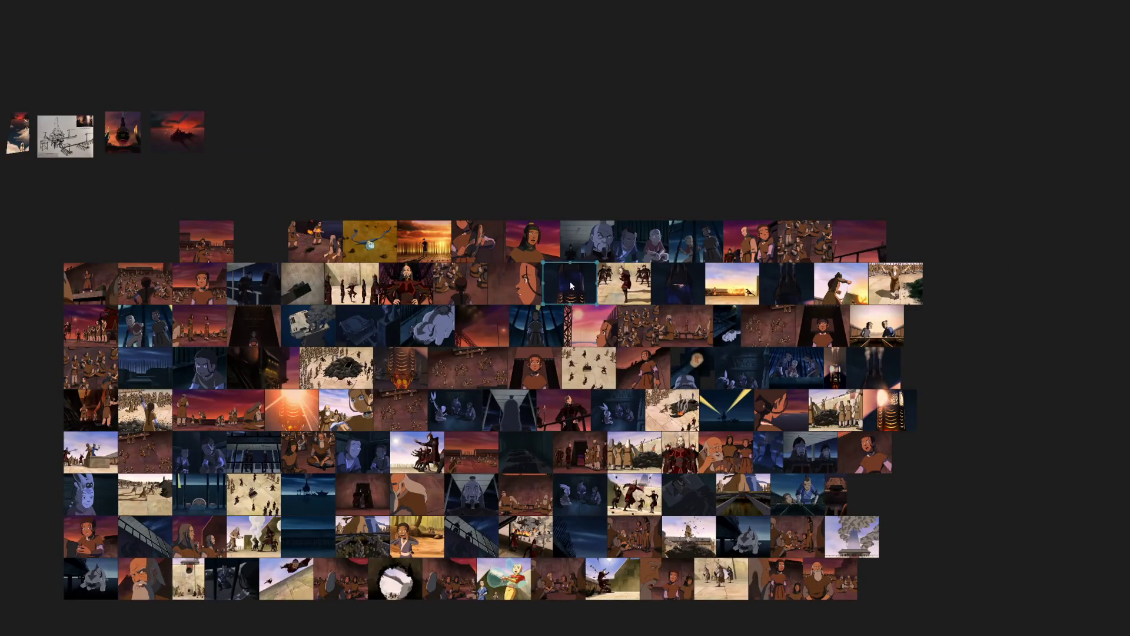
Gather the candle and two other dark screenshots into a small group right of the grid.
{"action": "left_click_drag", "start_coordinate": [890, 420], "coordinate": [1092, 355]}
{"action": "left_click_drag", "start_coordinate": [887, 380], "coordinate": [1092, 366]}
{"action": "left_click_drag", "start_coordinate": [841, 371], "coordinate": [1046, 359]}
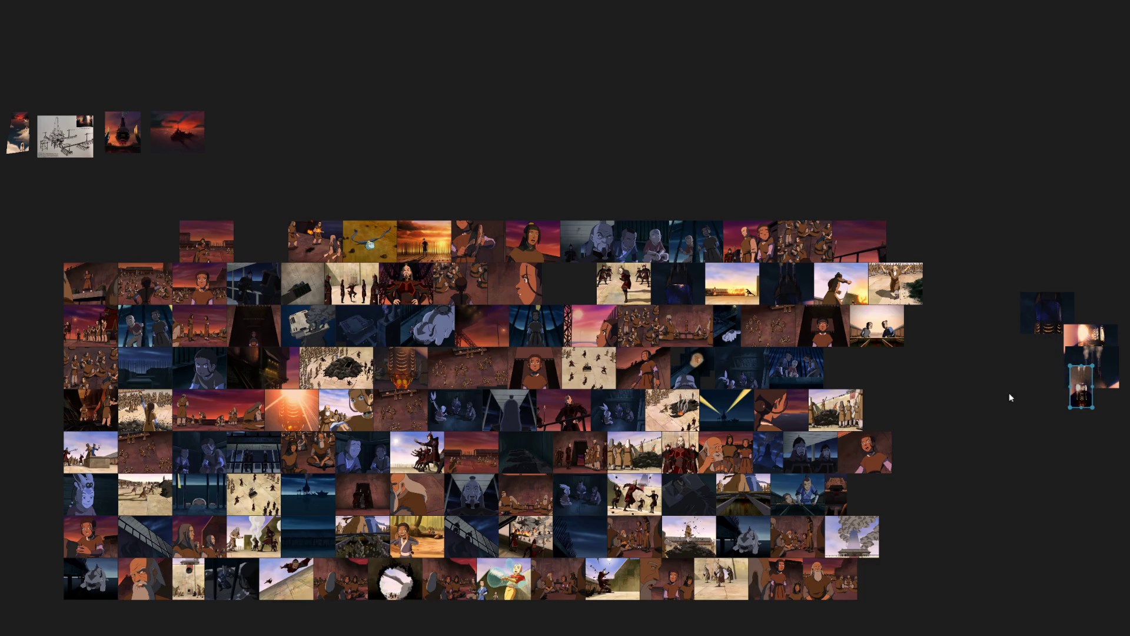
{"action": "left_click_drag", "start_coordinate": [607, 438], "coordinate": [623, 332]}
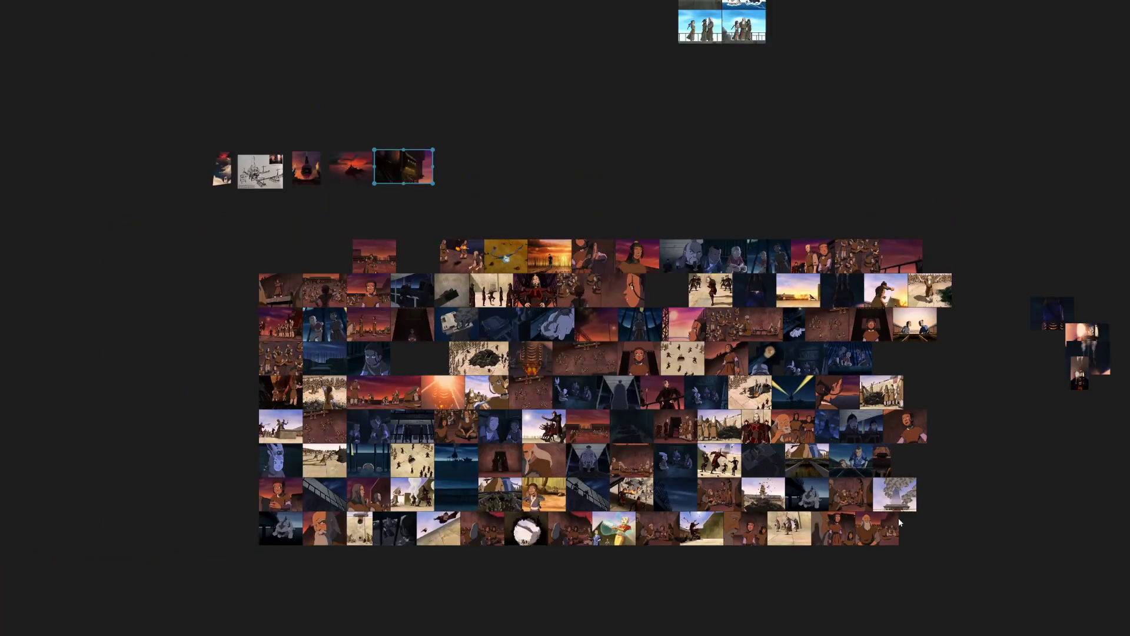
Add the smoke-tower and dark-building shots to the upper row and two glowing shots to the right group.
{"action": "left_click_drag", "start_coordinate": [894, 500], "coordinate": [467, 178]}
{"action": "scroll", "coordinate": [504, 322], "scroll_direction": "up", "scroll_amount": 3}
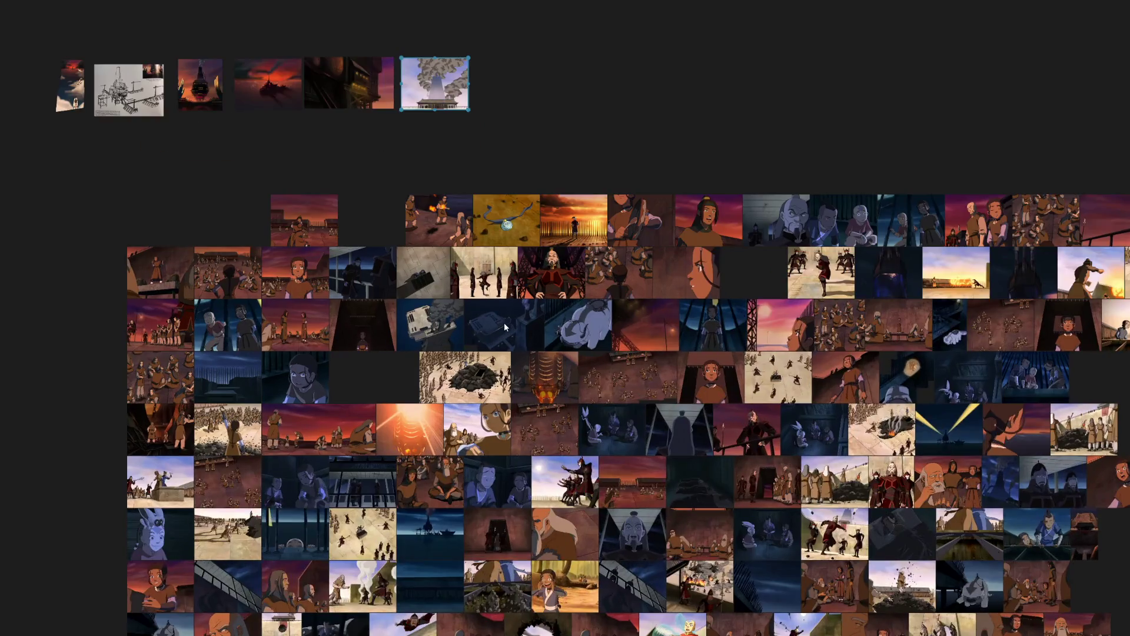
{"action": "left_click_drag", "start_coordinate": [501, 331], "coordinate": [513, 40]}
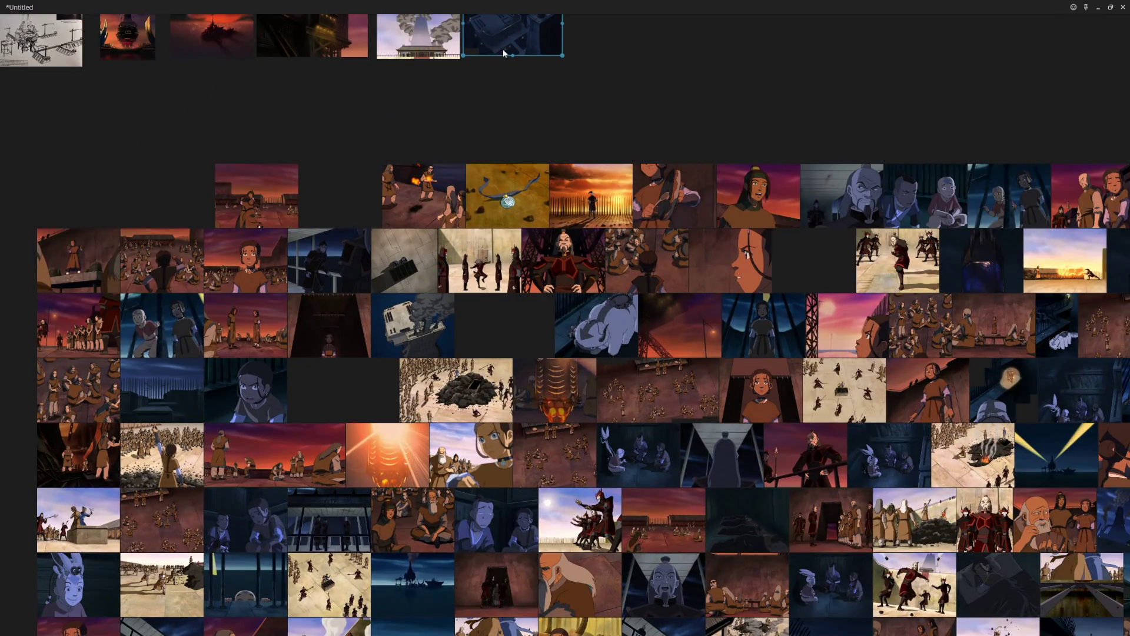
{"action": "scroll", "coordinate": [503, 51], "scroll_direction": "up", "scroll_amount": 3}
{"action": "scroll", "coordinate": [512, 130], "scroll_direction": "up", "scroll_amount": 3}
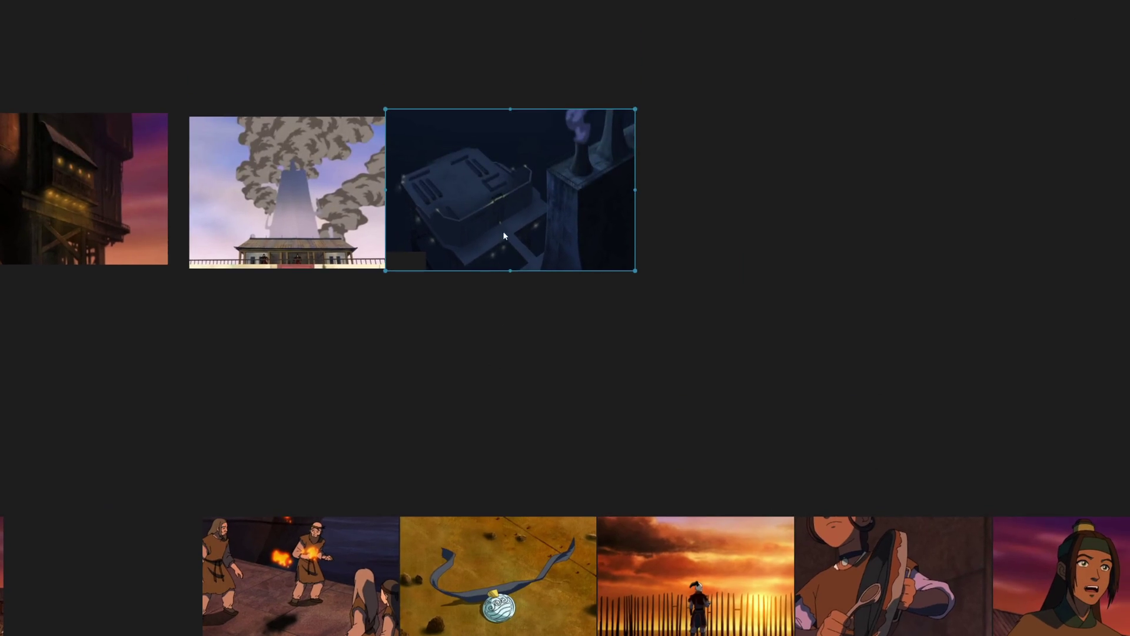
{"action": "scroll", "coordinate": [471, 154], "scroll_direction": "up", "scroll_amount": 3}
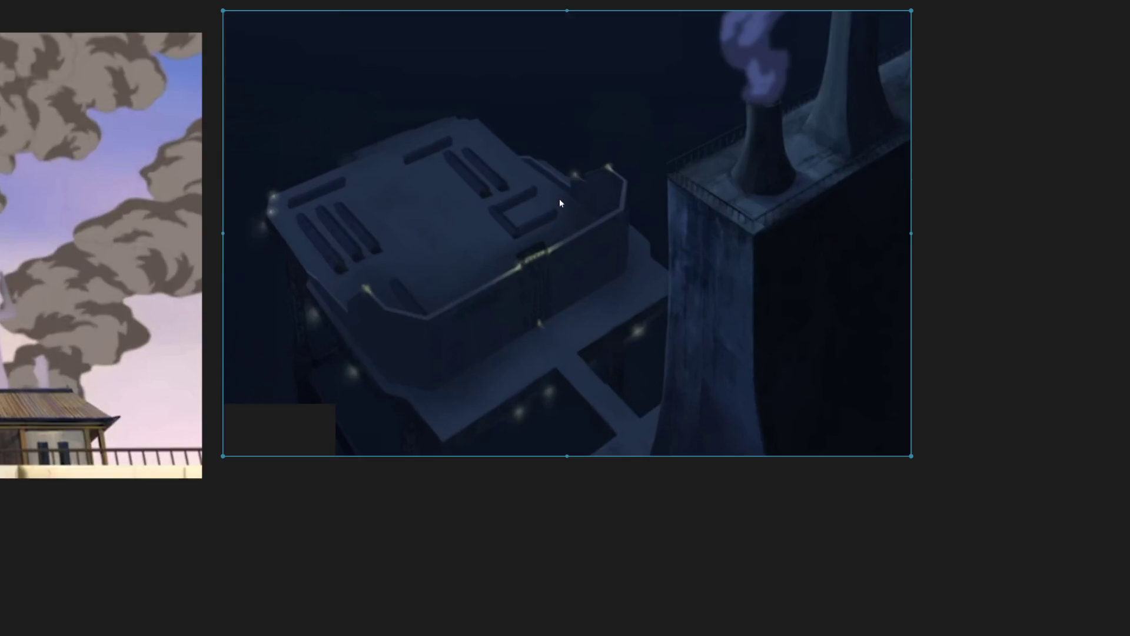
{"action": "scroll", "coordinate": [560, 203], "scroll_direction": "up", "scroll_amount": 1}
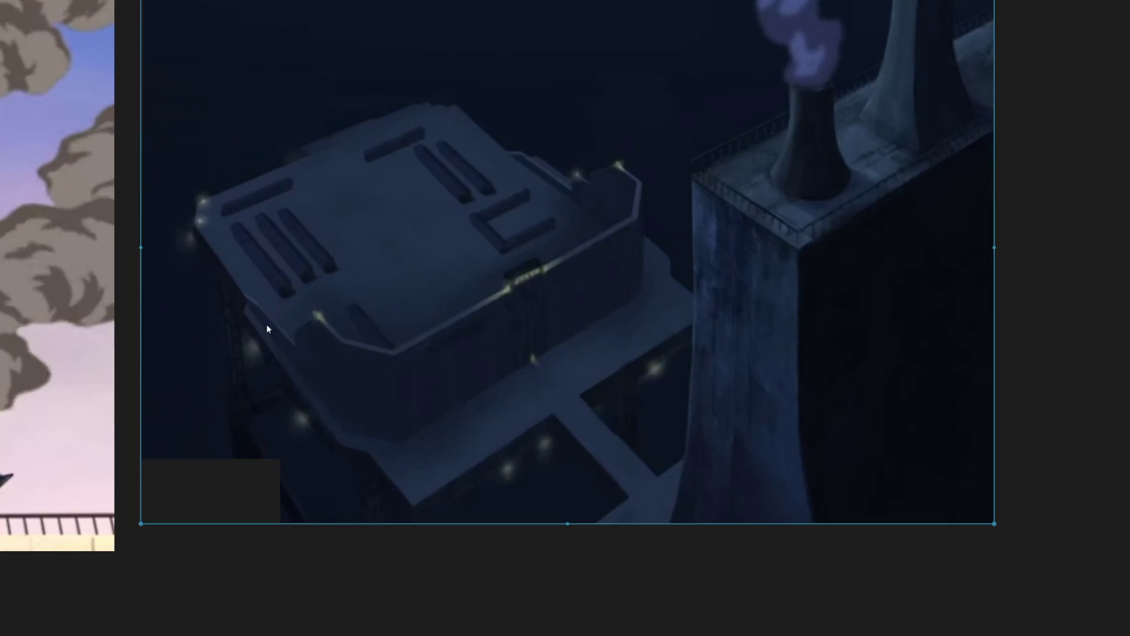
{"action": "scroll", "coordinate": [560, 436], "scroll_direction": "down", "scroll_amount": 2}
{"action": "scroll", "coordinate": [610, 497], "scroll_direction": "down", "scroll_amount": 3}
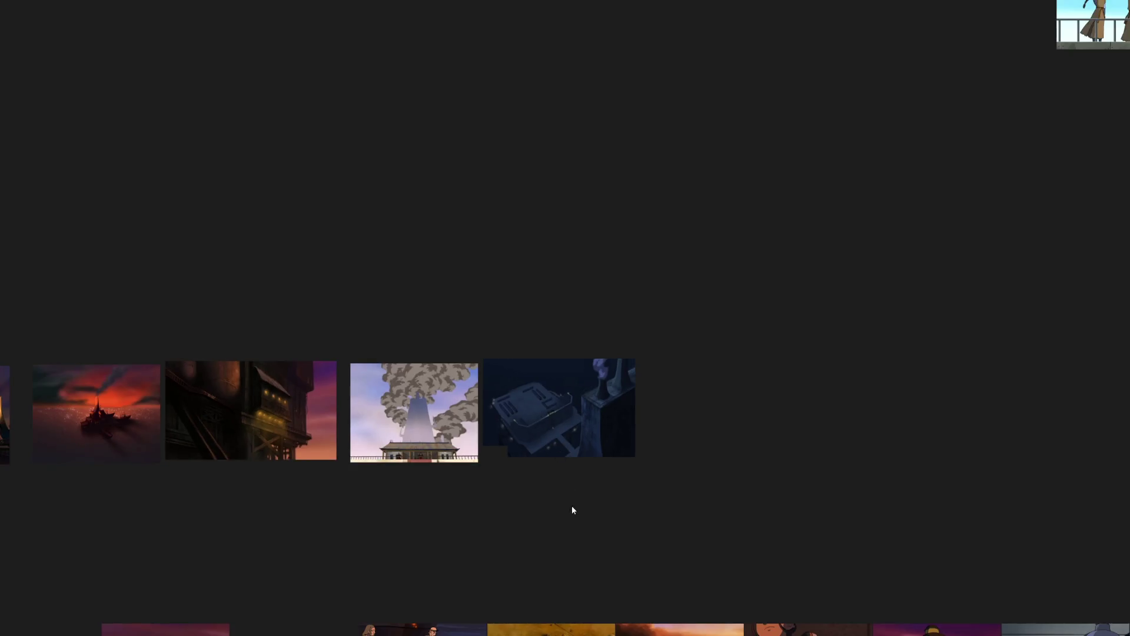
{"action": "scroll", "coordinate": [573, 509], "scroll_direction": "down", "scroll_amount": 2}
{"action": "scroll", "coordinate": [566, 362], "scroll_direction": "down", "scroll_amount": 1}
{"action": "scroll", "coordinate": [591, 363], "scroll_direction": "down", "scroll_amount": 1}
{"action": "mouse_move", "coordinate": [591, 362]}
{"action": "left_mouse_down"}
{"action": "mouse_move", "coordinate": [346, 324]}
{"action": "mouse_move", "coordinate": [830, 301]}
{"action": "left_mouse_up"}
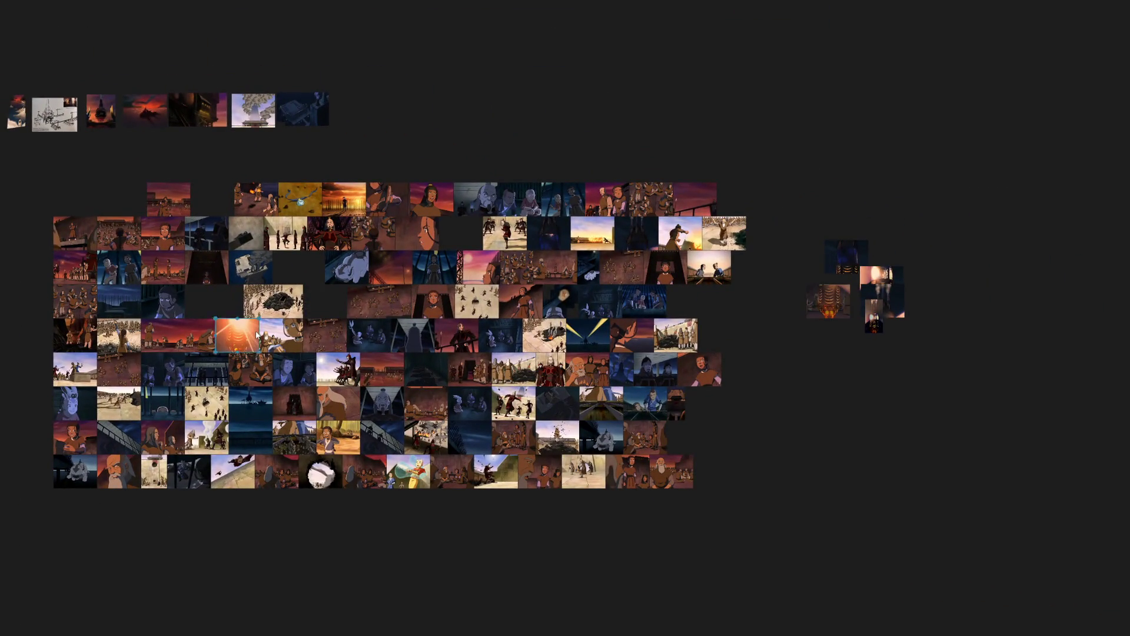
{"action": "left_click_drag", "start_coordinate": [236, 336], "coordinate": [784, 306]}
{"action": "scroll", "coordinate": [292, 518], "scroll_direction": "up", "scroll_amount": 1}
{"action": "mouse_move", "coordinate": [293, 518]}
{"action": "left_mouse_down"}
{"action": "mouse_move", "coordinate": [387, 487]}
{"action": "mouse_move", "coordinate": [367, 456]}
{"action": "left_mouse_up"}
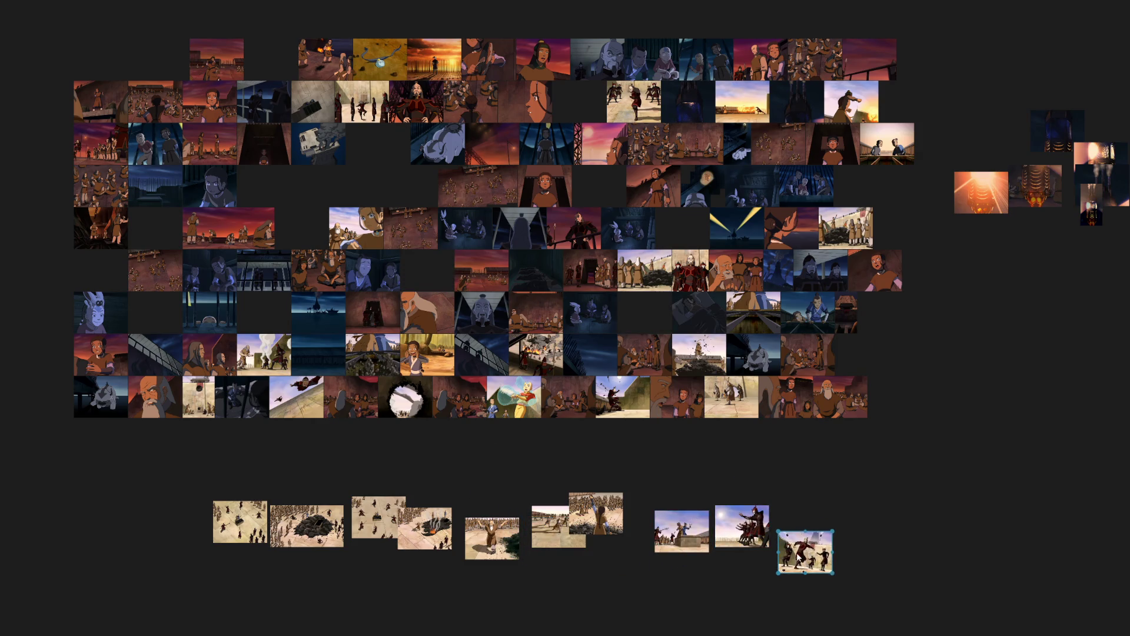
Select the upper row ending with the searchlight shot and pack it into a tight strip.
{"action": "mouse_move", "coordinate": [360, 162]}
{"action": "left_mouse_down"}
{"action": "mouse_move", "coordinate": [394, 419]}
{"action": "mouse_move", "coordinate": [500, 202]}
{"action": "left_mouse_up"}
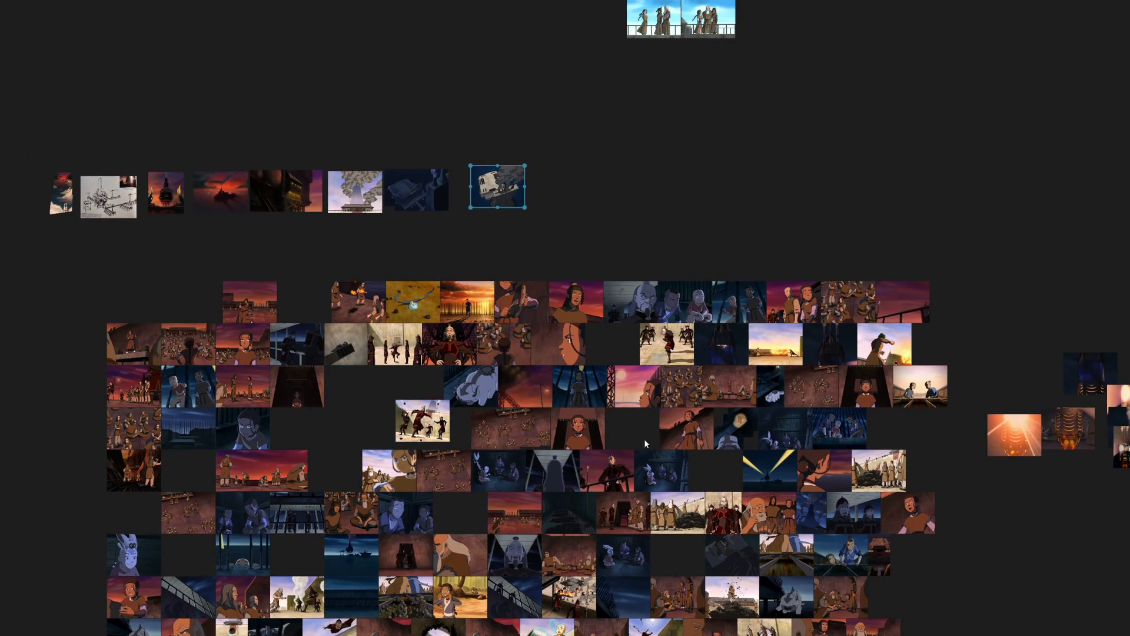
{"action": "left_click_drag", "start_coordinate": [655, 447], "coordinate": [473, 272]}
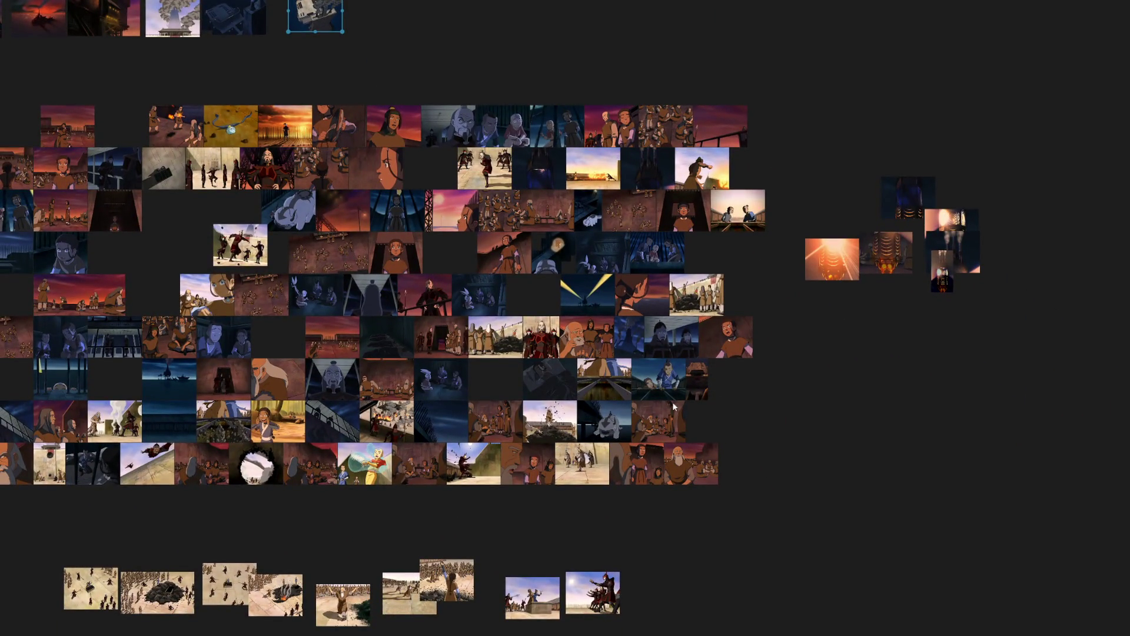
{"action": "scroll", "coordinate": [721, 358], "scroll_direction": "up", "scroll_amount": 3}
{"action": "scroll", "coordinate": [705, 270], "scroll_direction": "up", "scroll_amount": 3}
{"action": "scroll", "coordinate": [679, 297], "scroll_direction": "down", "scroll_amount": 5}
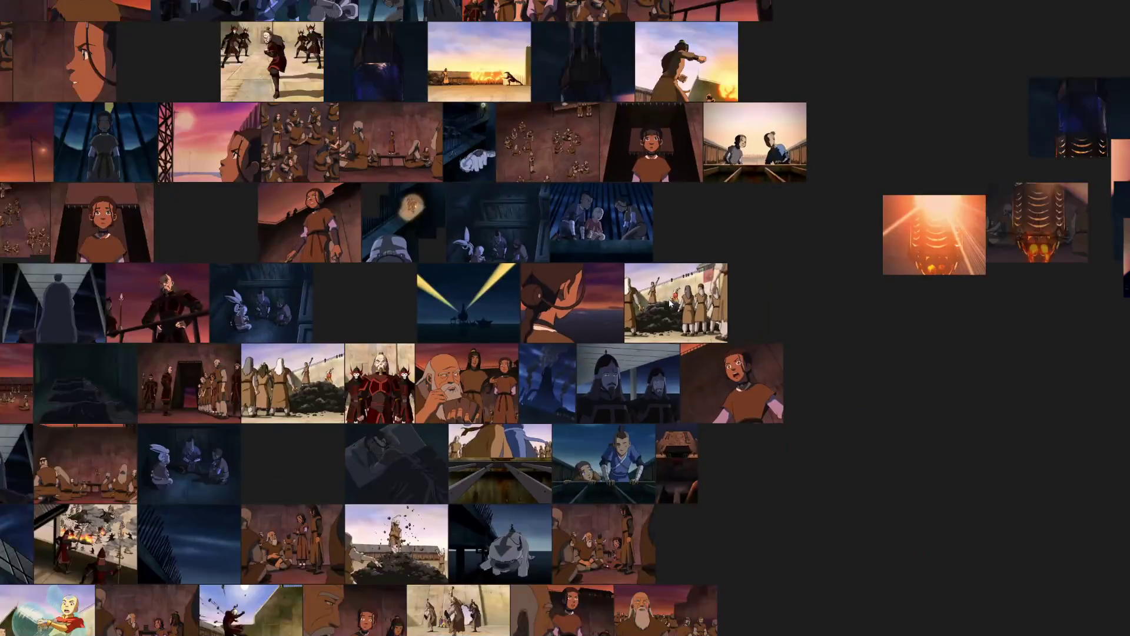
{"action": "scroll", "coordinate": [669, 303], "scroll_direction": "down", "scroll_amount": 3}
{"action": "left_click", "coordinate": [526, 200]}
{"action": "left_click_drag", "start_coordinate": [613, 225], "coordinate": [127, 154]}
{"action": "key", "text": "ctrl+p"}
{"action": "scroll", "coordinate": [300, 339], "scroll_direction": "up", "scroll_amount": 5}
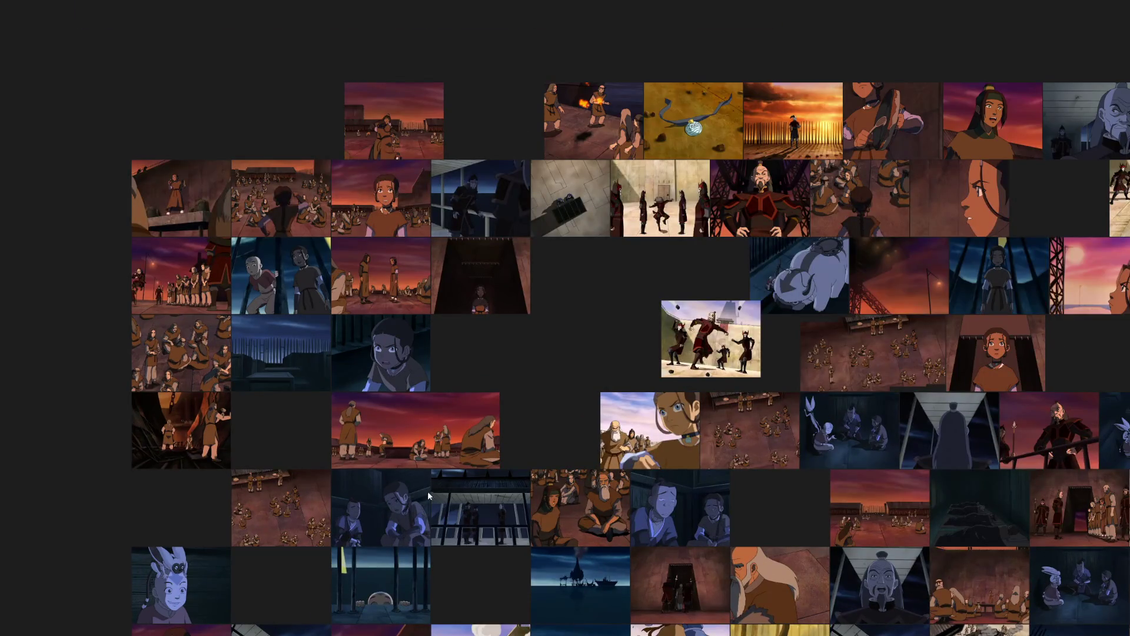
{"action": "left_click_drag", "start_coordinate": [427, 491], "coordinate": [432, 243]}
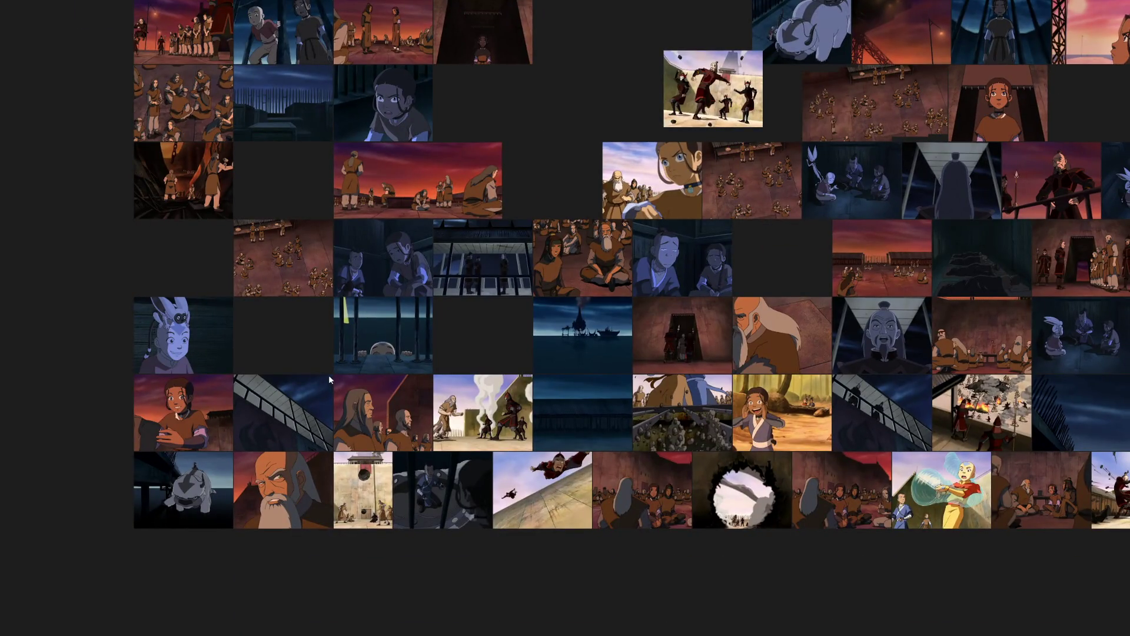
{"action": "scroll", "coordinate": [329, 374], "scroll_direction": "down", "scroll_amount": 3}
{"action": "scroll", "coordinate": [404, 232], "scroll_direction": "up", "scroll_amount": 3}
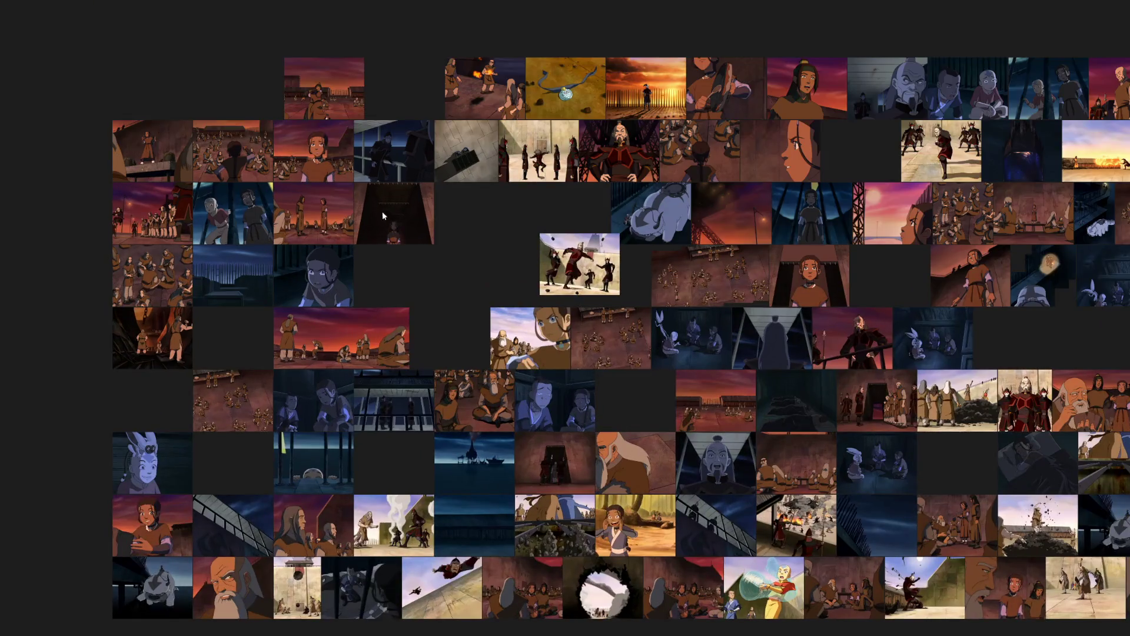
{"action": "scroll", "coordinate": [370, 100], "scroll_direction": "up", "scroll_amount": 3}
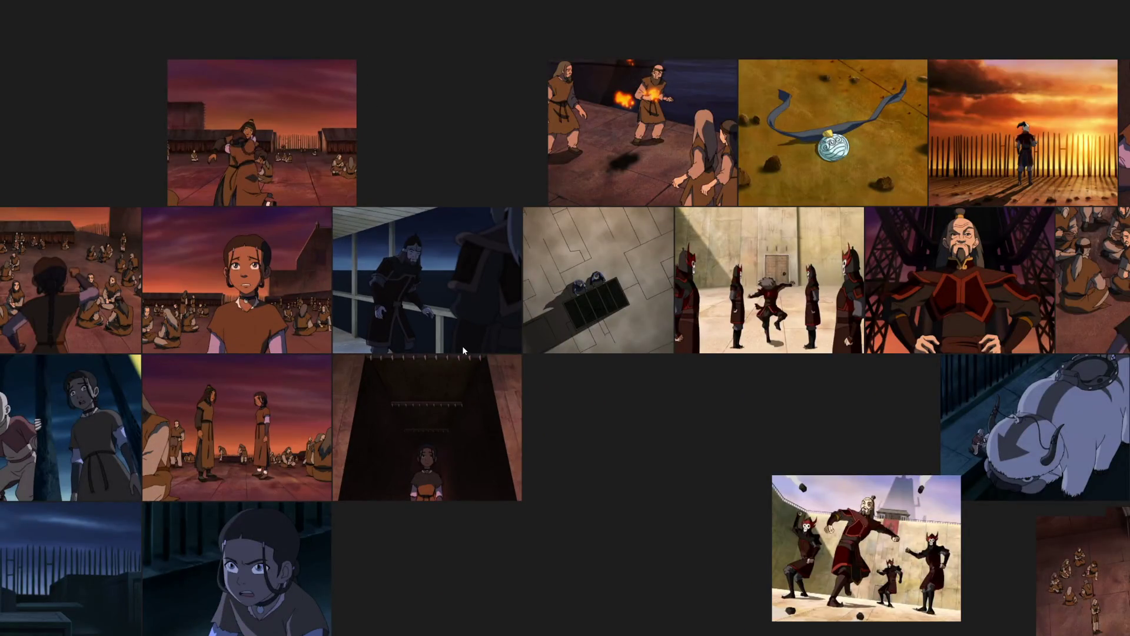
{"action": "scroll", "coordinate": [462, 345], "scroll_direction": "down", "scroll_amount": 3}
{"action": "scroll", "coordinate": [503, 359], "scroll_direction": "down", "scroll_amount": 2}
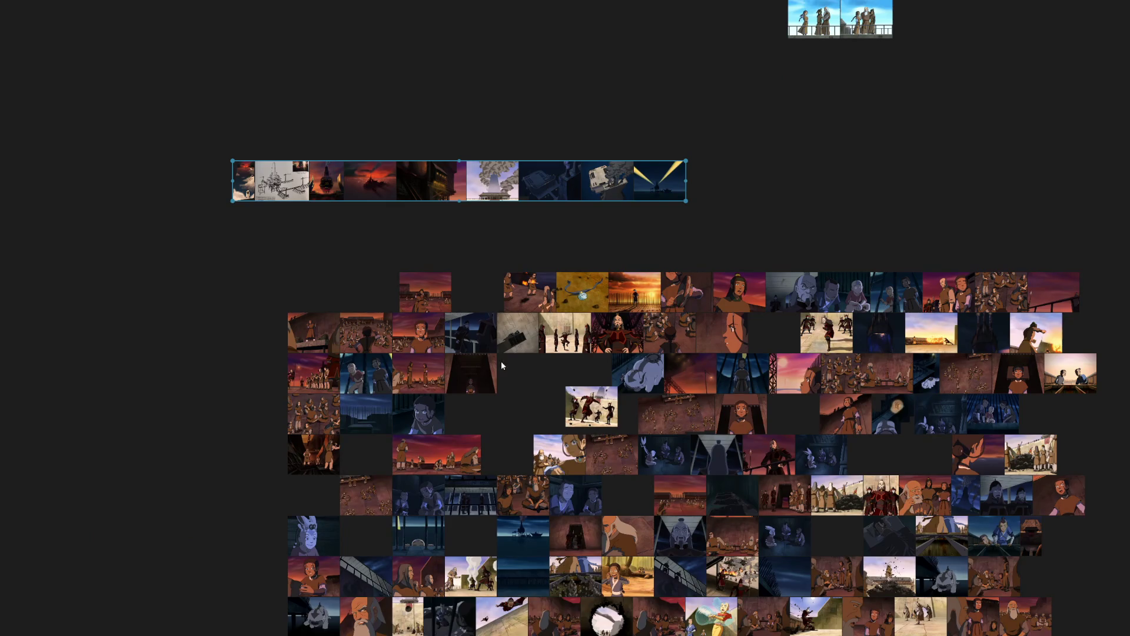
Pull the warm prison-yard tiles out into a small column left of the main grid.
{"action": "left_click_drag", "start_coordinate": [434, 409], "coordinate": [711, 371]}
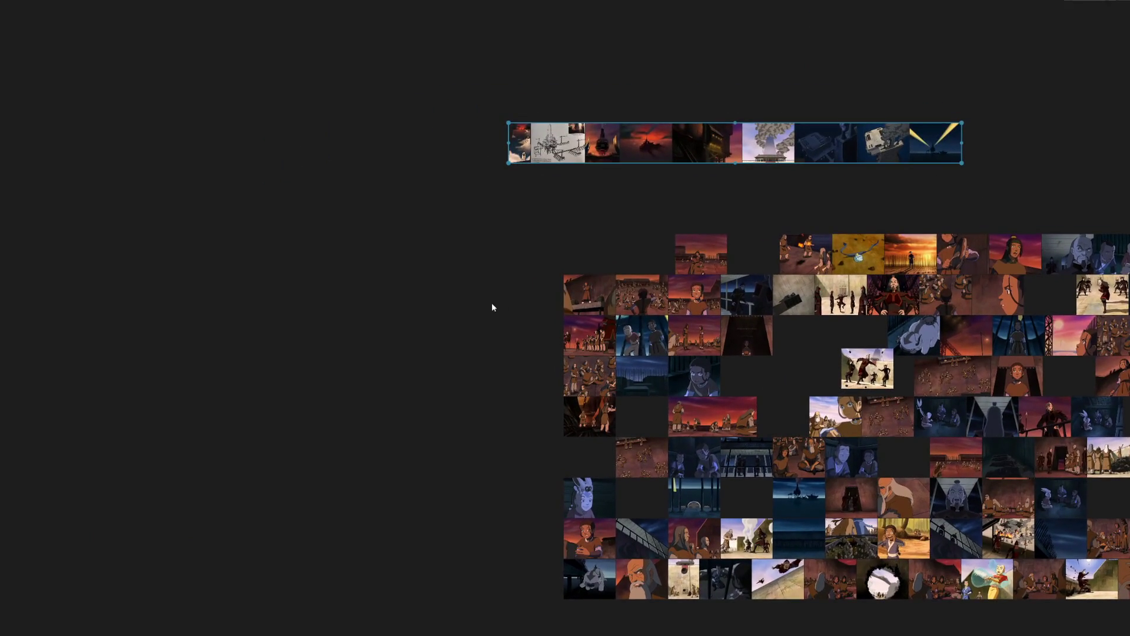
{"action": "mouse_move", "coordinate": [473, 256]}
{"action": "left_mouse_down"}
{"action": "mouse_move", "coordinate": [591, 375]}
{"action": "mouse_move", "coordinate": [183, 384]}
{"action": "left_mouse_up"}
{"action": "left_click_drag", "start_coordinate": [641, 282], "coordinate": [238, 308]}
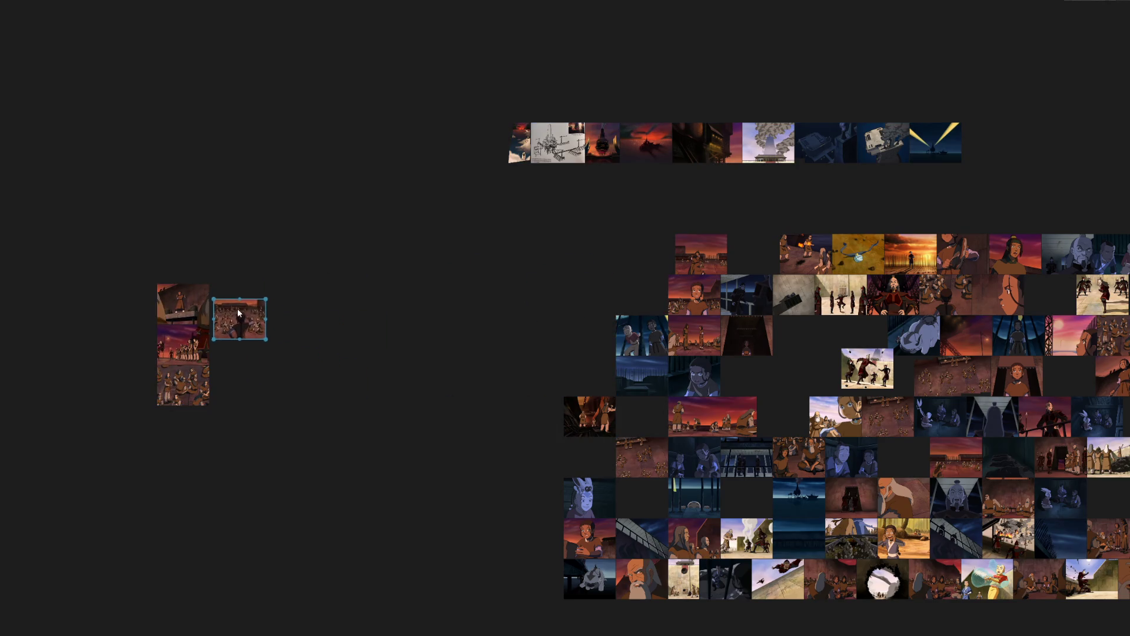
{"action": "left_click_drag", "start_coordinate": [649, 293], "coordinate": [247, 348]}
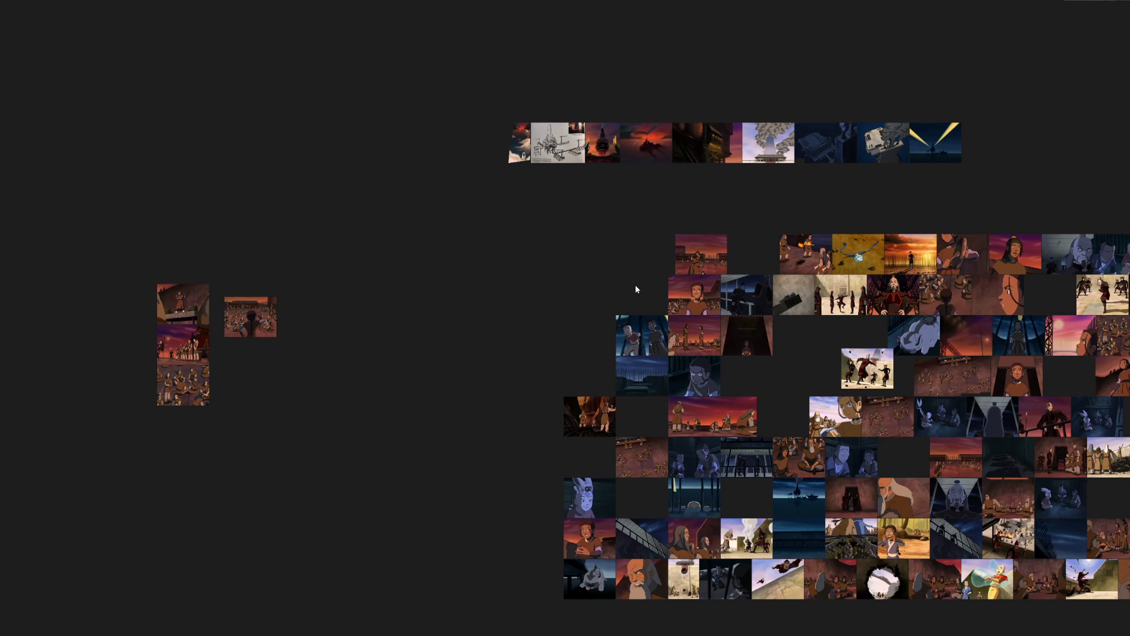
{"action": "mouse_move", "coordinate": [711, 256]}
{"action": "left_mouse_down"}
{"action": "mouse_move", "coordinate": [649, 296]}
{"action": "mouse_move", "coordinate": [190, 367]}
{"action": "left_mouse_up"}
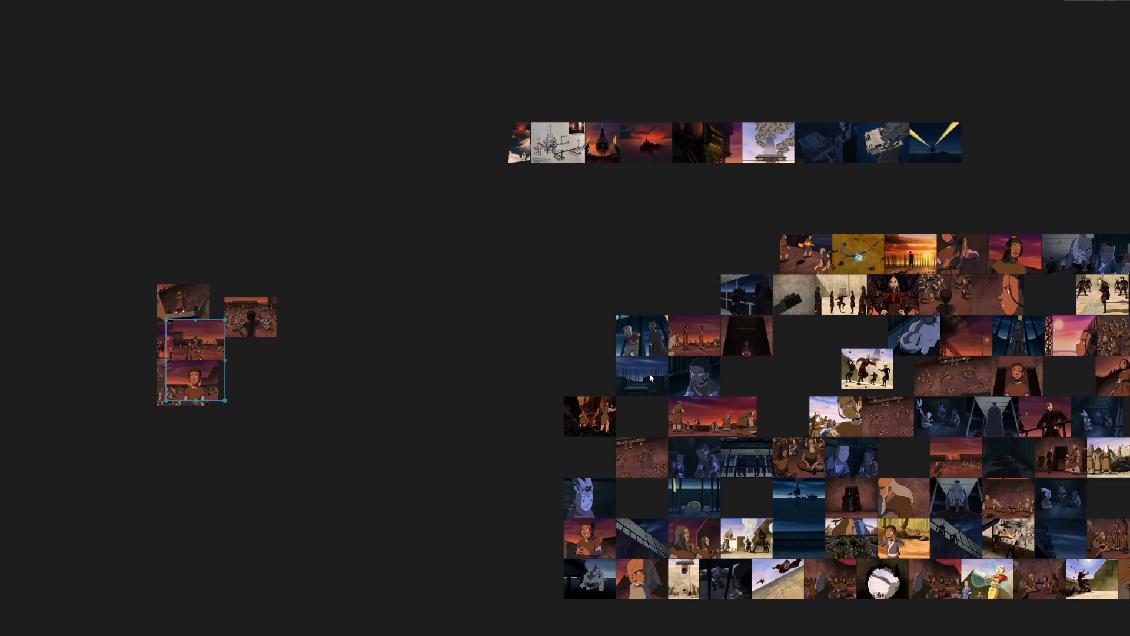
{"action": "scroll", "coordinate": [685, 353], "scroll_direction": "up", "scroll_amount": 3}
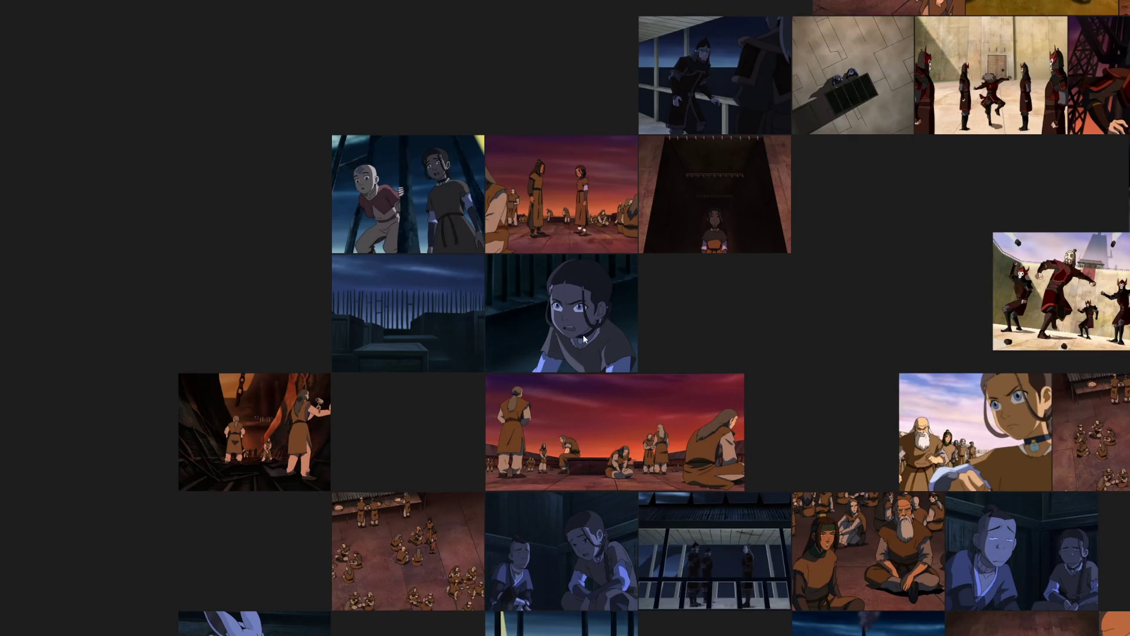
{"action": "scroll", "coordinate": [651, 439], "scroll_direction": "down", "scroll_amount": 3}
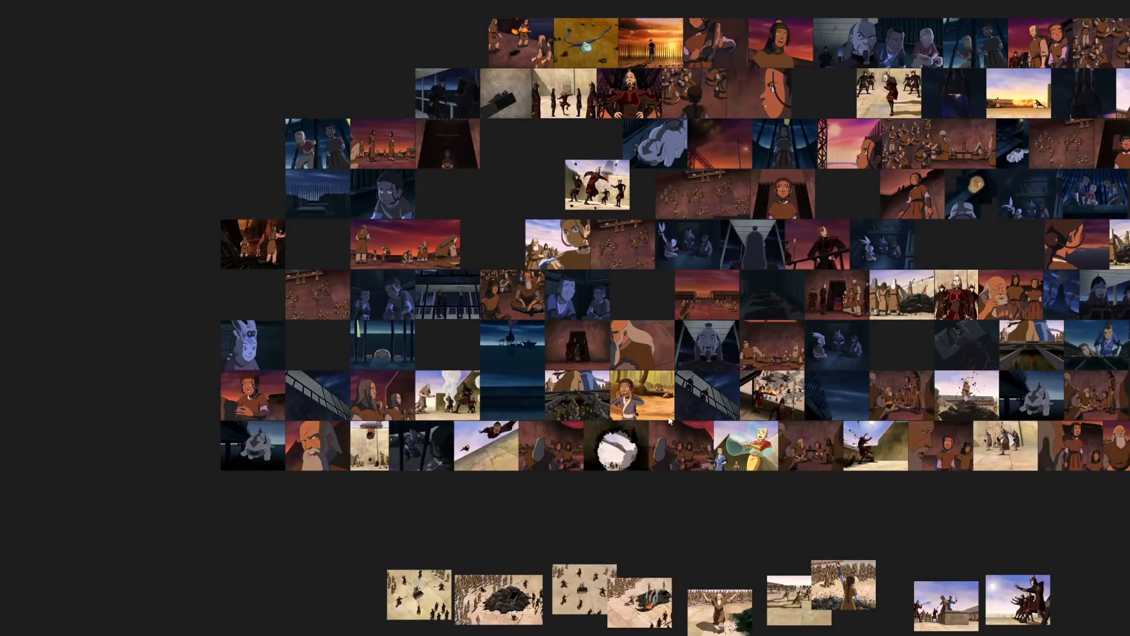
{"action": "scroll", "coordinate": [649, 405], "scroll_direction": "up", "scroll_amount": 2}
{"action": "scroll", "coordinate": [645, 411], "scroll_direction": "down", "scroll_amount": 3}
Tuck a stray tile snugly beside its neighbour in the yellow forest cluster.
{"action": "left_click_drag", "start_coordinate": [631, 415], "coordinate": [353, 382]}
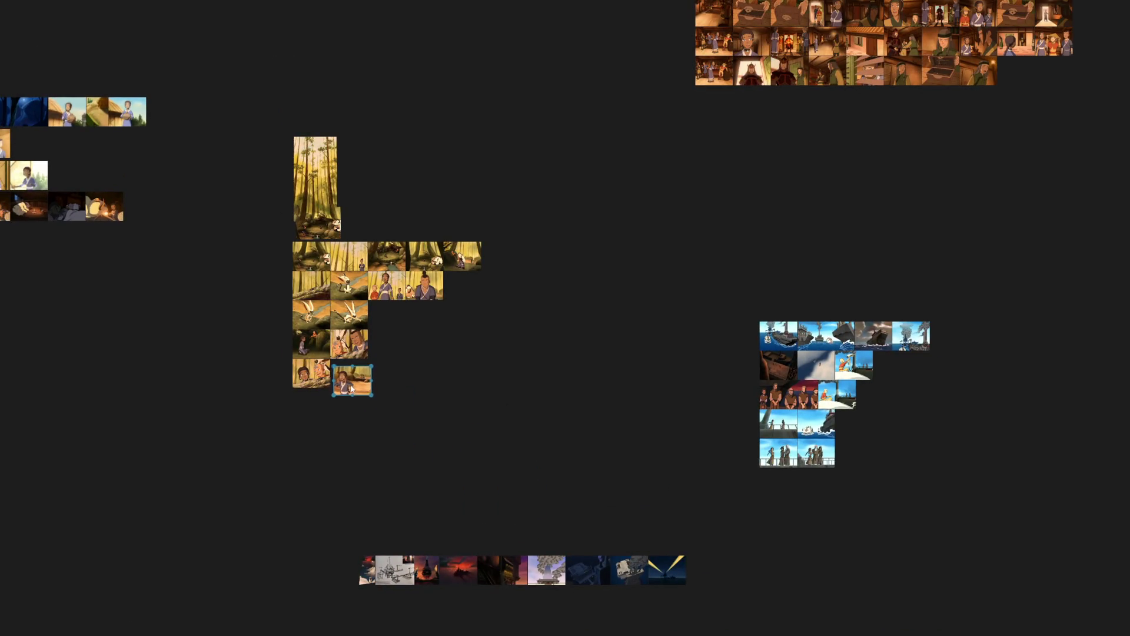
{"action": "left_click_drag", "start_coordinate": [282, 359], "coordinate": [375, 393]}
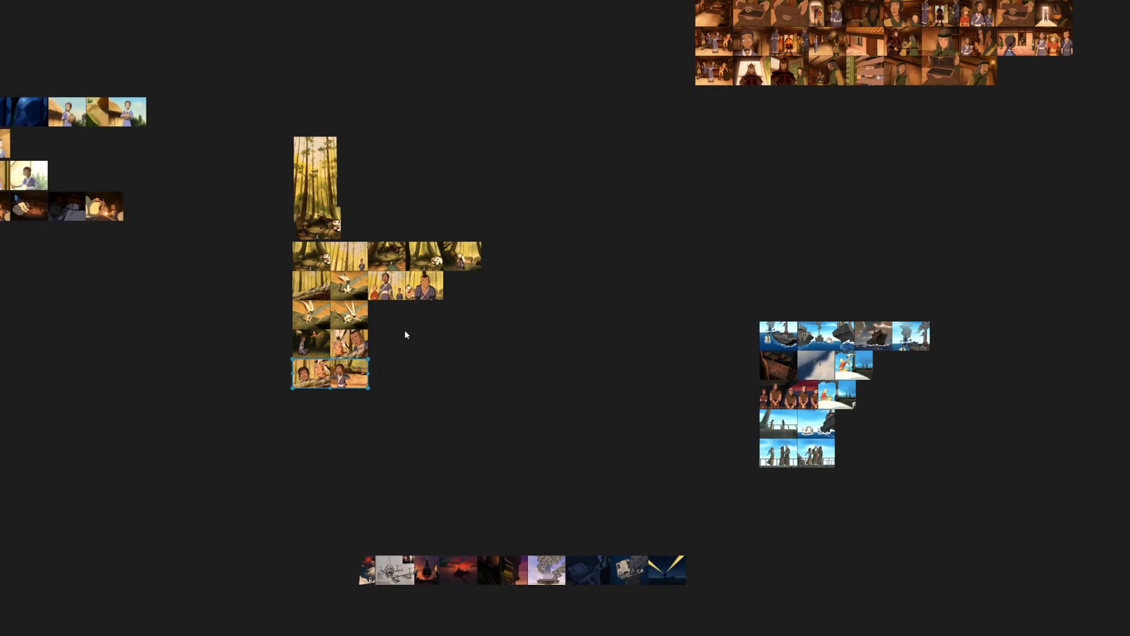
{"action": "scroll", "coordinate": [405, 334], "scroll_direction": "down", "scroll_amount": 3}
{"action": "scroll", "coordinate": [532, 280], "scroll_direction": "up", "scroll_amount": 5}
{"action": "scroll", "coordinate": [593, 426], "scroll_direction": "up", "scroll_amount": 2}
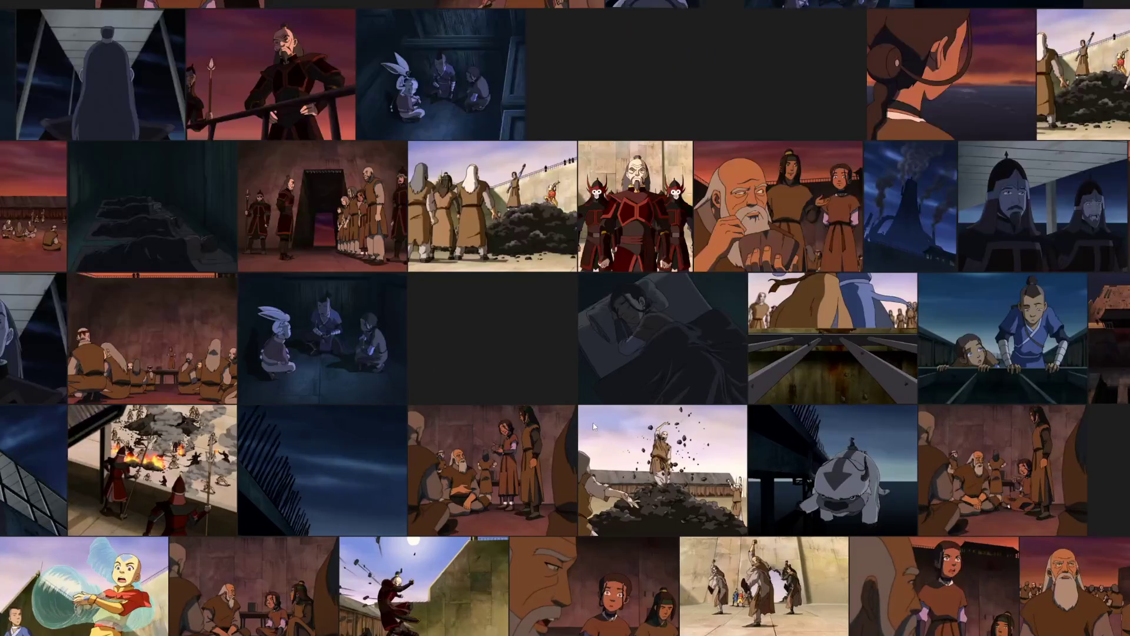
{"action": "scroll", "coordinate": [534, 406], "scroll_direction": "down", "scroll_amount": 3}
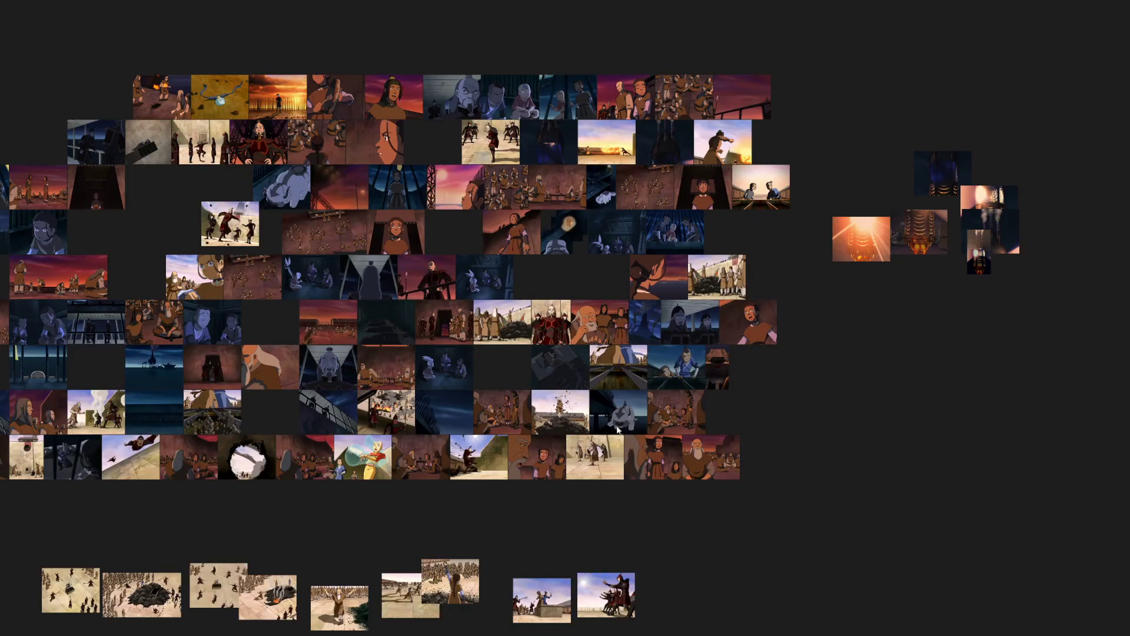
Set two dark night tiles apart right of the grid and select the small dark tile for the top strip.
{"action": "left_click_drag", "start_coordinate": [557, 374], "coordinate": [1023, 411]}
{"action": "left_click_drag", "start_coordinate": [443, 366], "coordinate": [985, 408]}
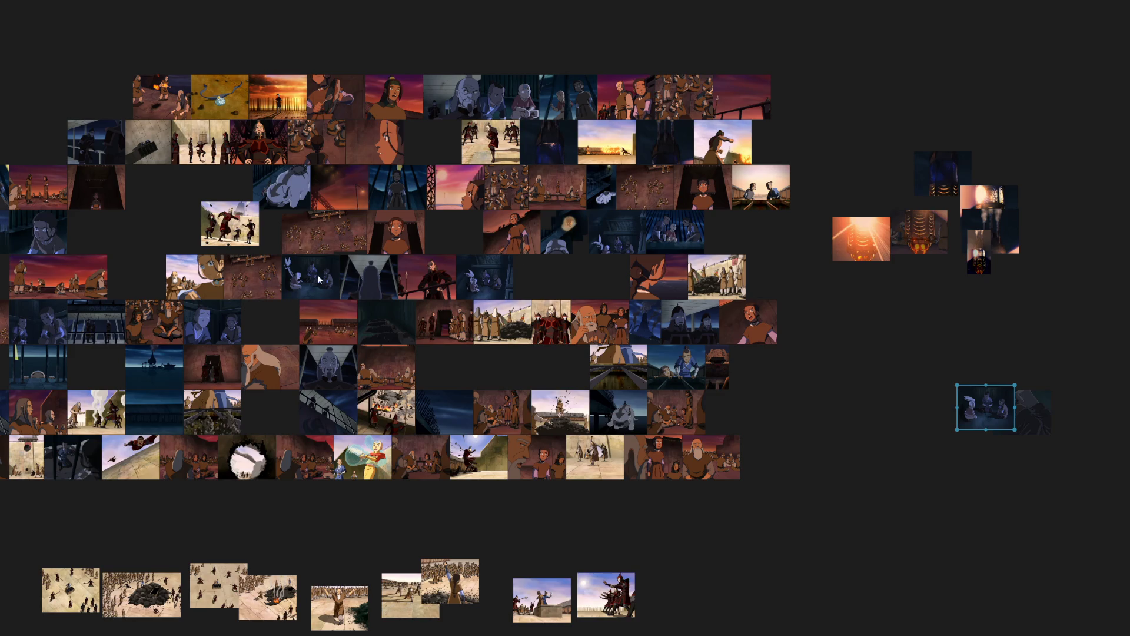
{"action": "mouse_move", "coordinate": [186, 350]}
{"action": "left_mouse_down"}
{"action": "mouse_move", "coordinate": [476, 471]}
{"action": "mouse_move", "coordinate": [673, 89]}
{"action": "left_mouse_up"}
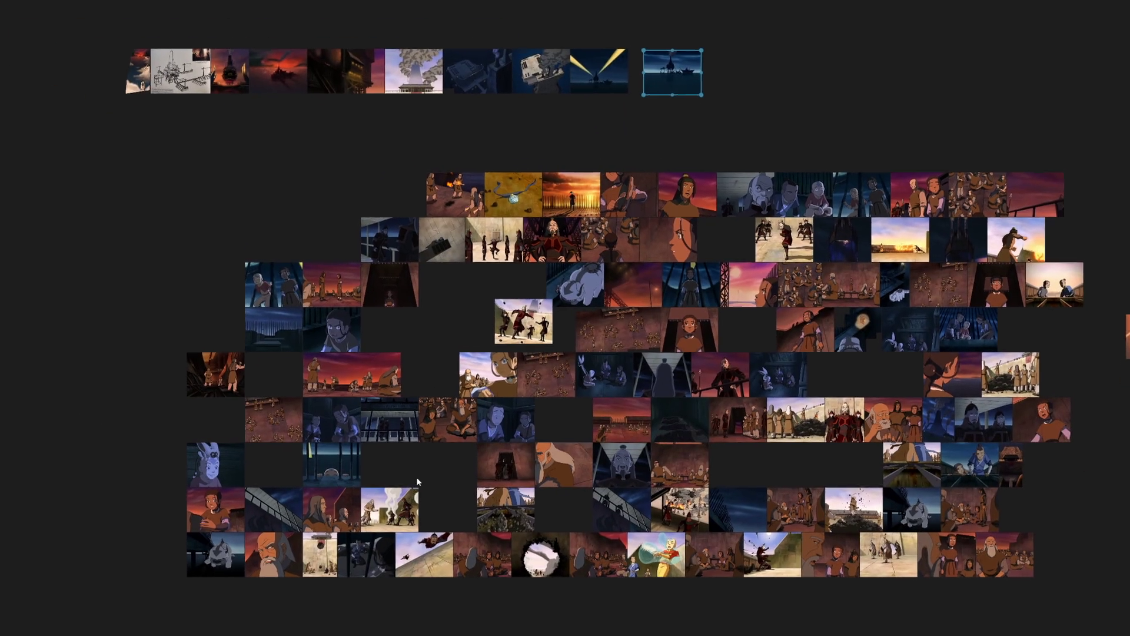
{"action": "left_click_drag", "start_coordinate": [416, 477], "coordinate": [479, 379]}
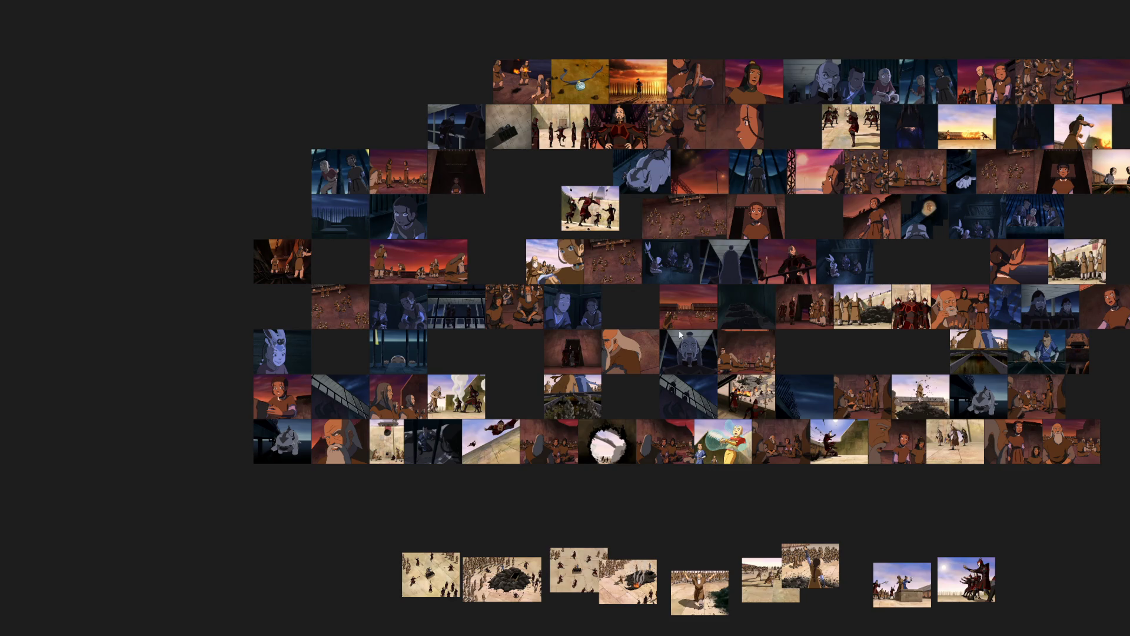
{"action": "scroll", "coordinate": [679, 335], "scroll_direction": "down", "scroll_amount": 3}
{"action": "left_click", "coordinate": [804, 410]}
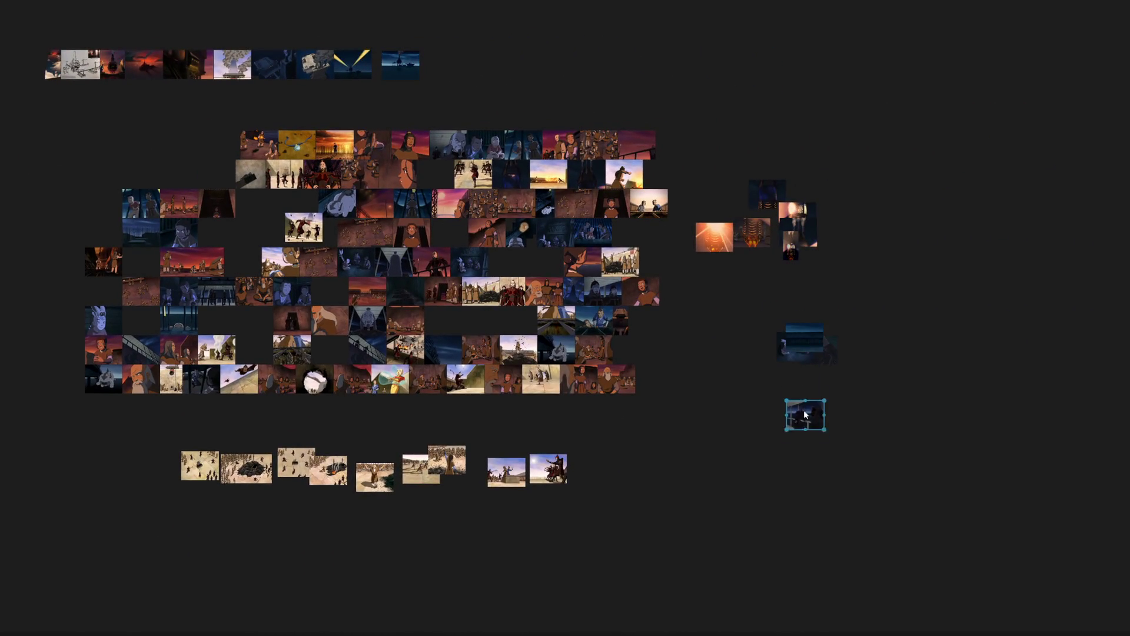
{"action": "scroll", "coordinate": [764, 336], "scroll_direction": "up", "scroll_amount": 2}
Move the fiery orange tile group farther toward the upper right, clear of the grid.
{"action": "left_click_drag", "start_coordinate": [724, 267], "coordinate": [984, 124]}
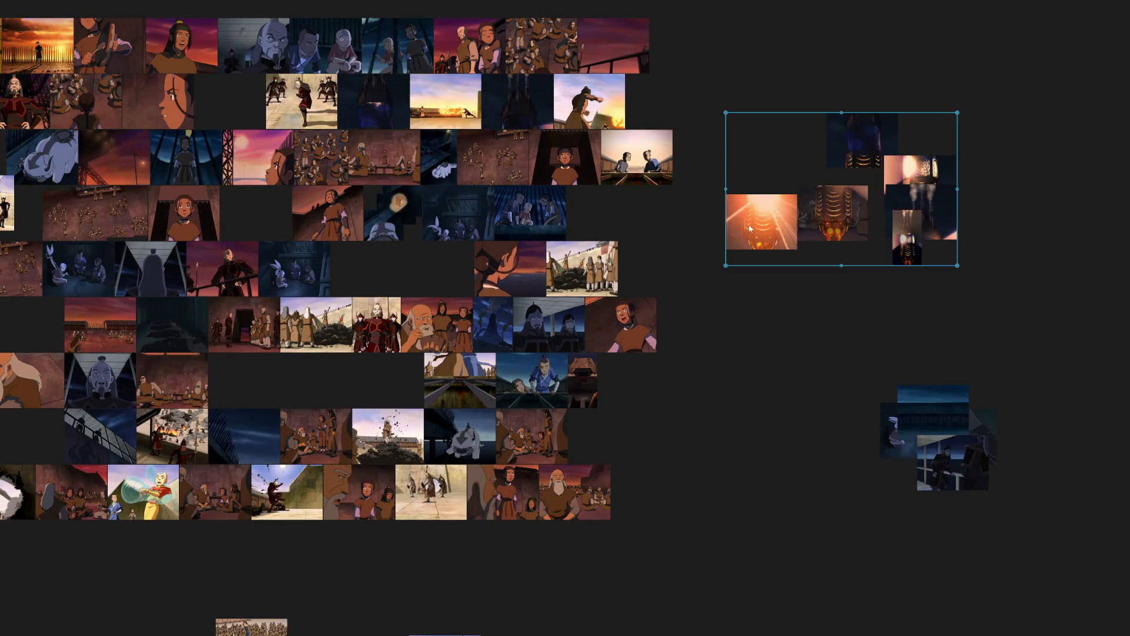
{"action": "left_click_drag", "start_coordinate": [821, 212], "coordinate": [971, 105]}
{"action": "scroll", "coordinate": [685, 225], "scroll_direction": "down", "scroll_amount": 1}
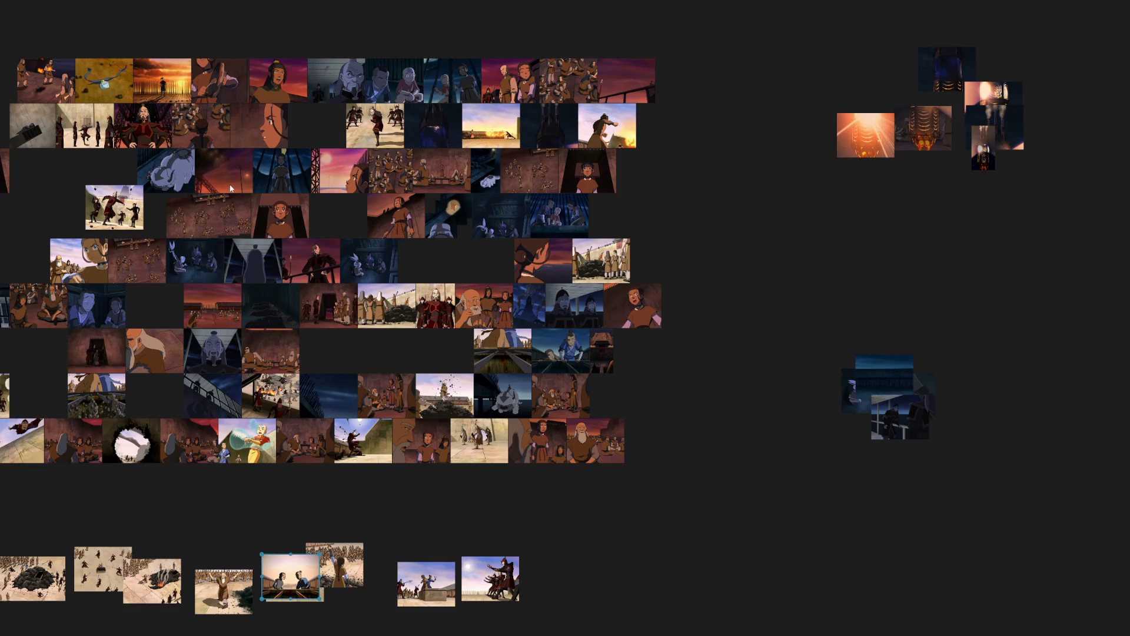
{"action": "scroll", "coordinate": [194, 179], "scroll_direction": "up", "scroll_amount": 5}
{"action": "scroll", "coordinate": [276, 201], "scroll_direction": "down", "scroll_amount": 2}
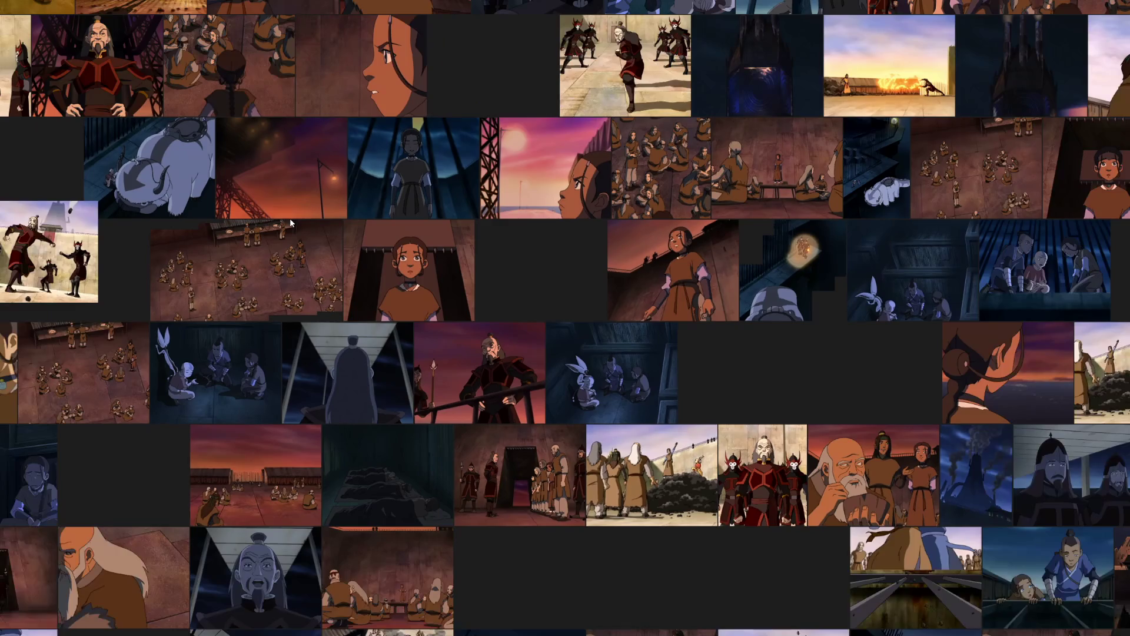
{"action": "scroll", "coordinate": [422, 268], "scroll_direction": "down", "scroll_amount": 2}
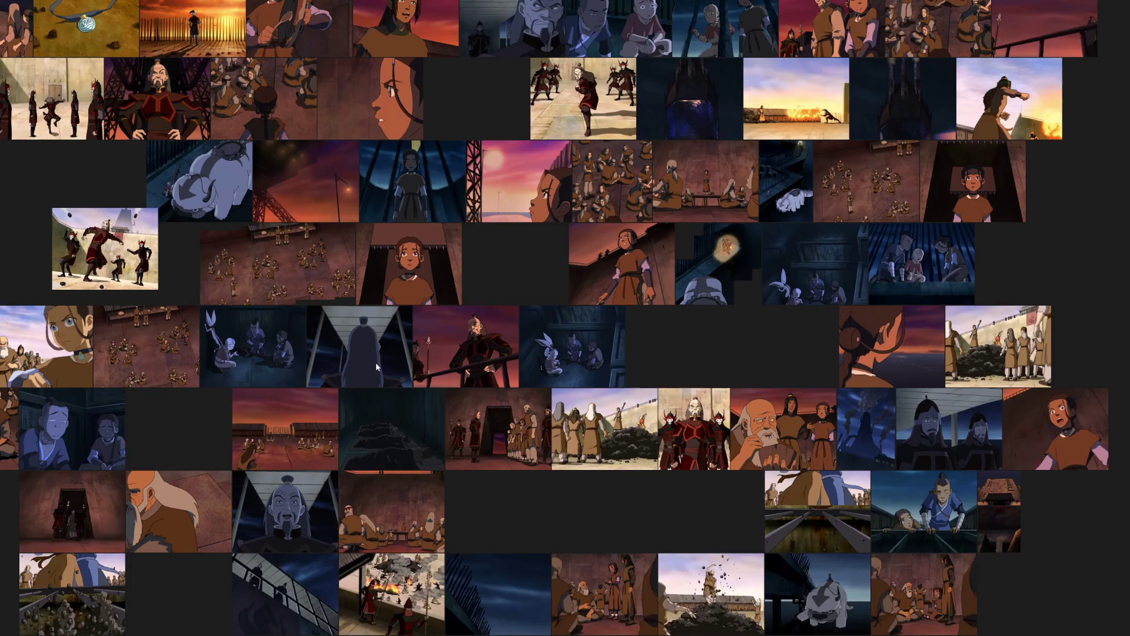
{"action": "scroll", "coordinate": [416, 439], "scroll_direction": "down", "scroll_amount": 2}
{"action": "left_click_drag", "start_coordinate": [416, 439], "coordinate": [570, 180]}
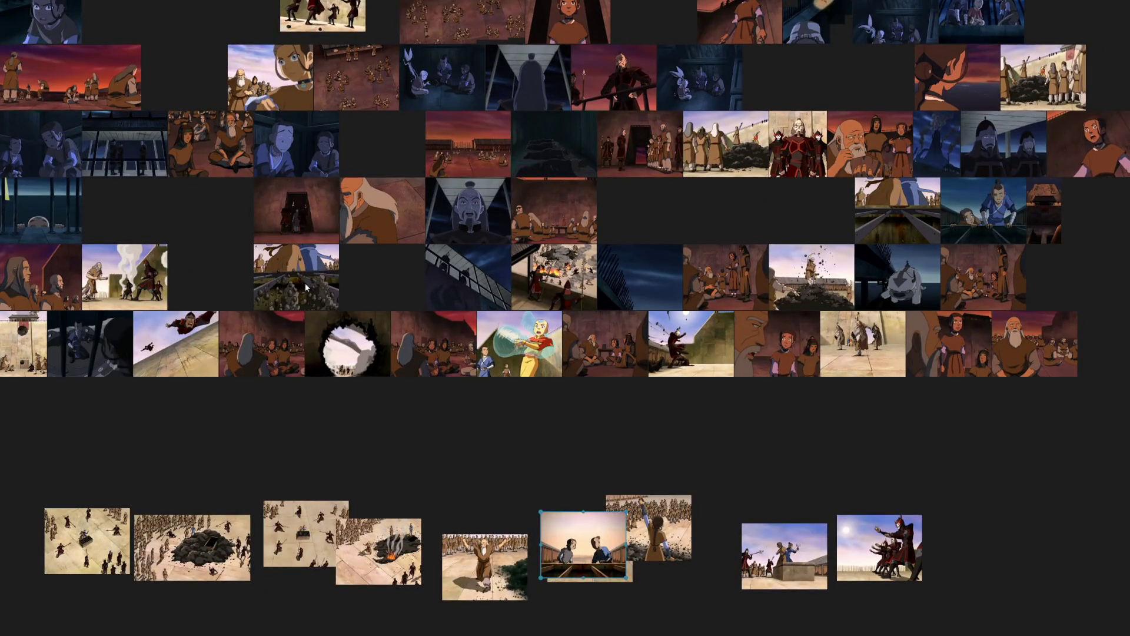